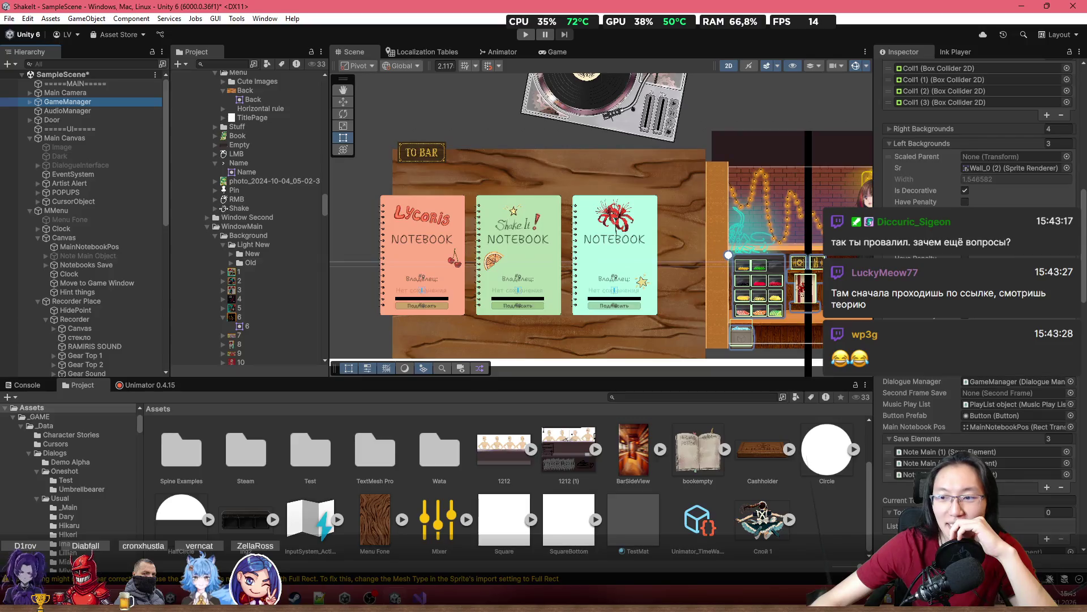
Assign MenuWindow to GameManager's Left Backgrounds Sr slot
scroll(980, 170, up, 4)
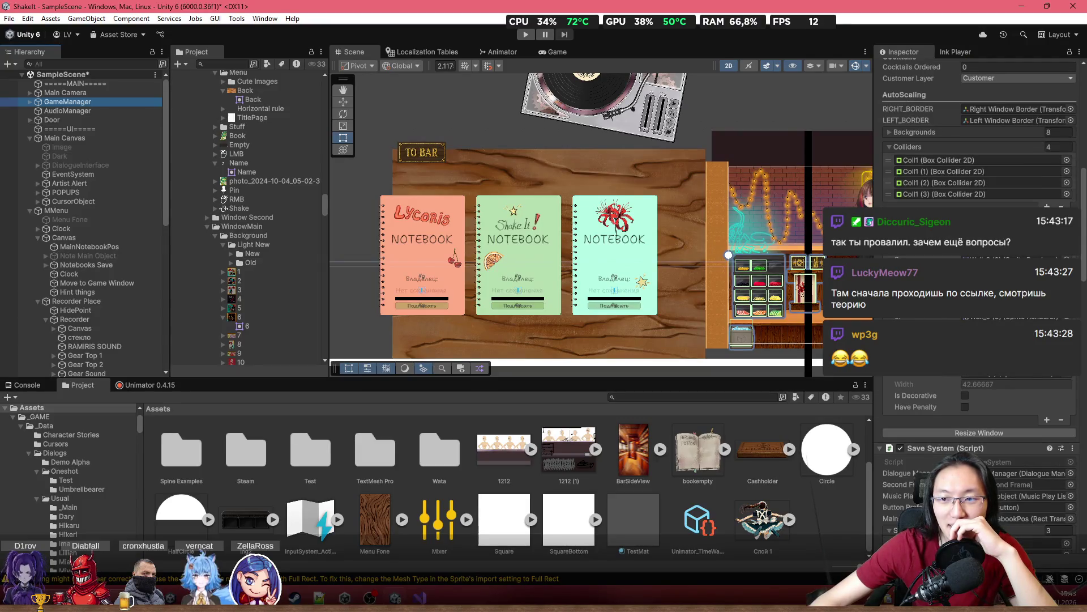
scroll(973, 434, up, 3)
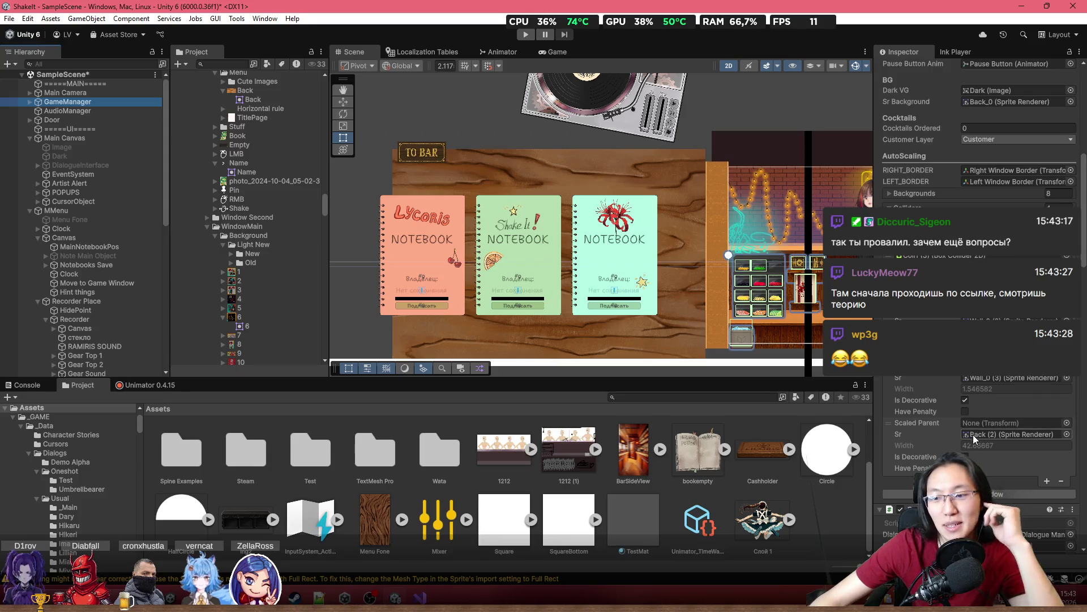
click(992, 433)
mouse_move(97, 369)
mouse_down()
mouse_move(963, 482)
mouse_move(1028, 435)
mouse_up()
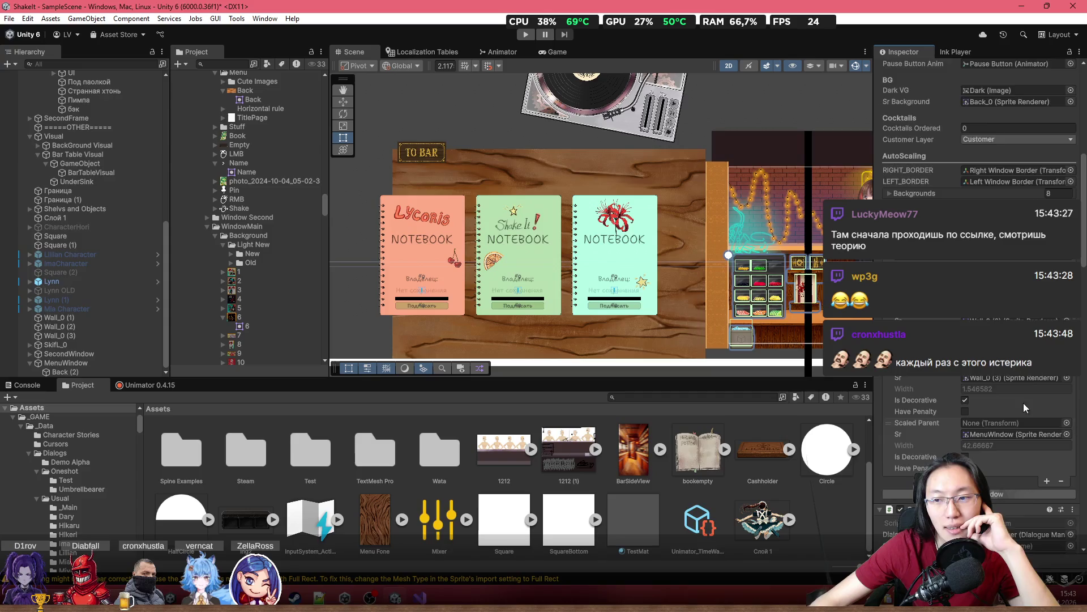
scroll(918, 405, down, 6)
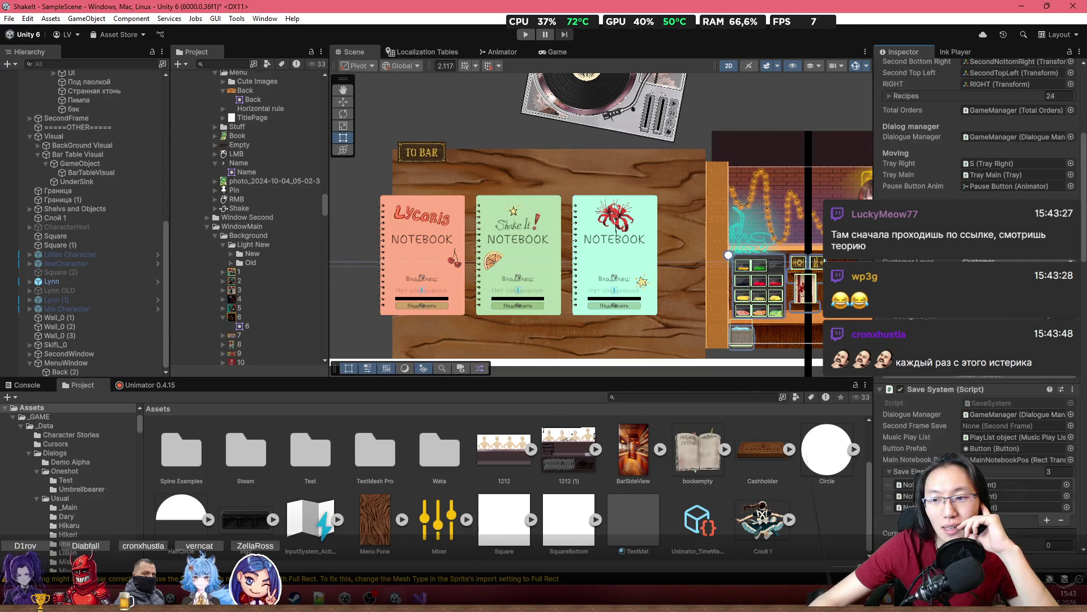
scroll(963, 416, up, 5)
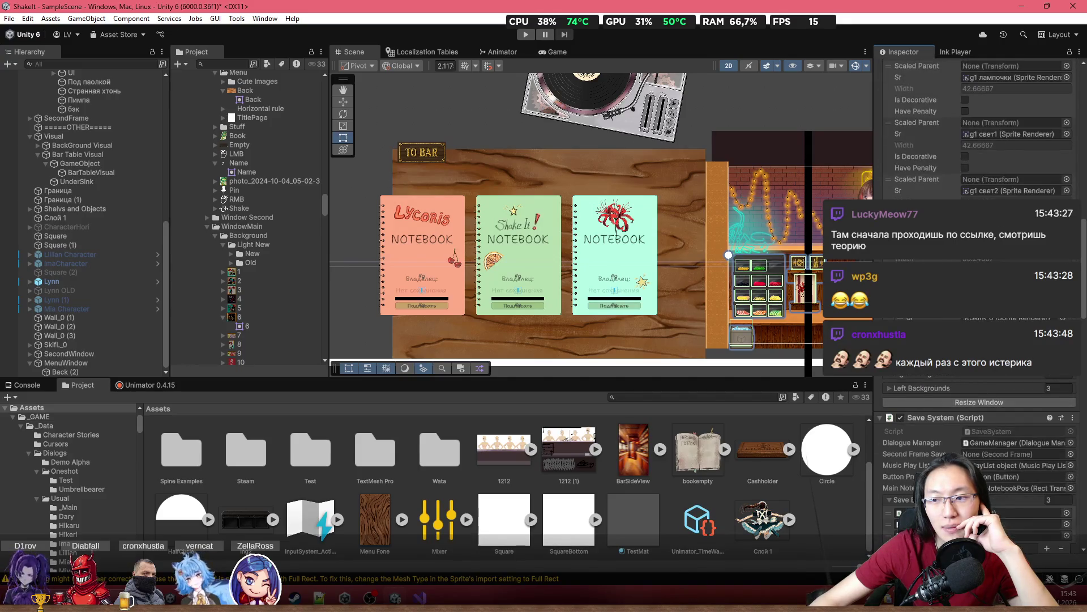
Add a Backgrounds element with Have Penalty unchecked, then run Resize Window
click(1047, 345)
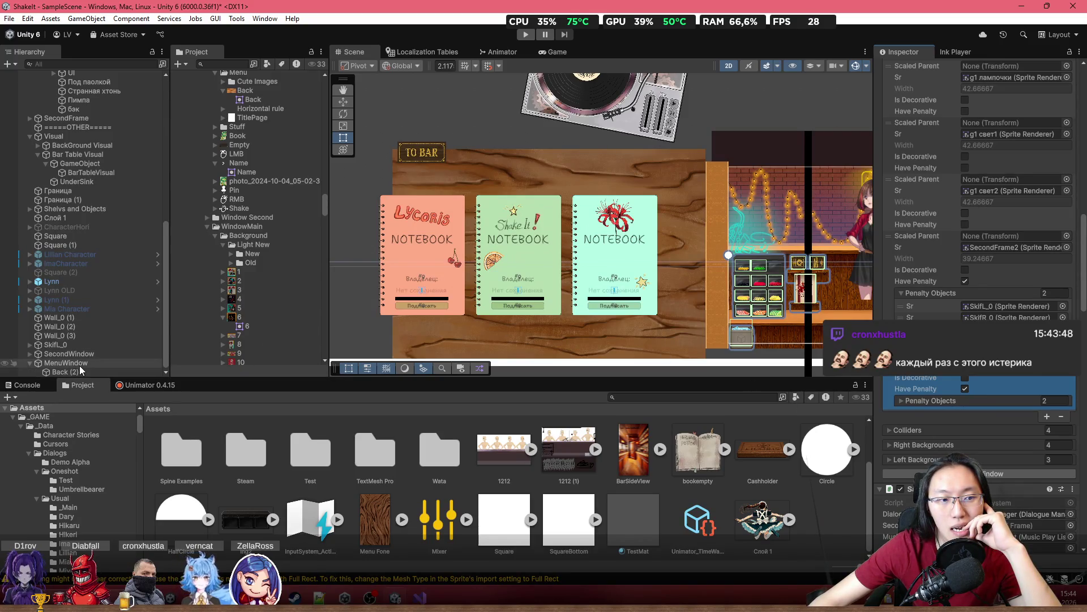
scroll(255, 226, down, 2)
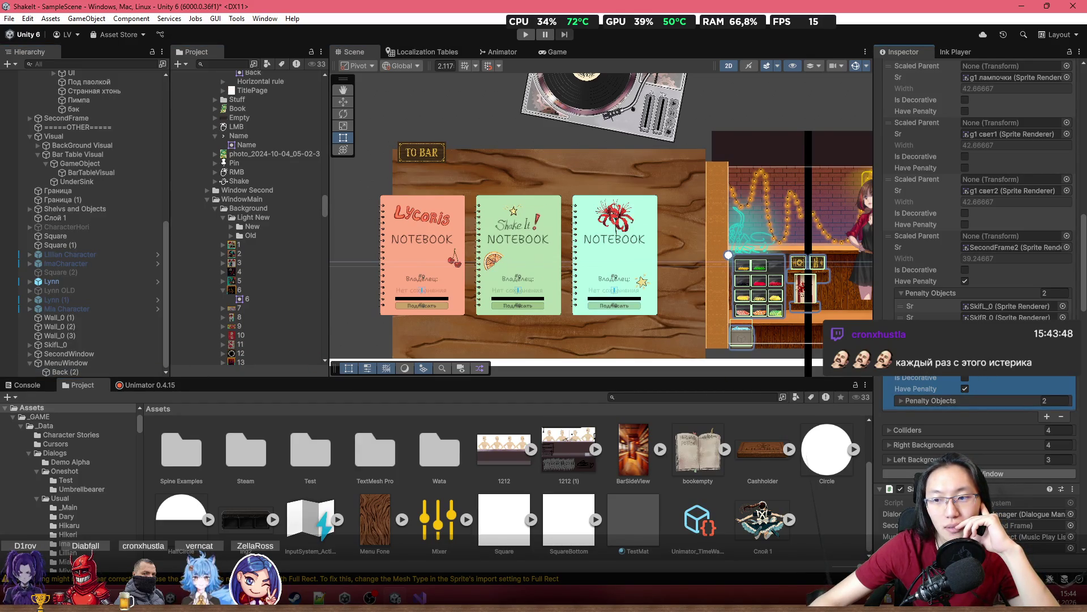
click(921, 400)
click(1049, 401)
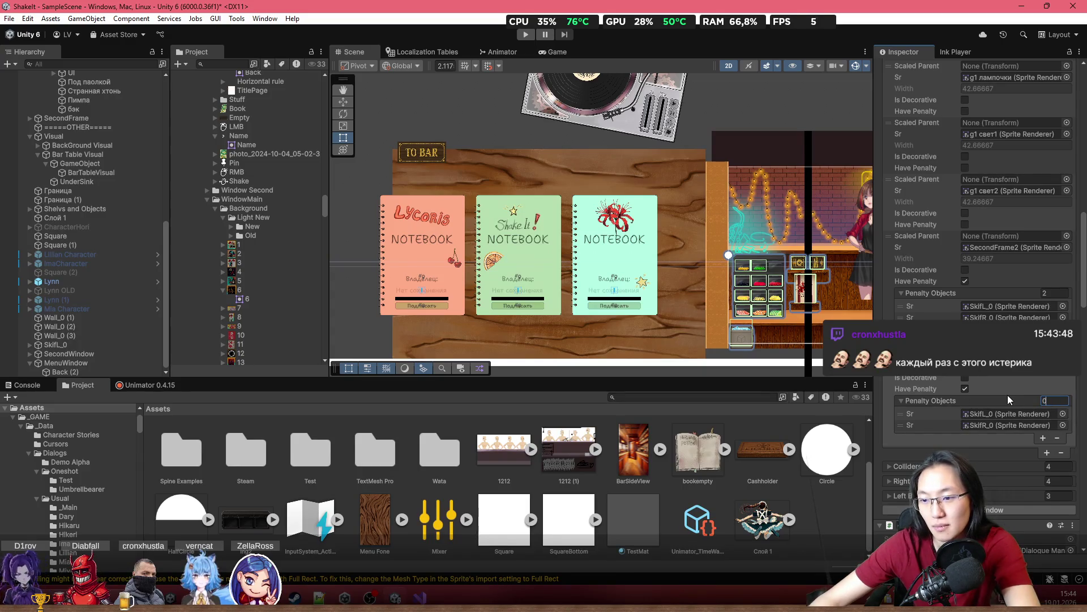
text(0)
click(965, 389)
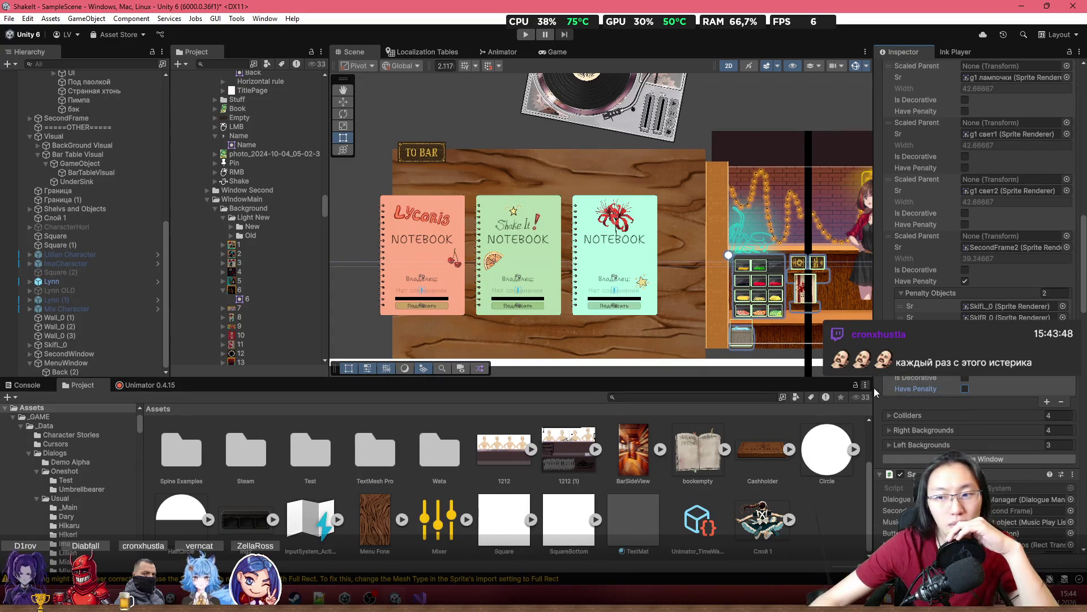
click(1015, 460)
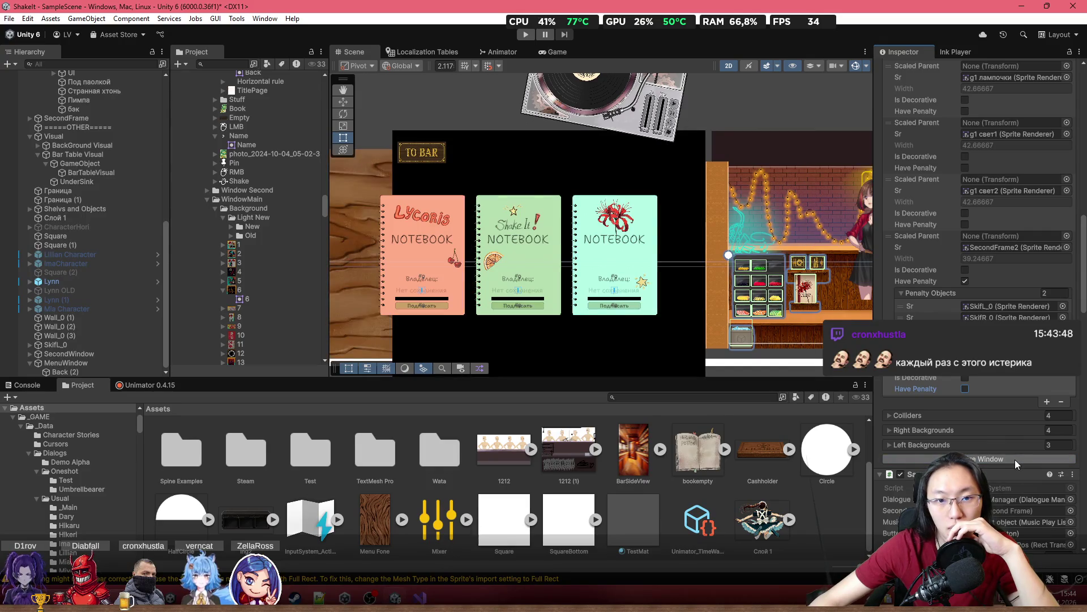
scroll(708, 271, down, 5)
drag(620, 280, 598, 247)
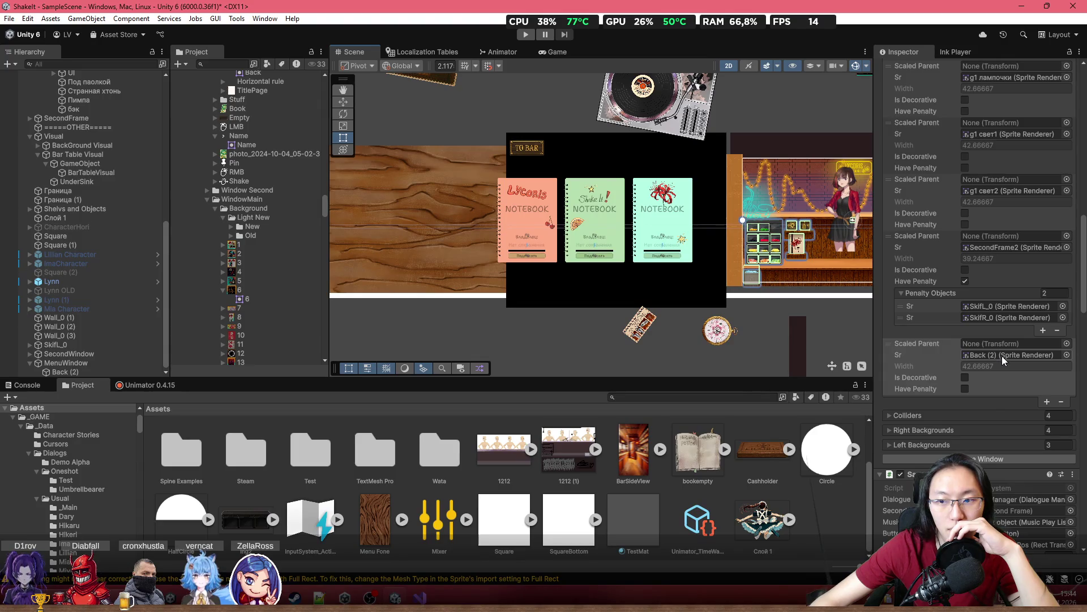
scroll(992, 358, up, 10)
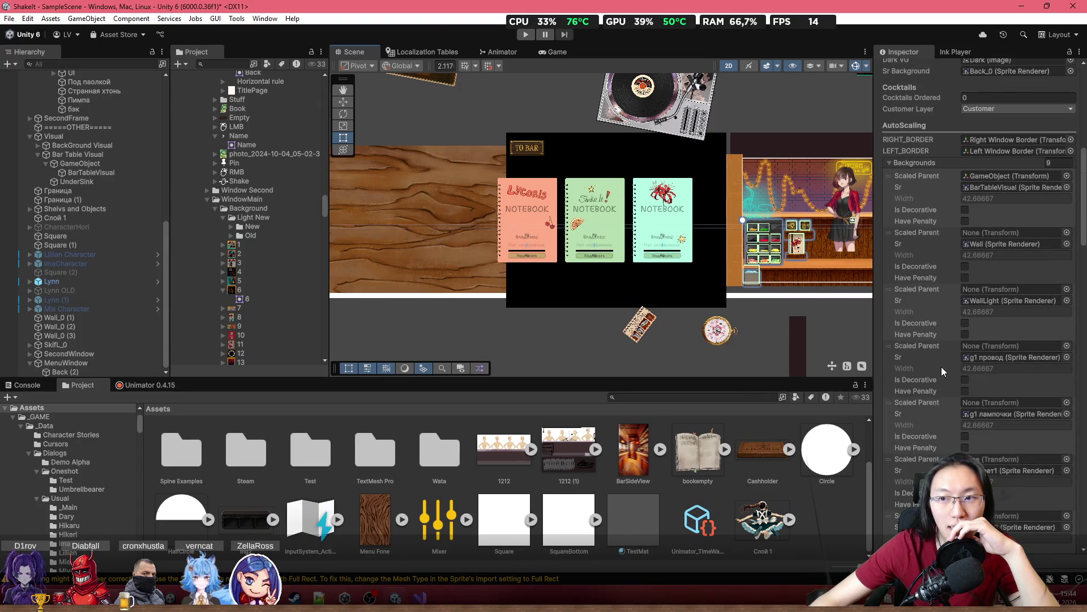
scroll(942, 366, up, 2)
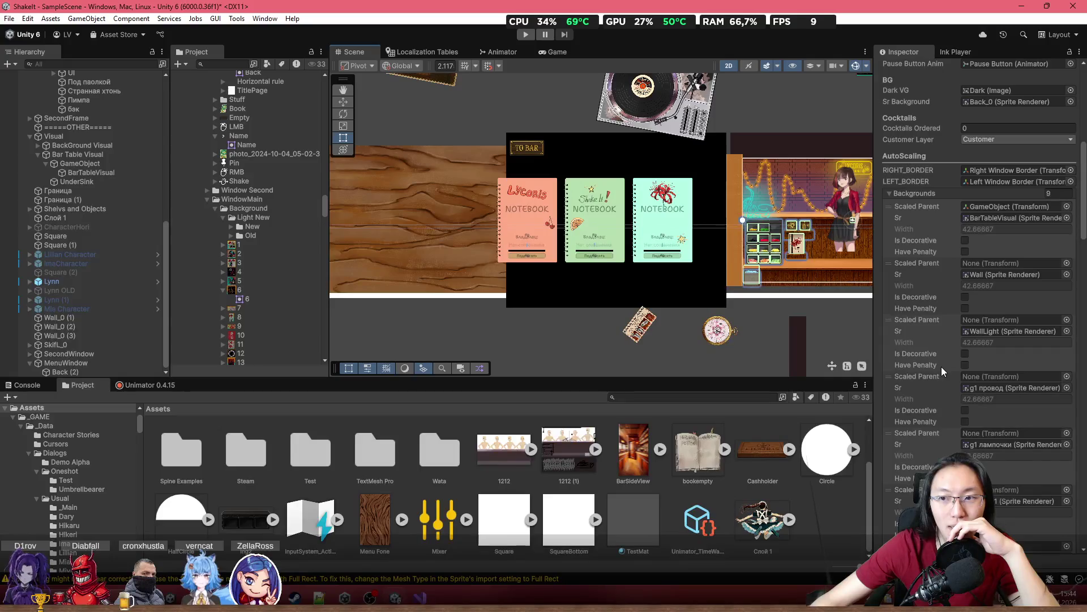
scroll(942, 367, down, 5)
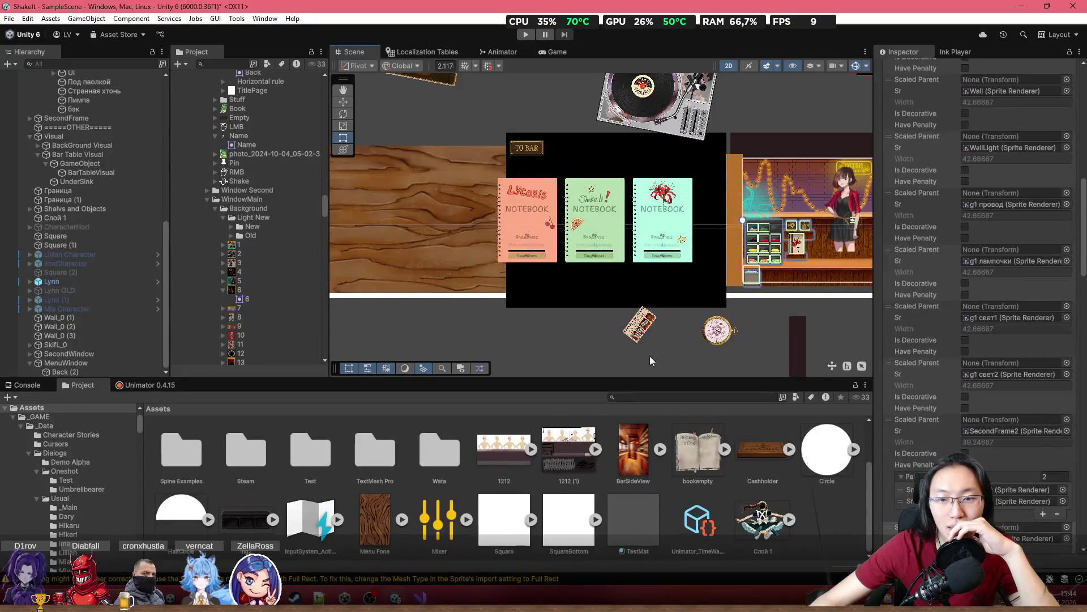
scroll(980, 339, down, 3)
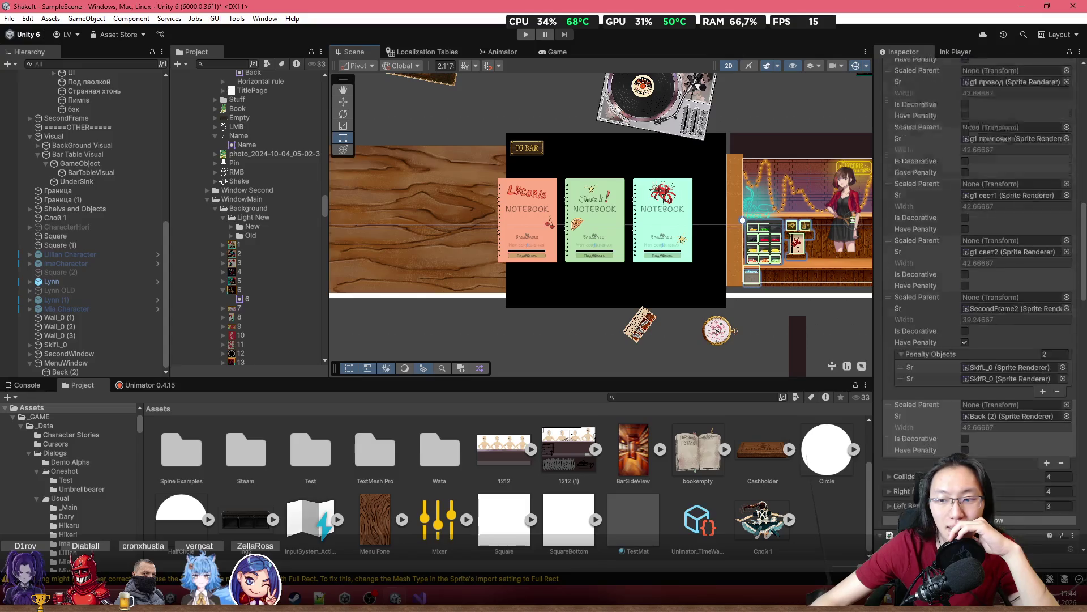
scroll(995, 362, down, 2)
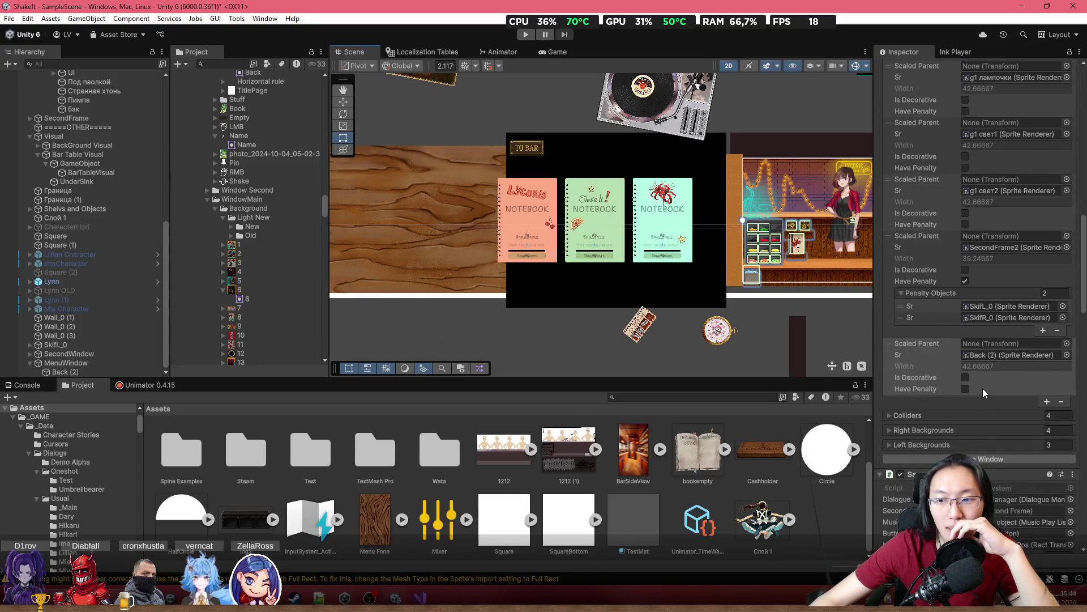
click(930, 445)
scroll(936, 444, down, 7)
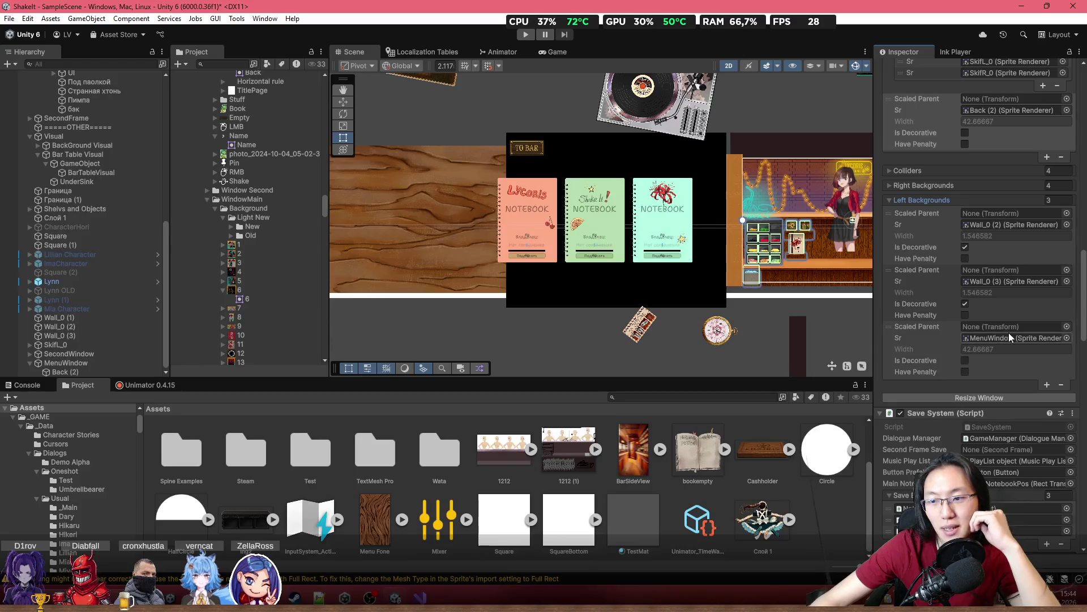
click(1008, 336)
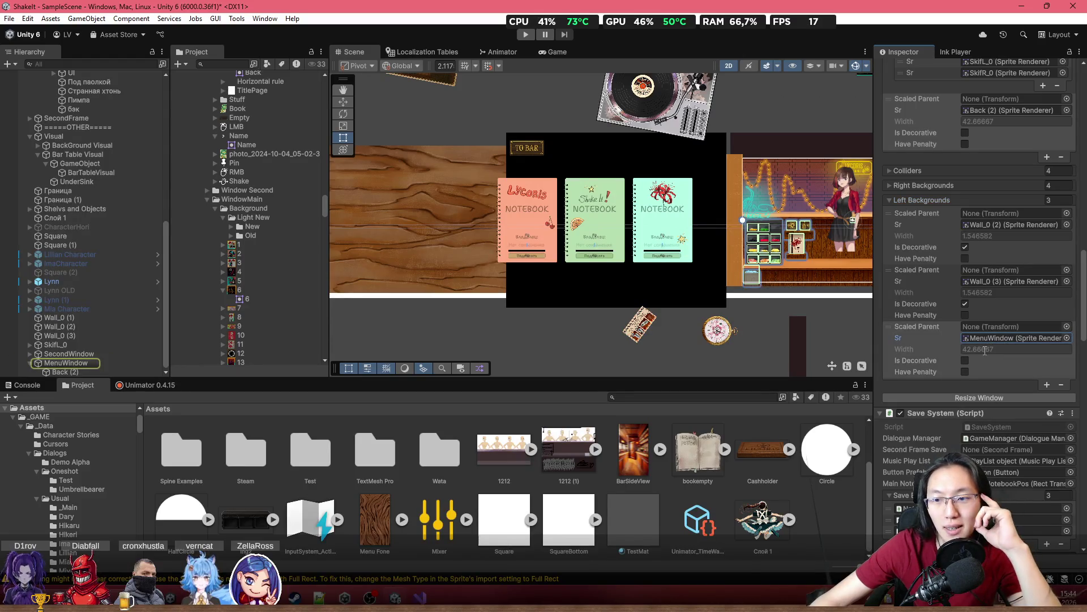
drag(470, 265, 584, 249)
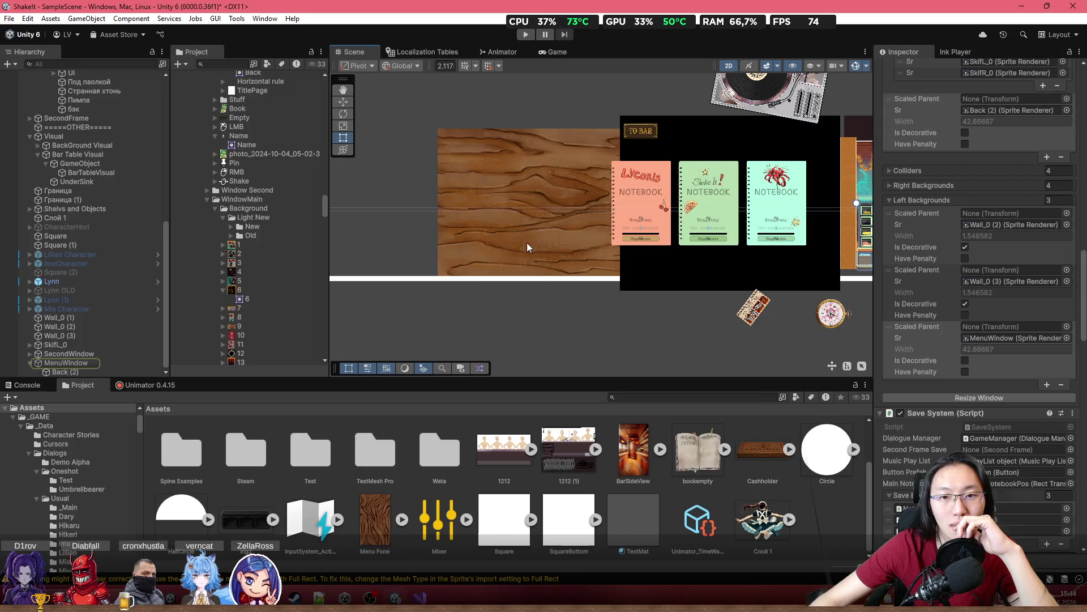
click(496, 184)
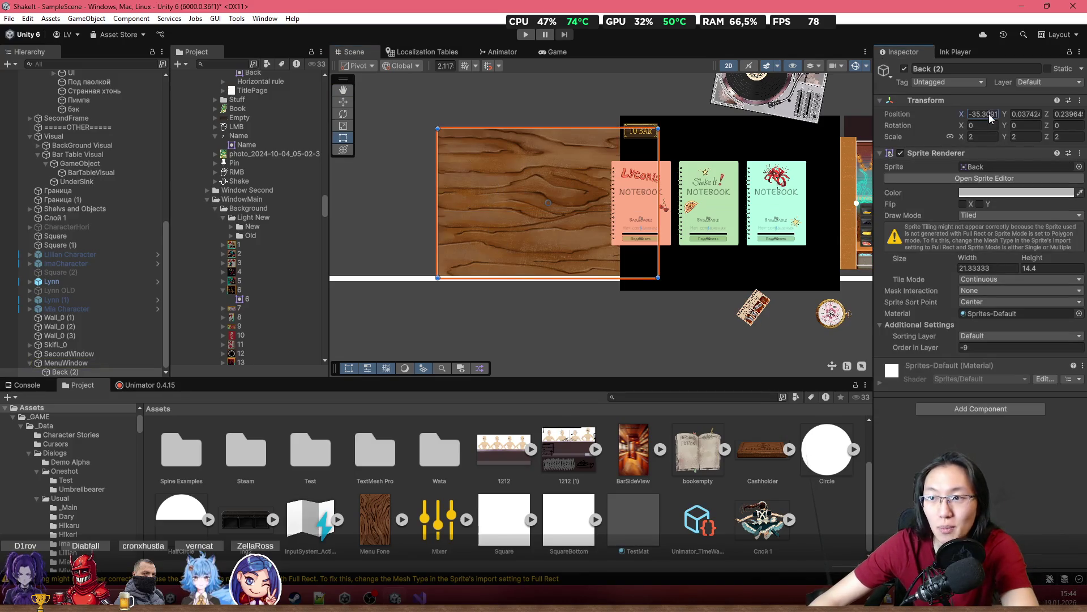
Set Back (2)'s position to 0, 0, 0
text(0)
click(1029, 115)
text(0)
click(1073, 116)
text(0)
Put MenuWindow on the BackGround sorting layer with Order in Layer -46
drag(659, 121, 484, 121)
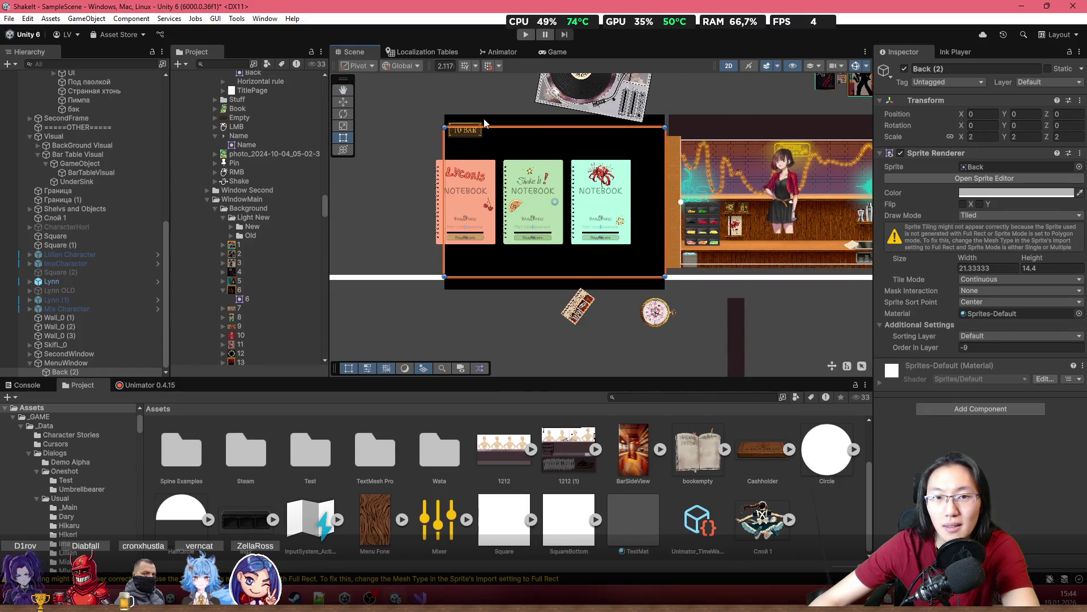
click(499, 122)
click(974, 338)
drag(947, 348, 910, 349)
click(998, 348)
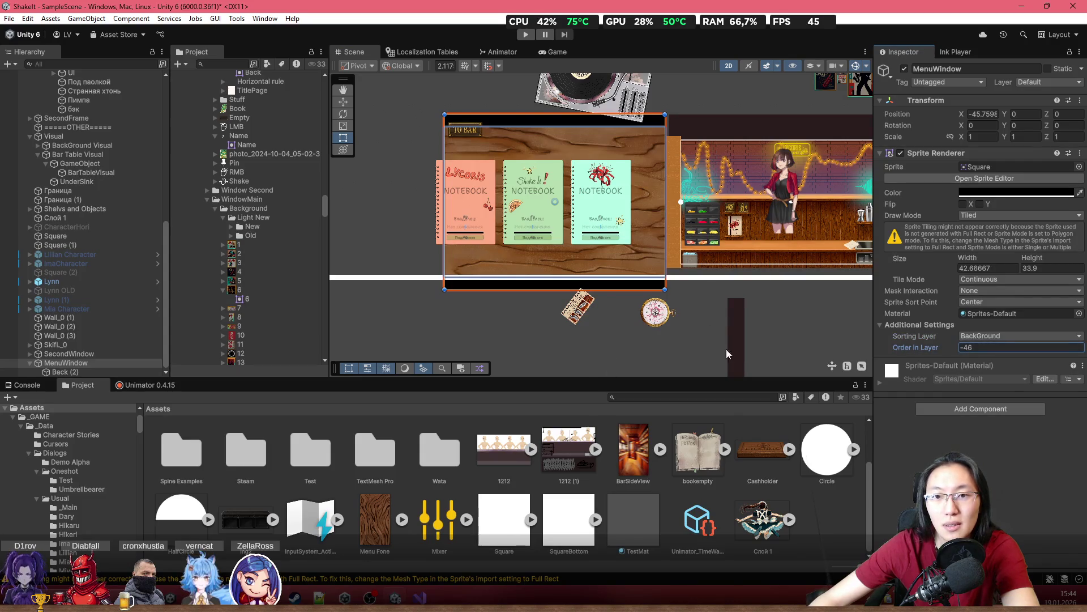
click(546, 307)
scroll(471, 243, up, 5)
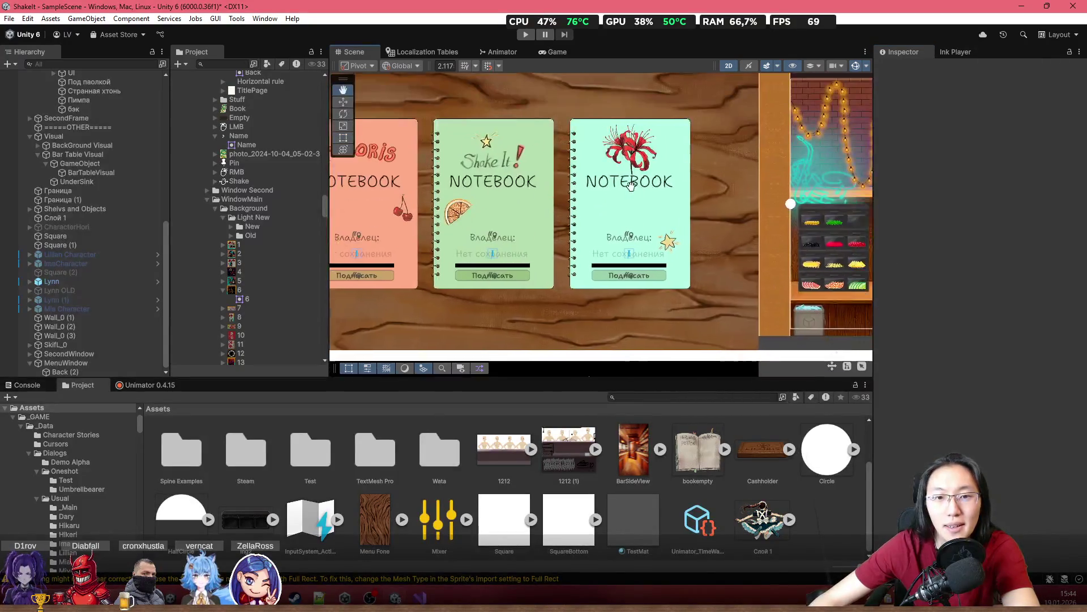
scroll(631, 186, down, 4)
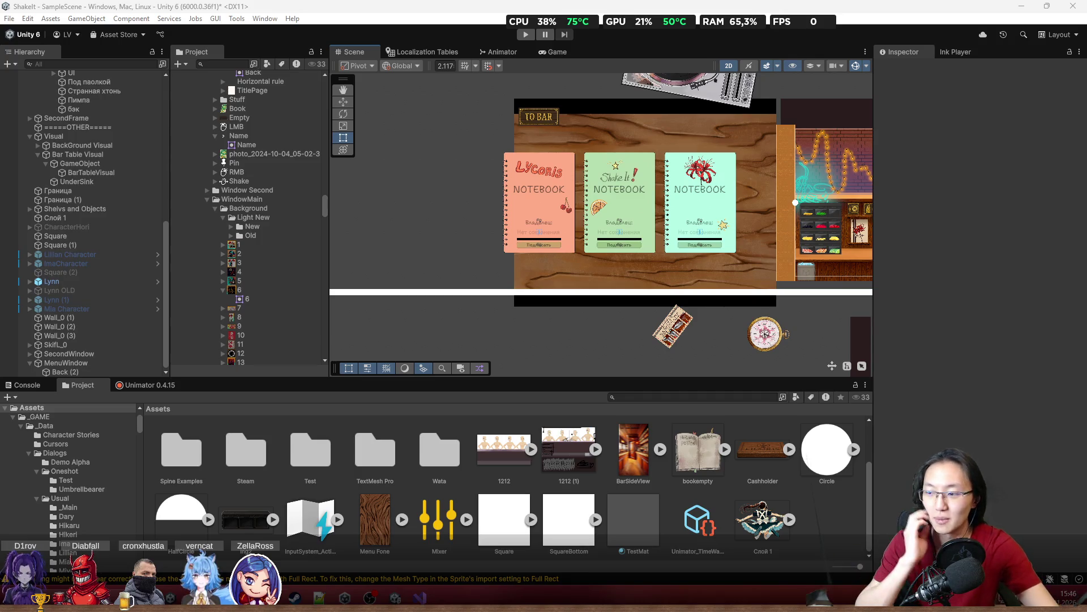
drag(589, 171, 533, 180)
Select the Lycoris notebook, the Notebooks Save container and Note Main (1) in turn
click(514, 175)
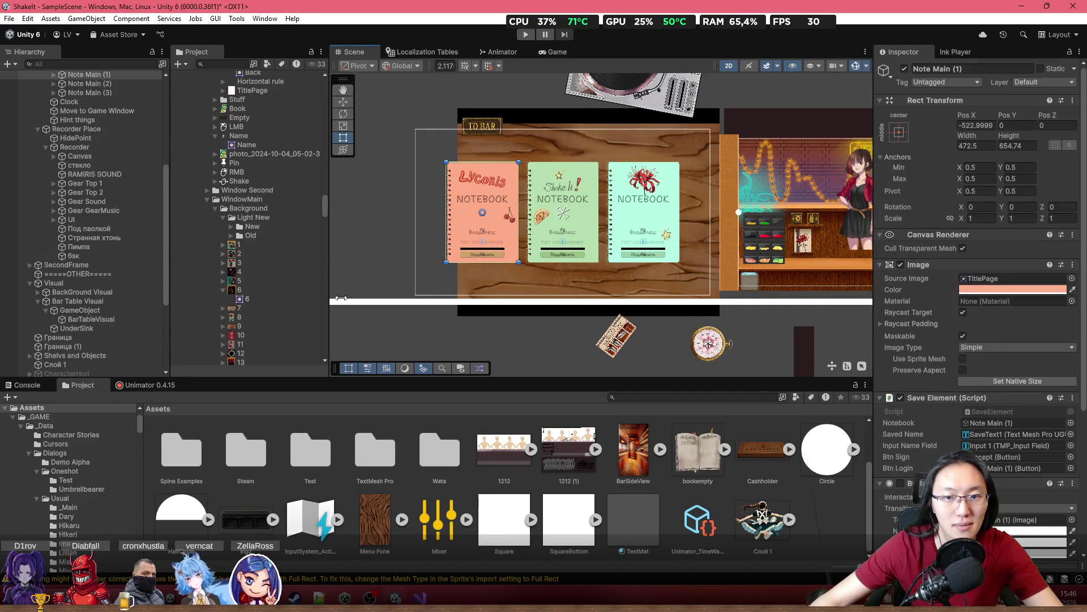
drag(641, 265, 268, 257)
scroll(89, 151, up, 3)
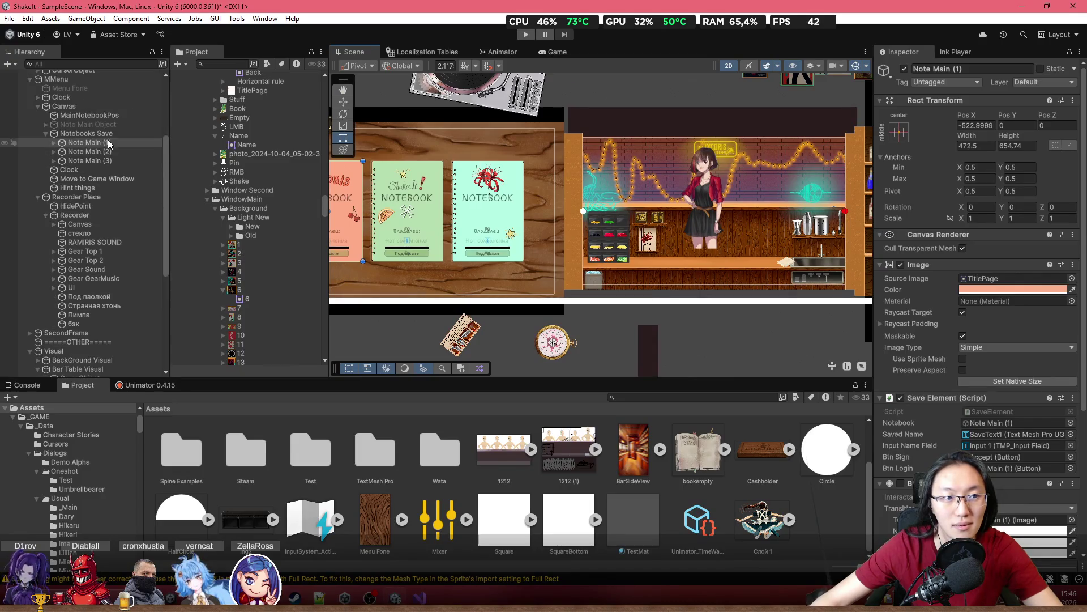
click(85, 134)
click(107, 144)
click(120, 135)
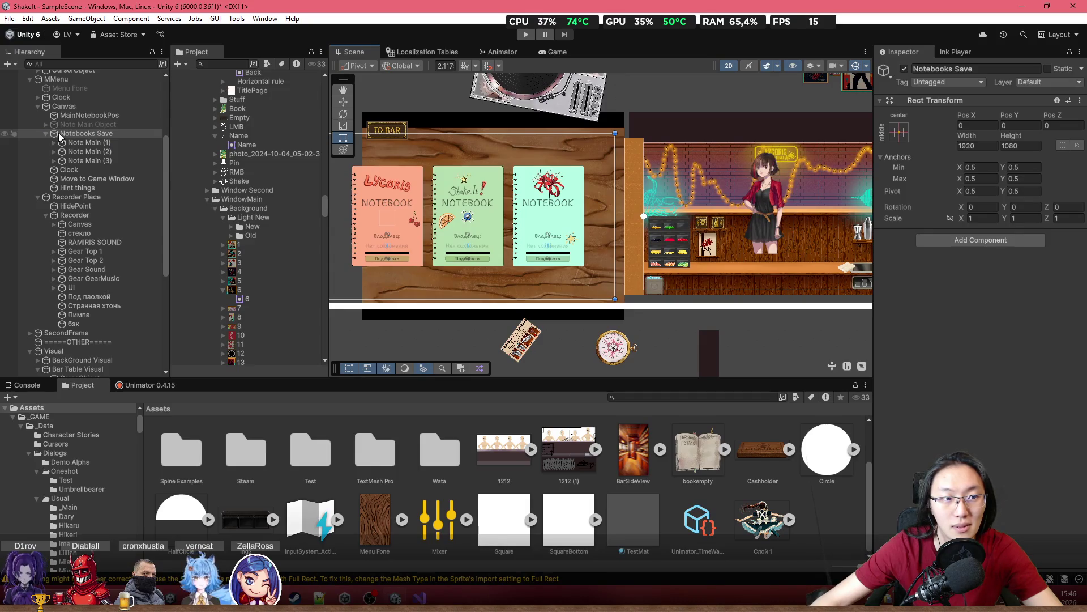
Inspect the menu Canvas: 1920 by 1080, drifted to Pos X -4.24
click(74, 107)
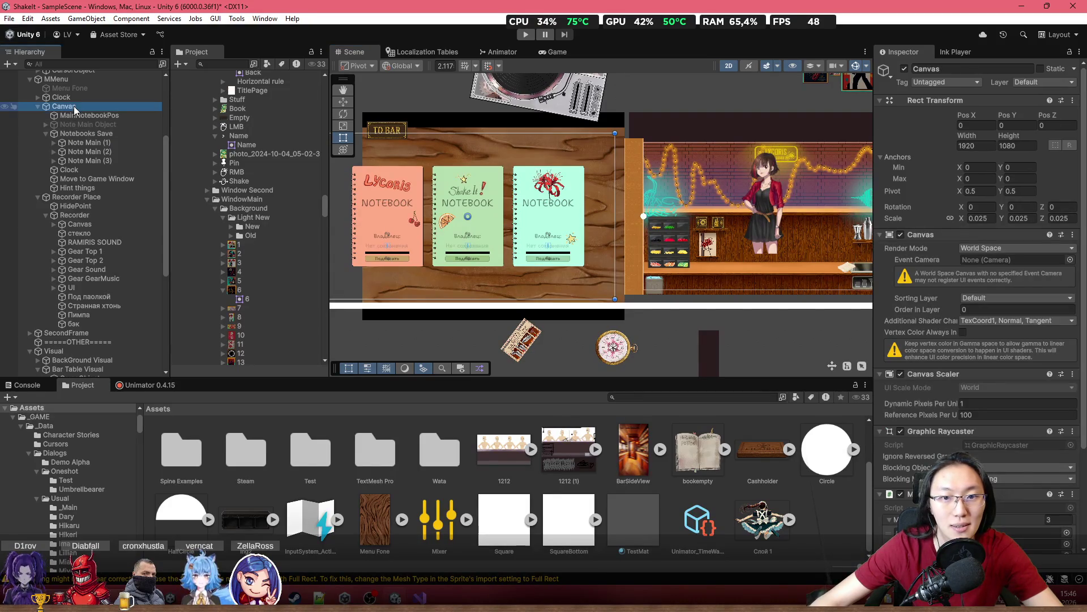
scroll(100, 368, down, 3)
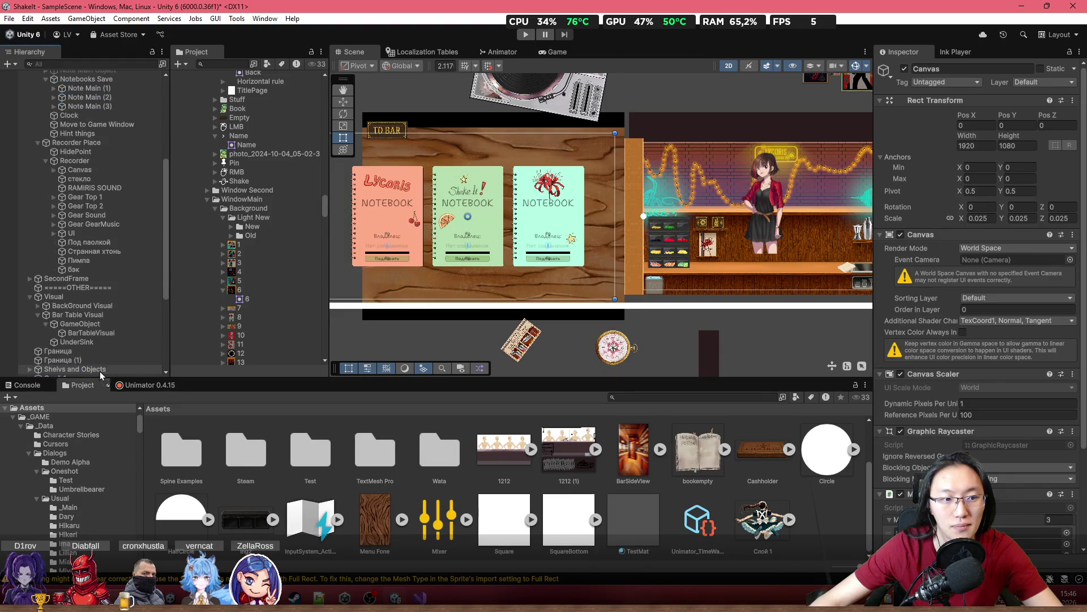
scroll(101, 374, down, 9)
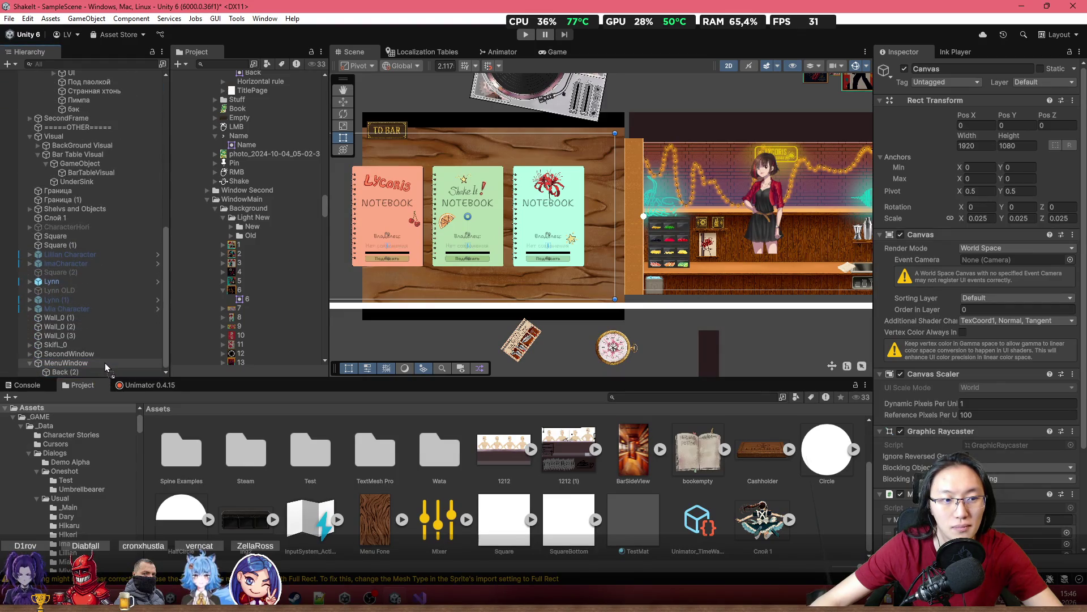
scroll(104, 363, down, 5)
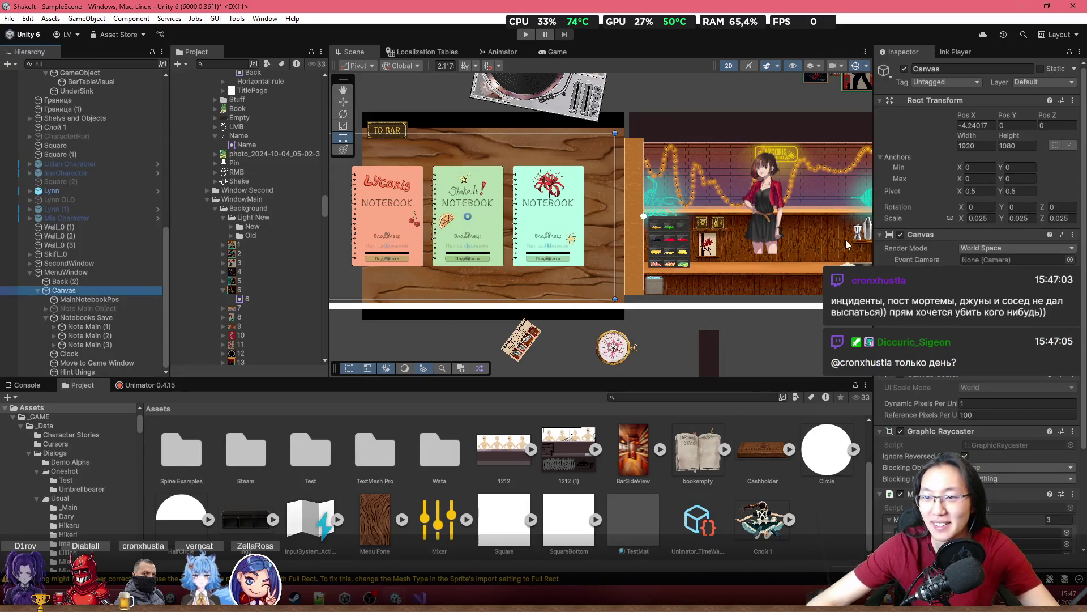
scroll(977, 226, down, 3)
Reset the menu Canvas Pos X to 0
scroll(977, 170, down, 3)
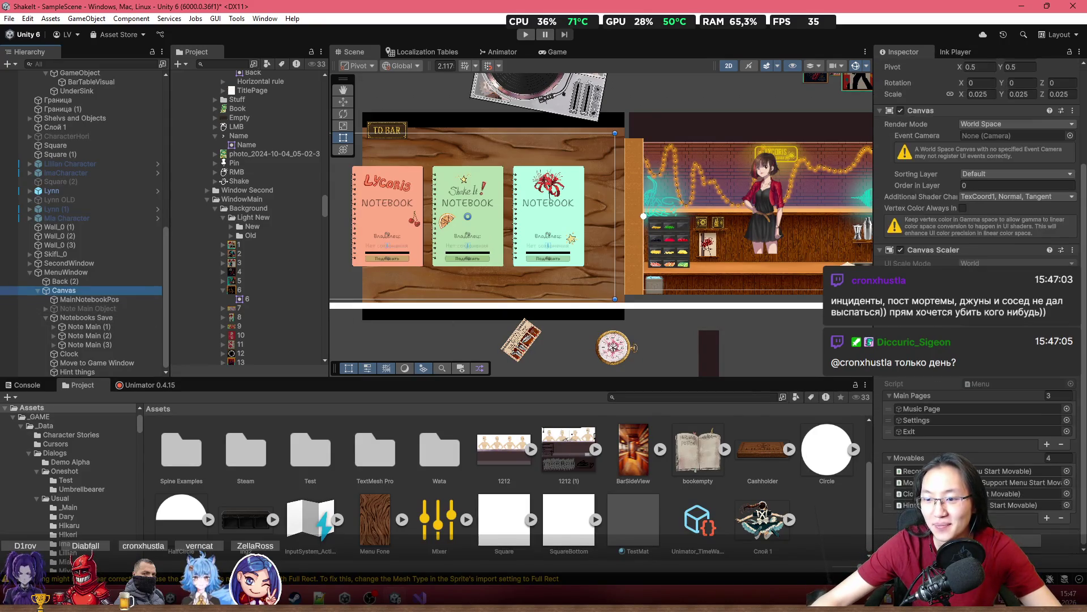
scroll(552, 310, up, 1)
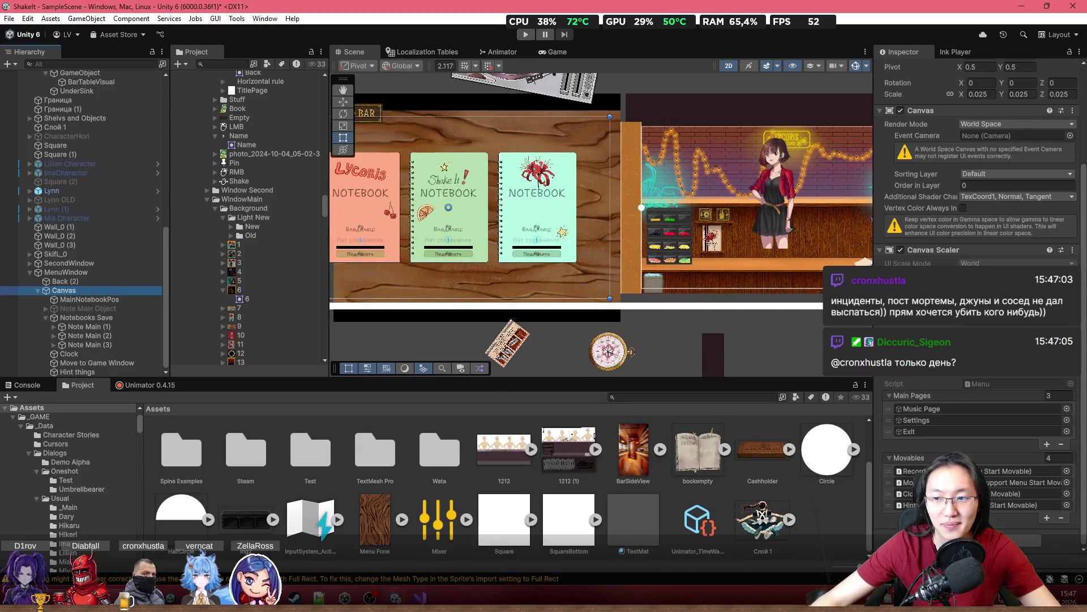
drag(482, 255, 586, 261)
scroll(974, 170, up, 5)
click(985, 126)
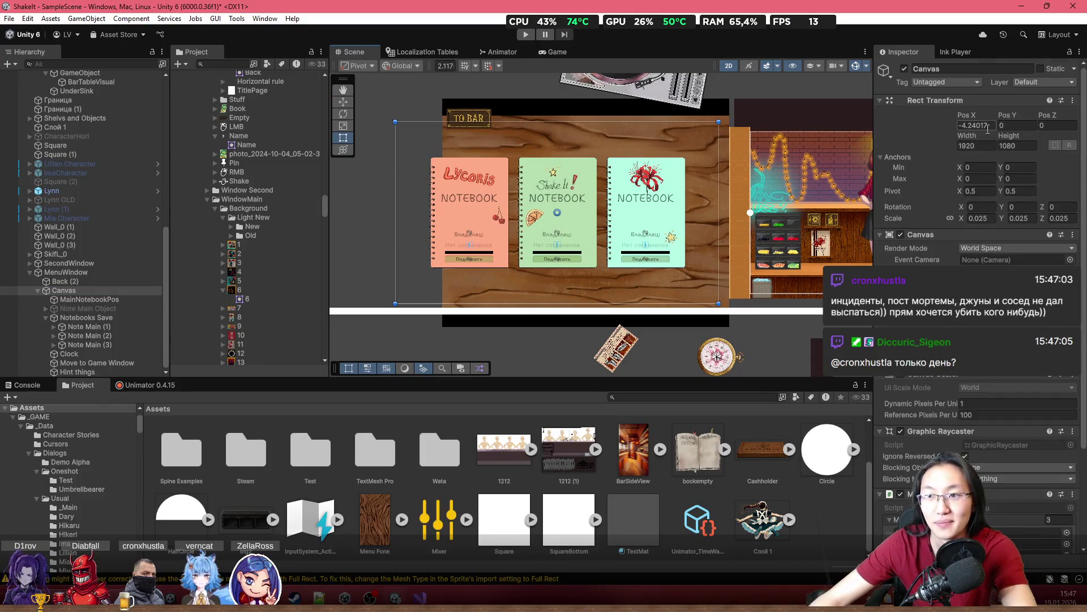
text(0)
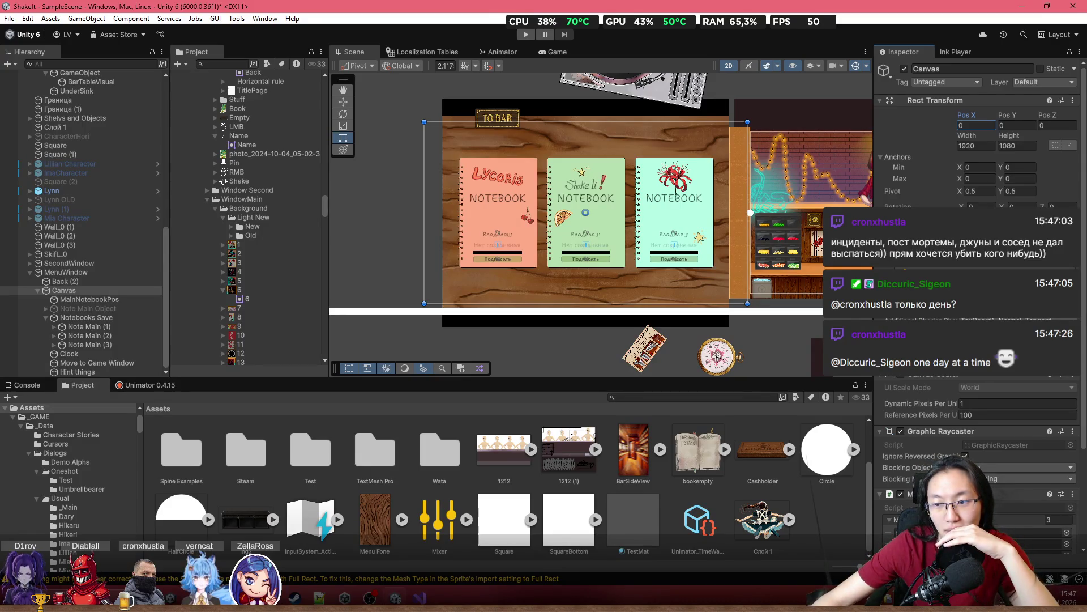
Try a Canvas width of 1978, then undo back to 1920
scroll(980, 319, down, 3)
scroll(981, 319, down, 3)
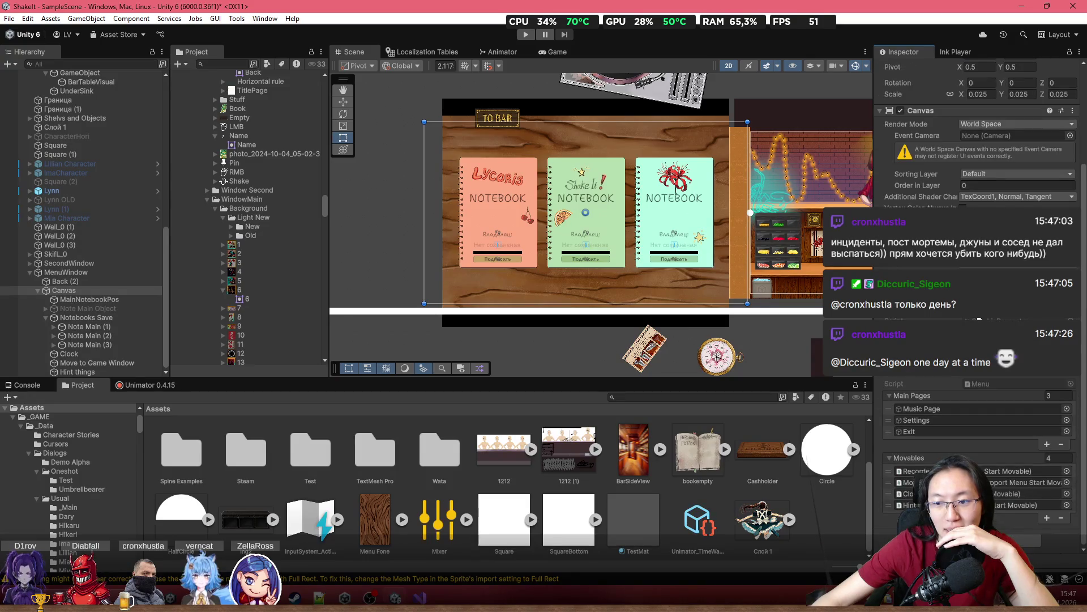
scroll(980, 319, up, 6)
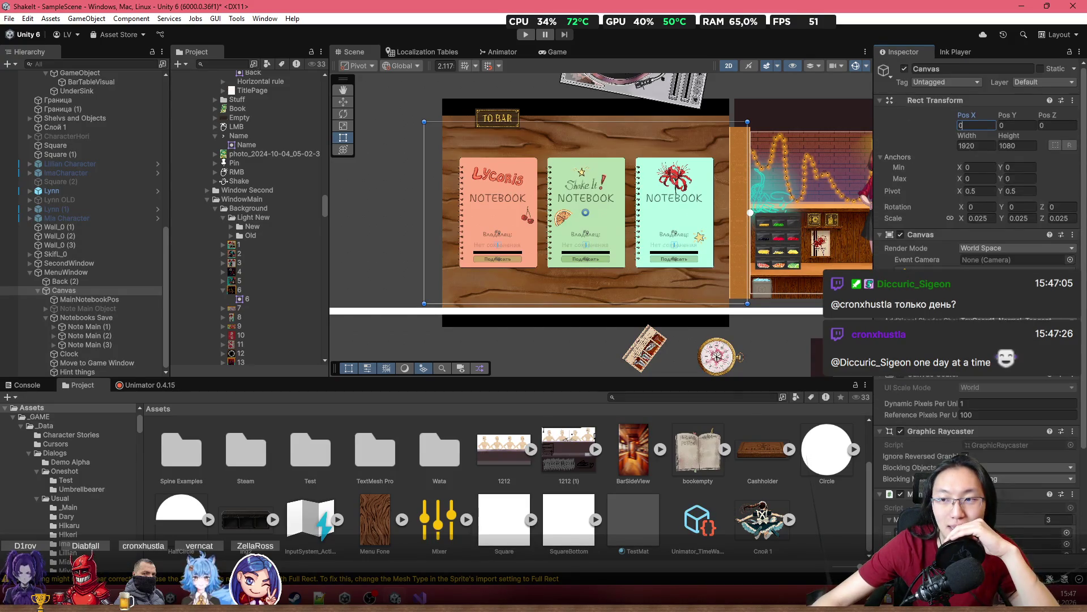
drag(967, 135, 961, 136)
mouse_move(688, 151)
mouse_down()
mouse_move(207, 108)
mouse_move(146, 53)
mouse_move(49, 76)
mouse_up()
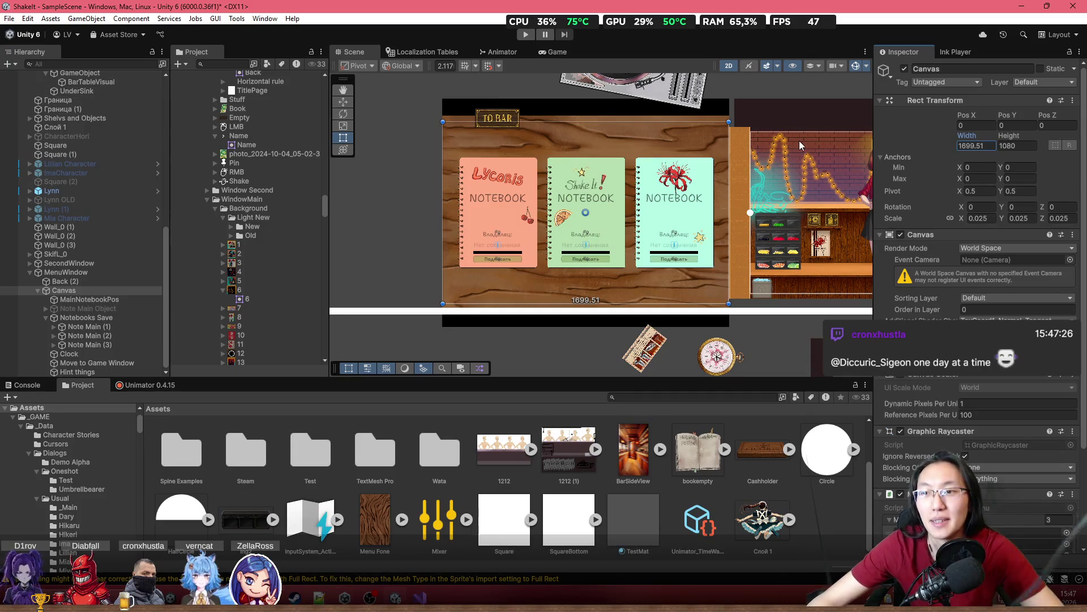
key(ctrl+z)
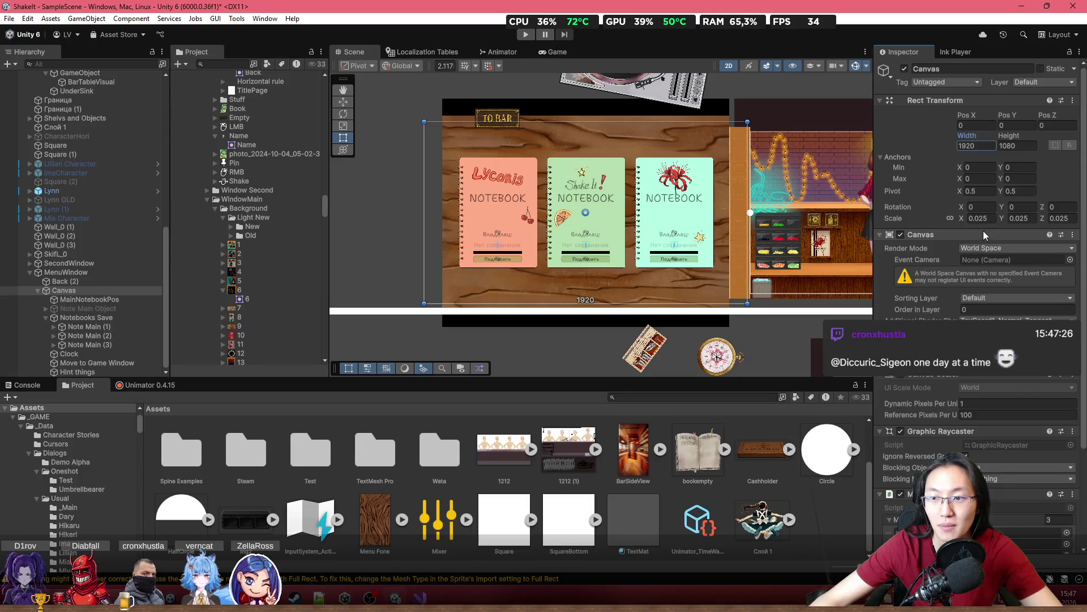
Frame the Canvas in the Scene view, leaving its width at 1920
click(995, 221)
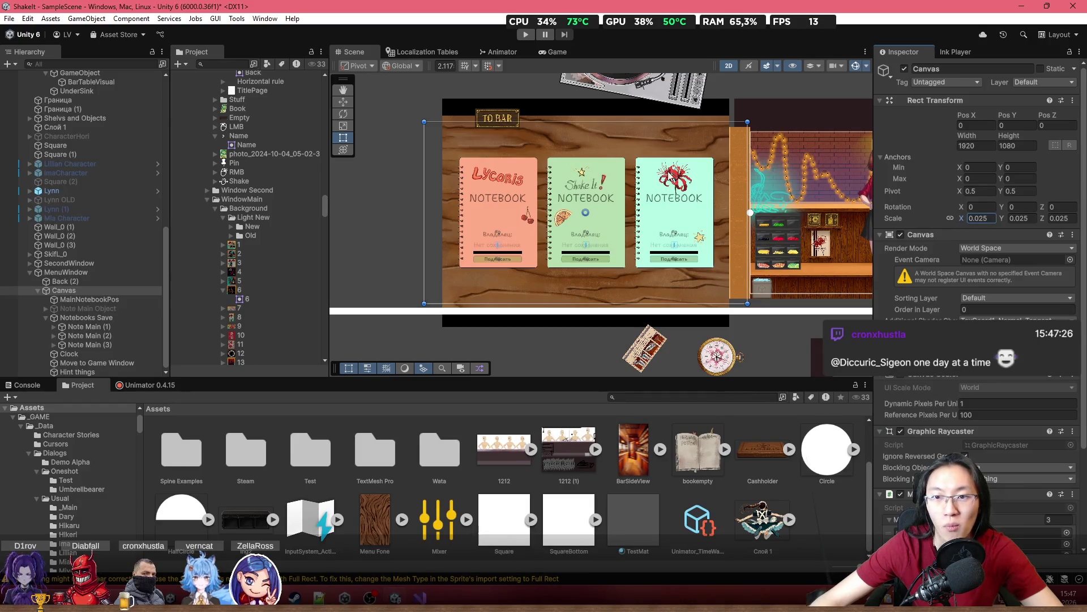
key(f)
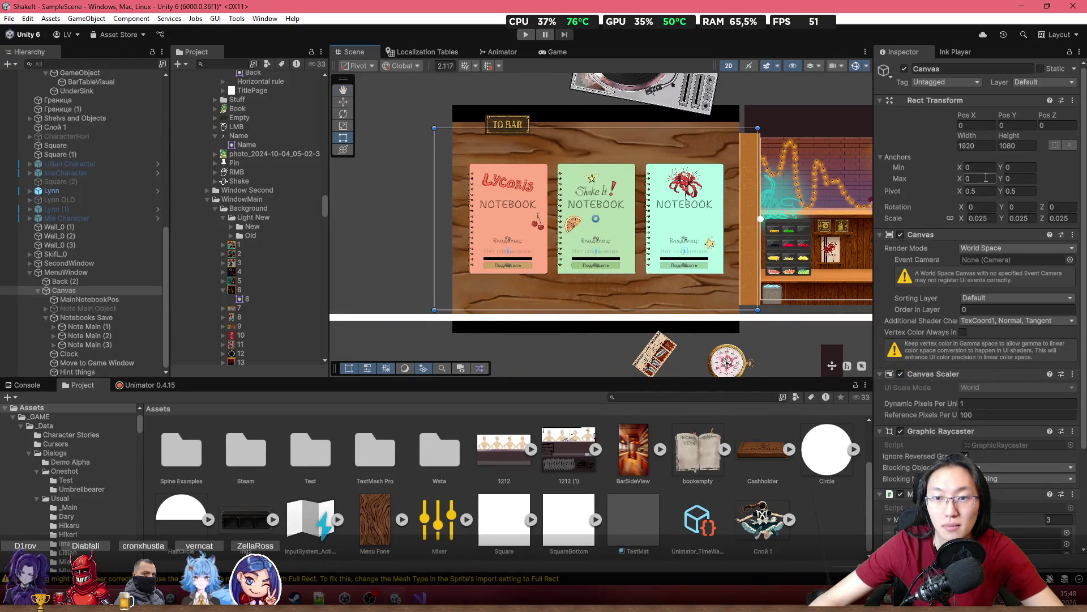
key(f)
scroll(762, 173, up, 3)
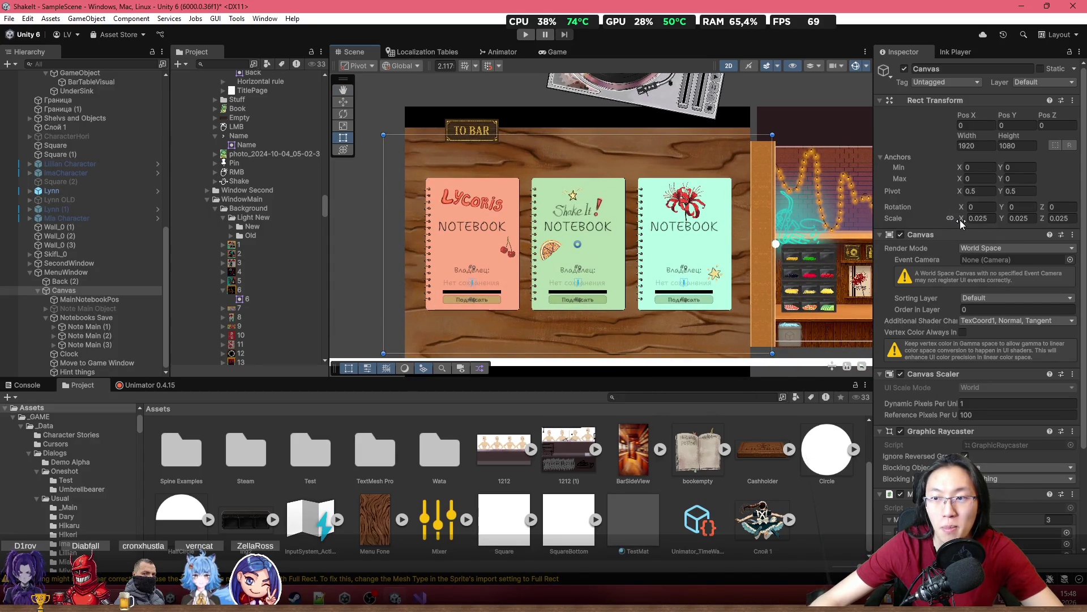
scroll(667, 211, up, 1)
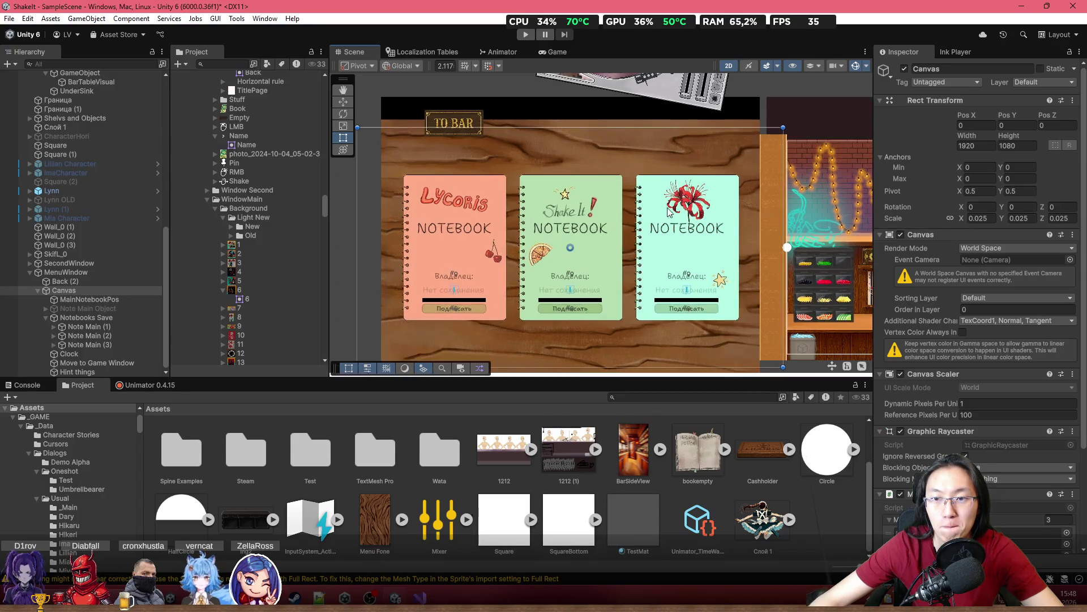
drag(694, 210, 824, 179)
mouse_move(977, 131)
mouse_down()
mouse_move(1003, 137)
mouse_move(789, 171)
mouse_up()
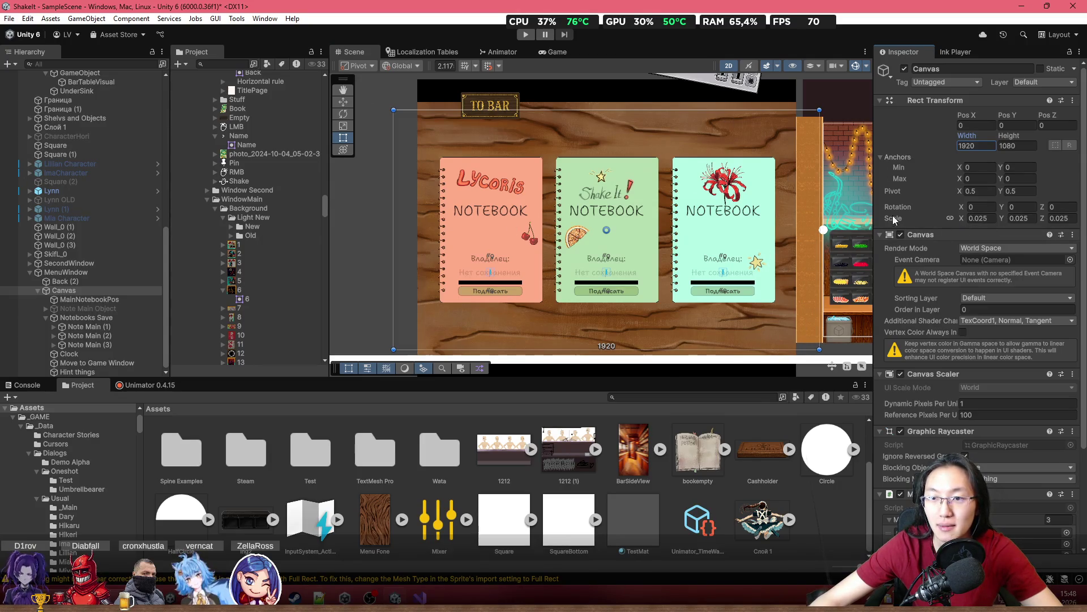
Try Canvas scales 0.02 and 0.03, then settle on 0.022 for X, Y and Z
click(981, 219)
key(BackSpace)
text(0)
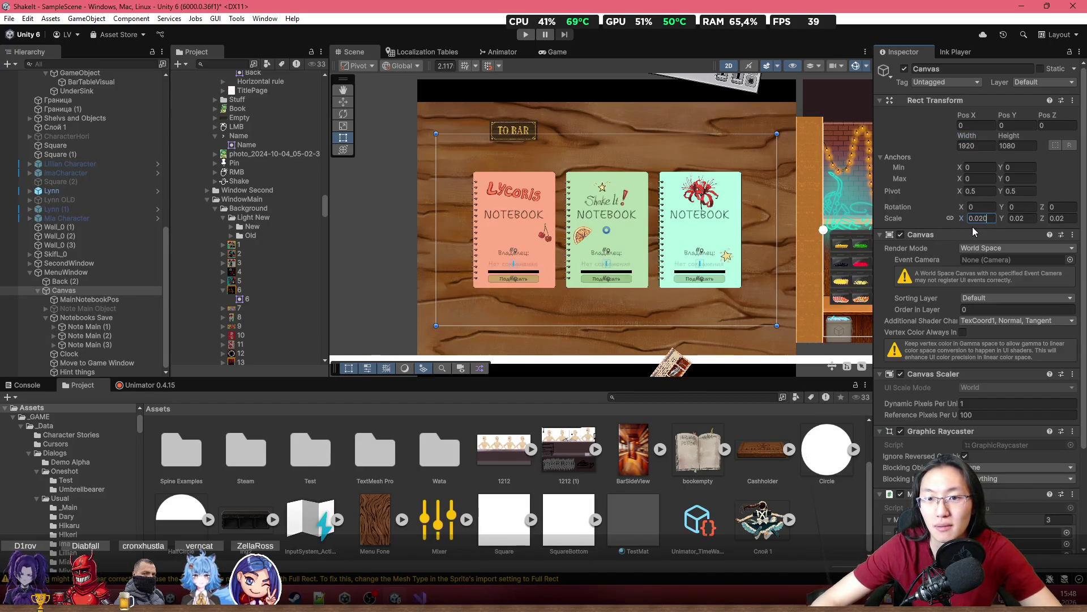
scroll(712, 236, up, 2)
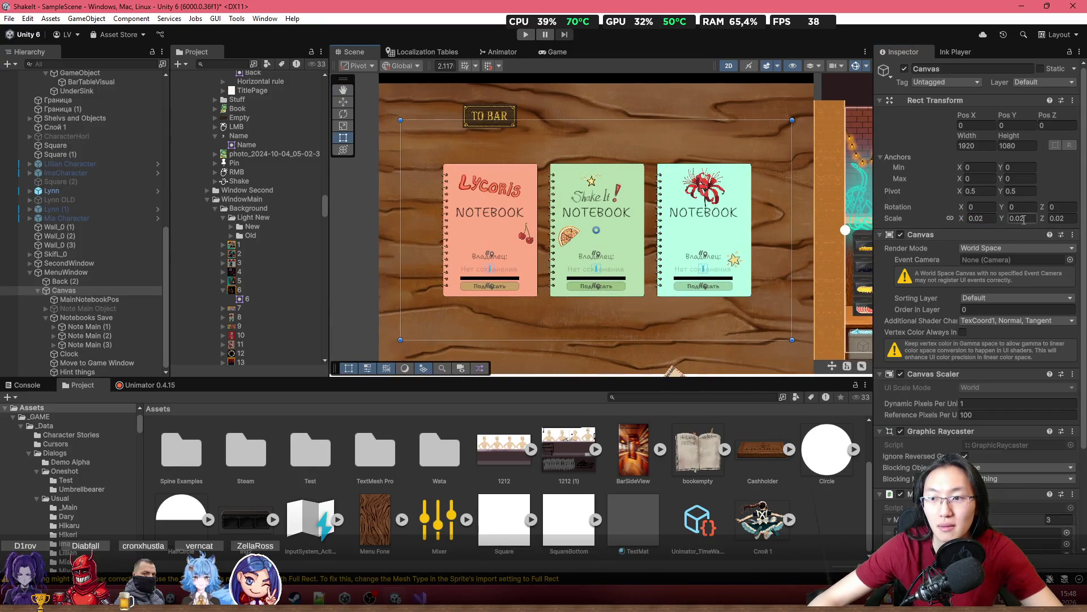
click(983, 219)
key(BackSpace)
text(3)
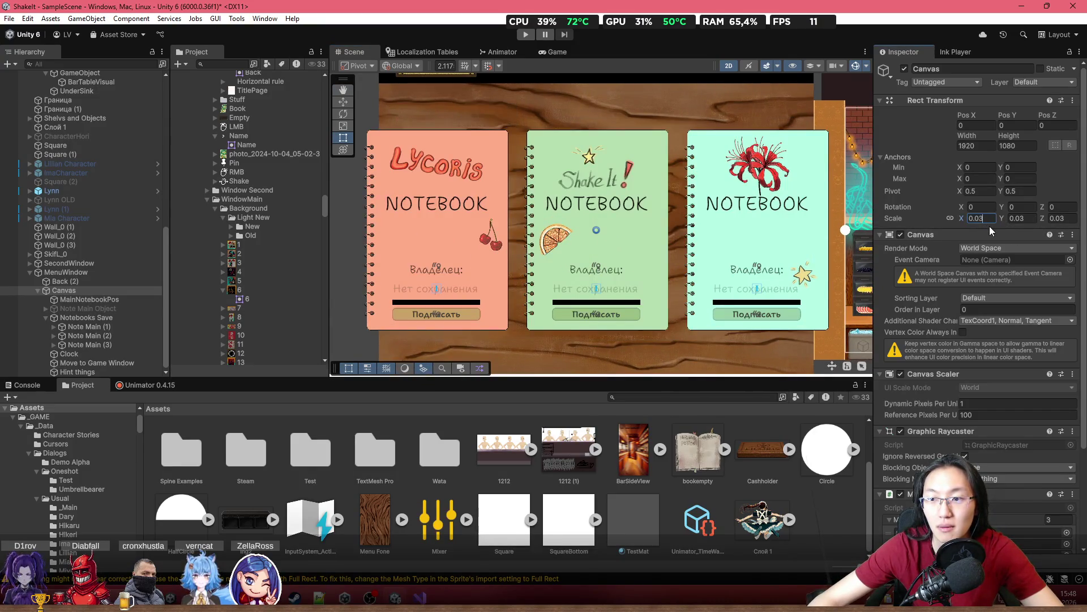
click(980, 218)
text(2)
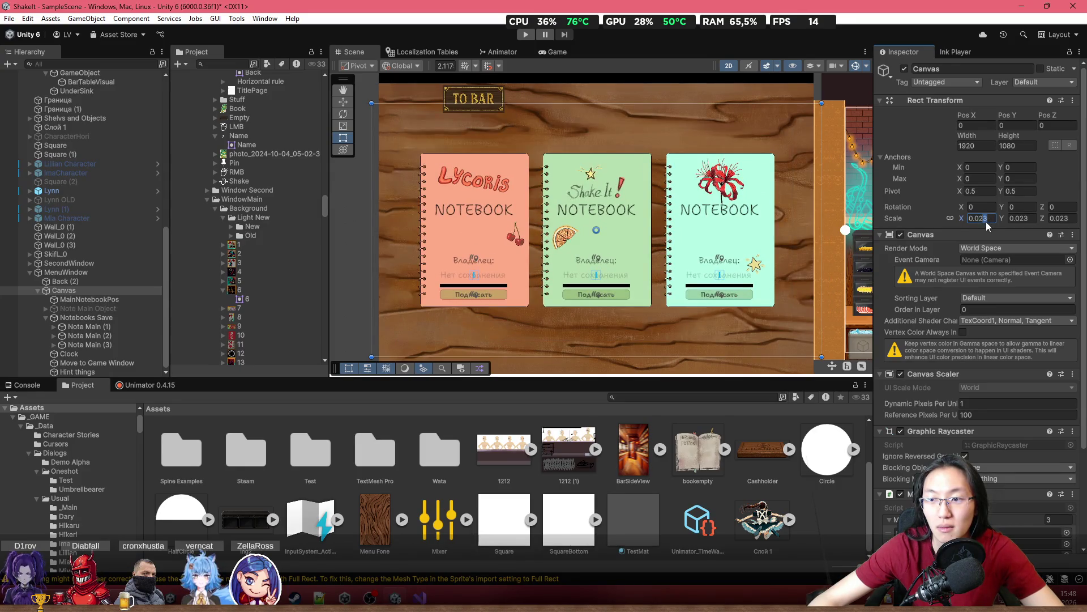
text(2)
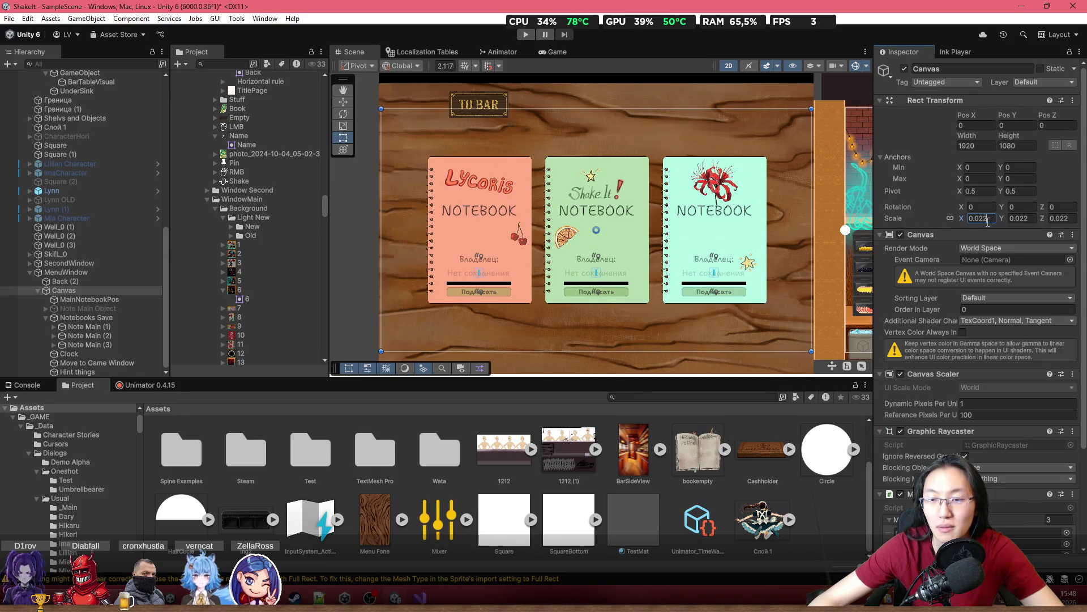
scroll(694, 232, down, 3)
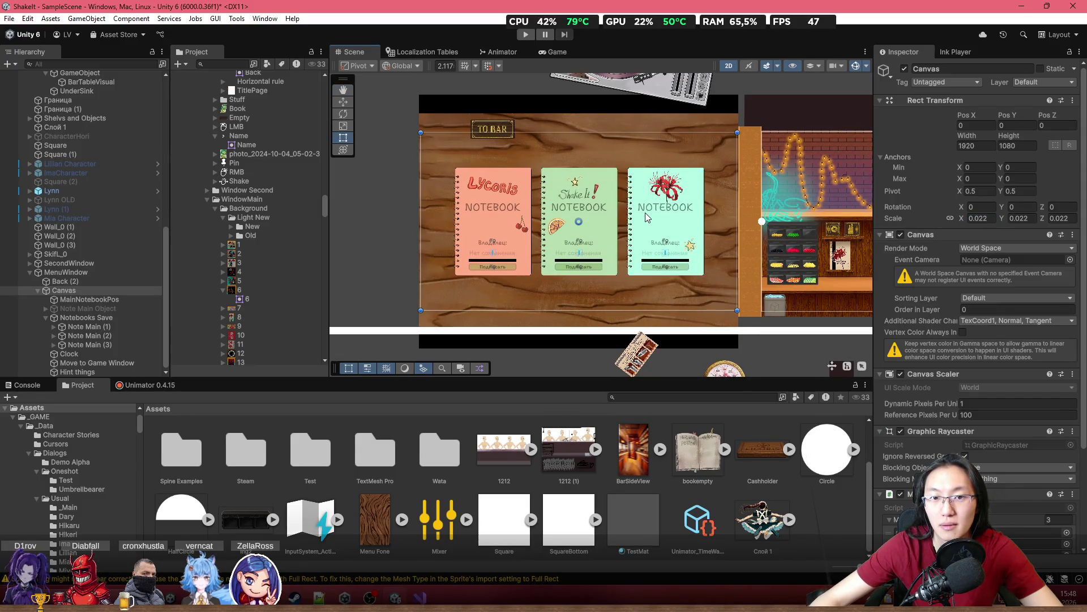
scroll(645, 213, down, 4)
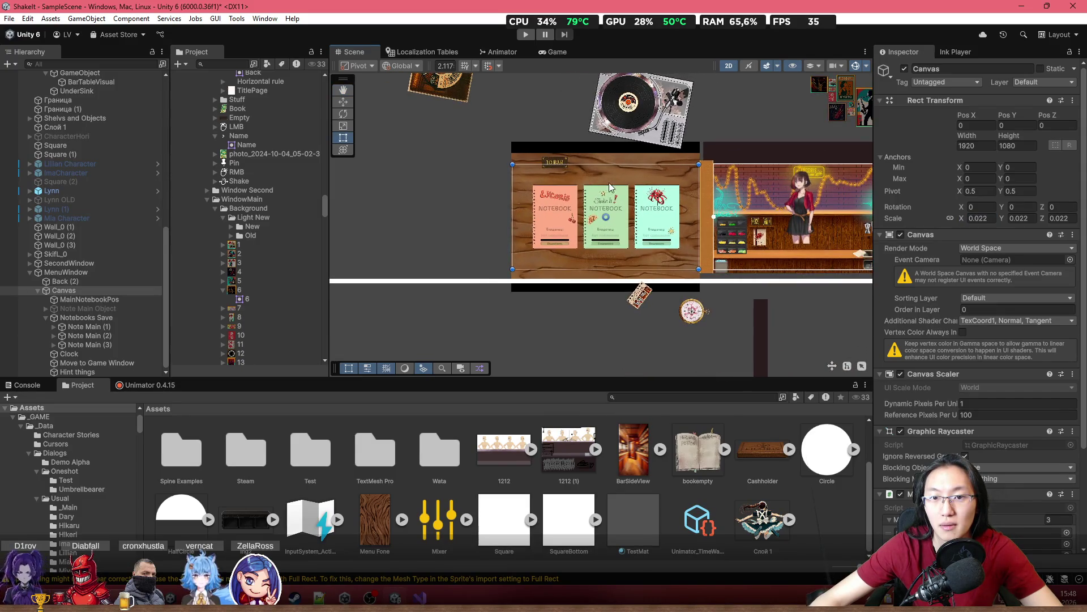
scroll(589, 175, up, 2)
click(558, 52)
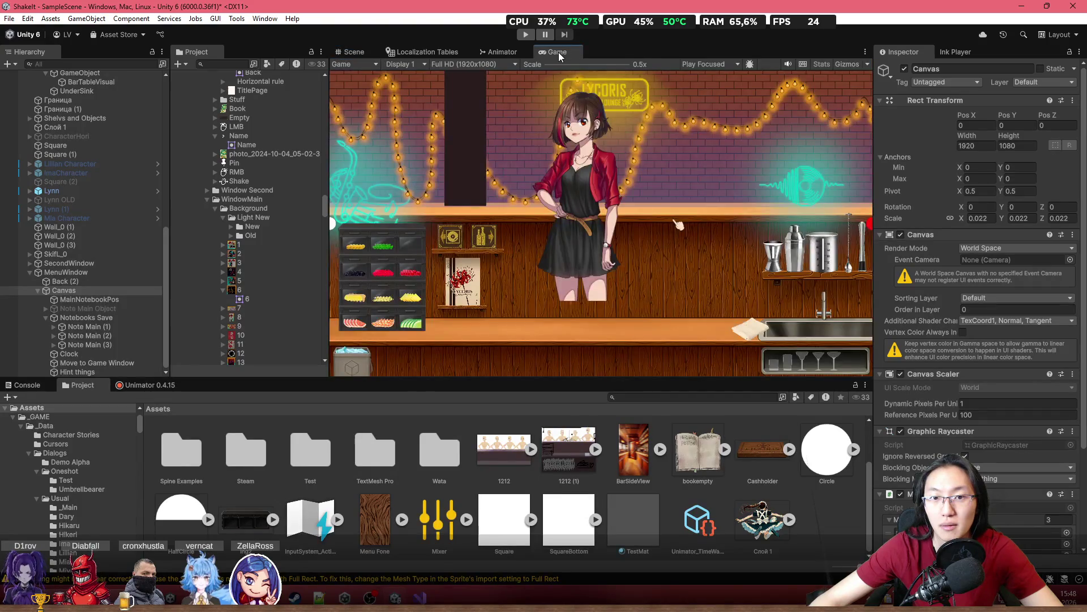
click(352, 52)
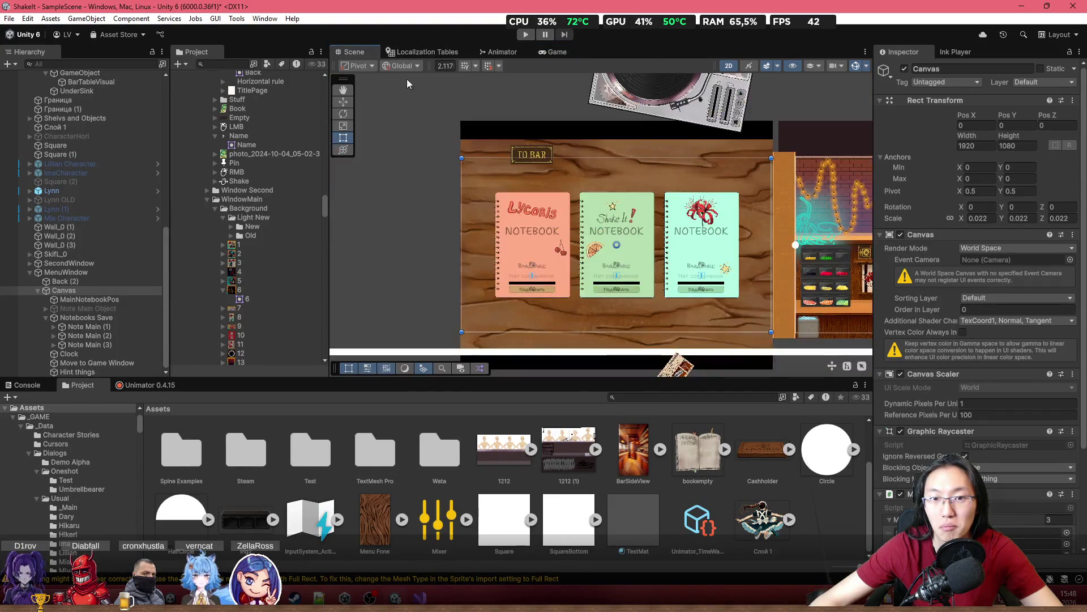
scroll(722, 270, up, 1)
scroll(722, 270, down, 2)
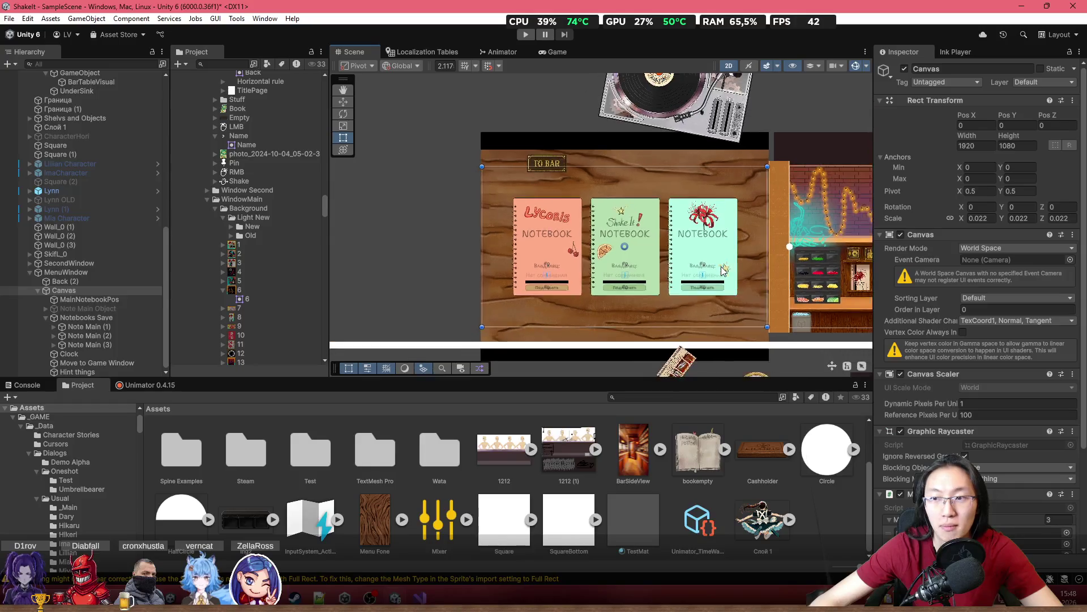
scroll(722, 269, up, 3)
scroll(723, 269, down, 4)
scroll(721, 269, up, 1)
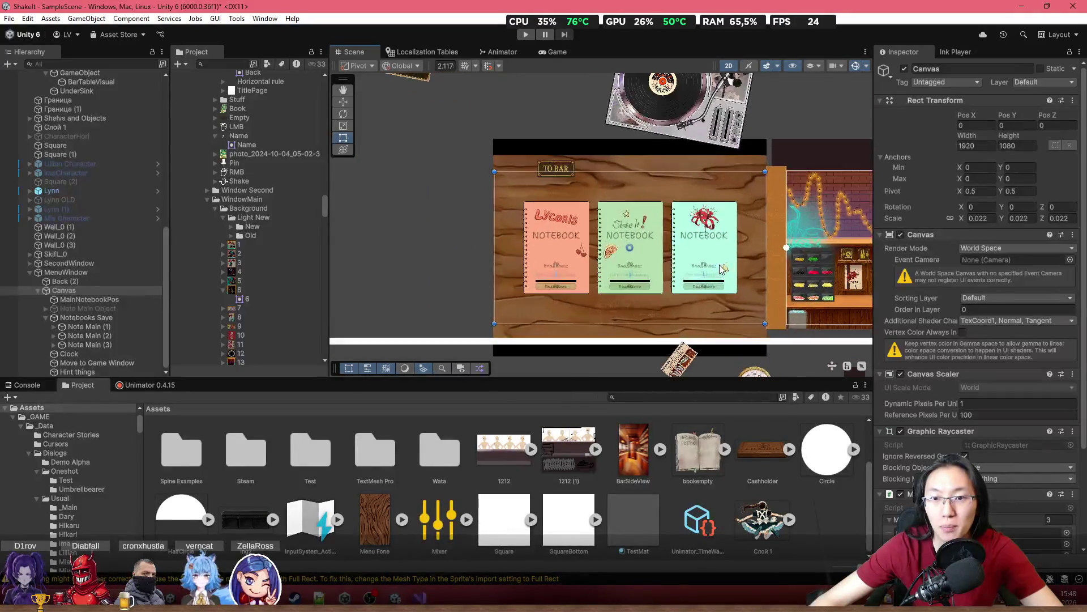
scroll(721, 269, up, 1)
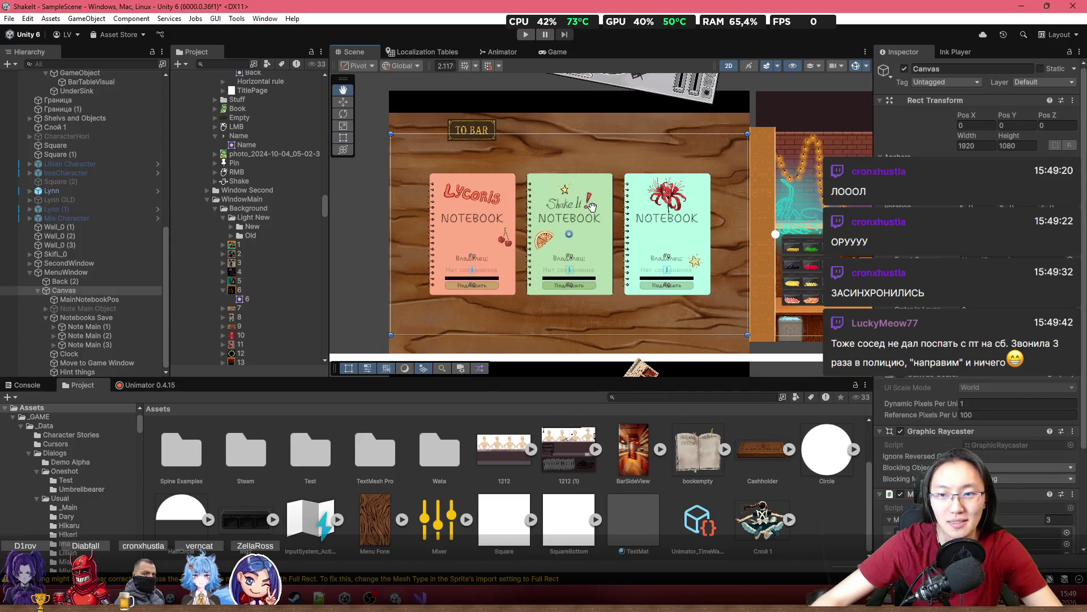
scroll(592, 207, up, 2)
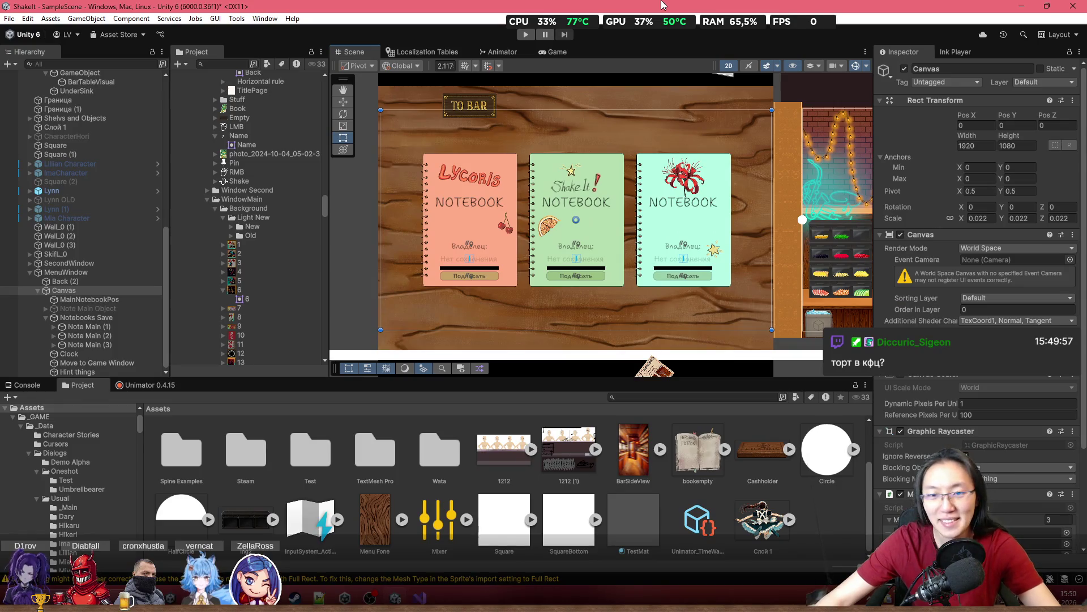
drag(619, 164, 592, 173)
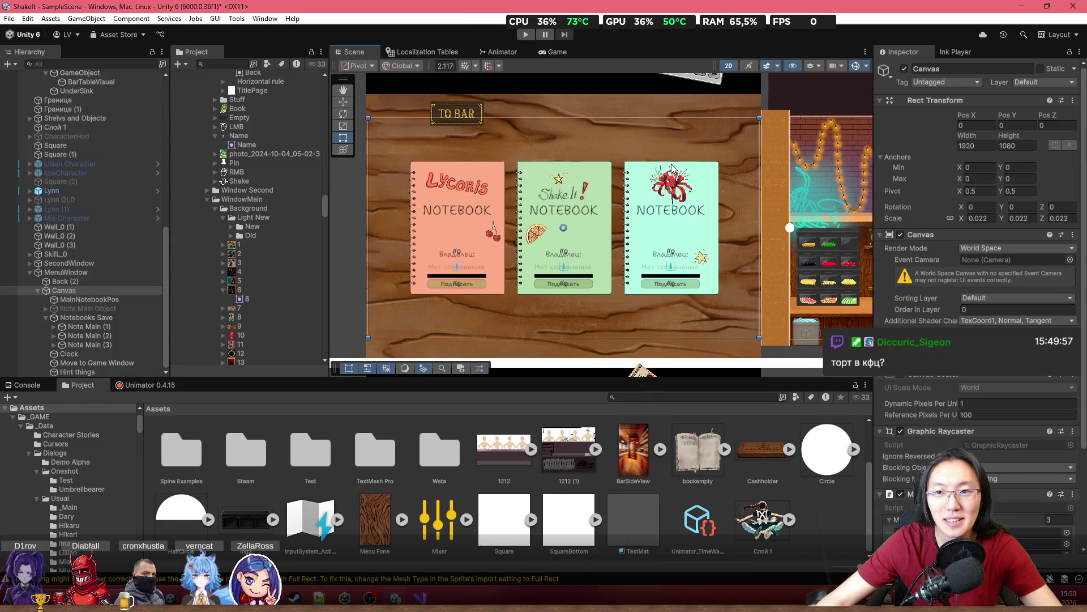
scroll(672, 168, up, 3)
drag(751, 169, 775, 160)
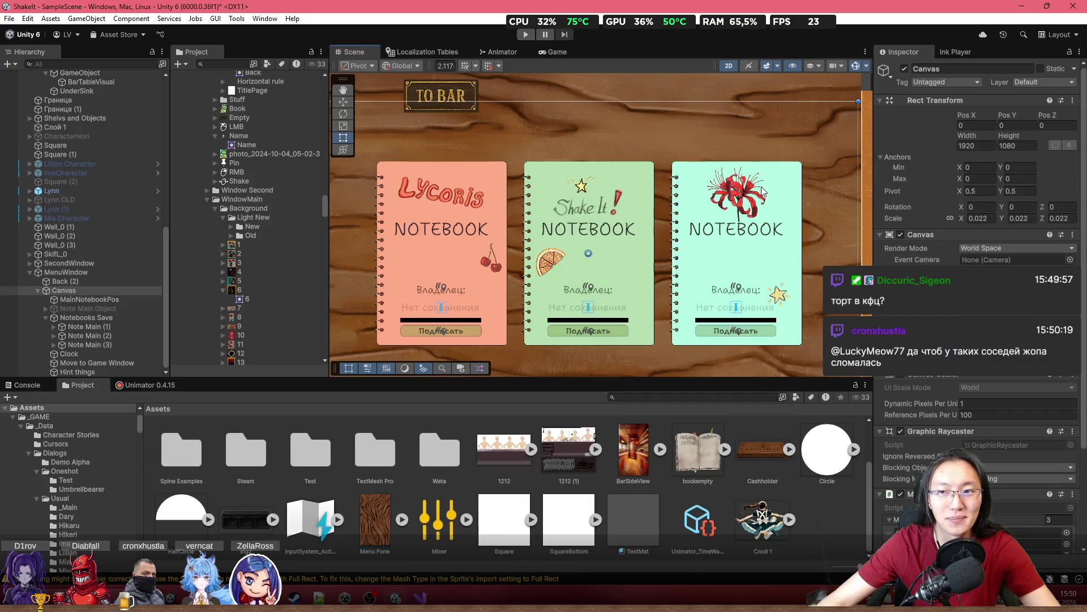
scroll(758, 193, down, 2)
mouse_move(757, 199)
mouse_down()
mouse_move(735, 173)
mouse_move(787, 168)
mouse_move(756, 171)
mouse_up()
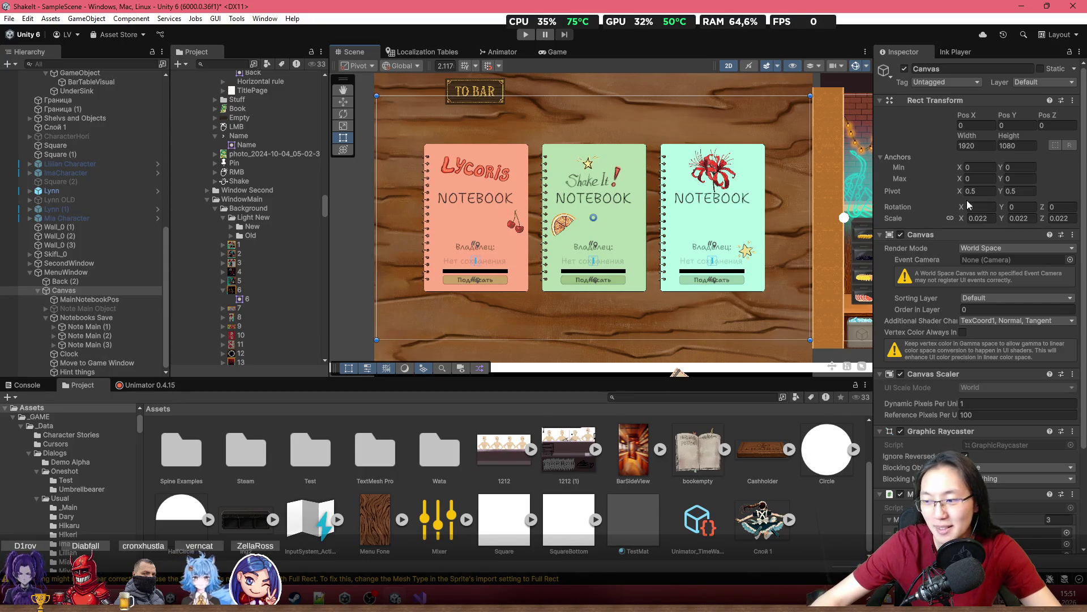
scroll(737, 272, down, 1)
scroll(675, 246, down, 3)
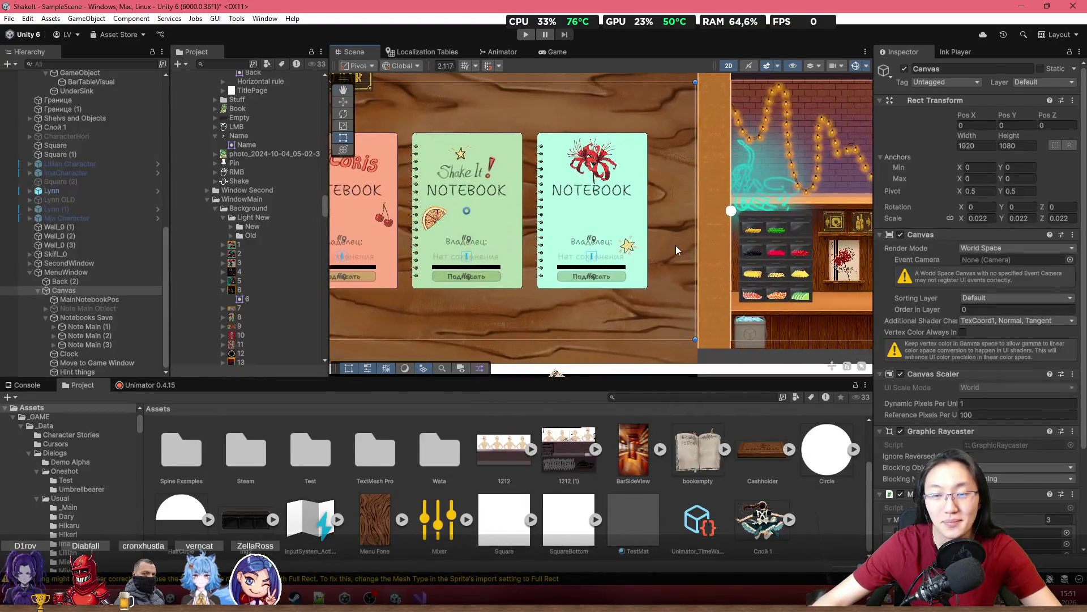
scroll(800, 271, up, 4)
scroll(799, 270, up, 3)
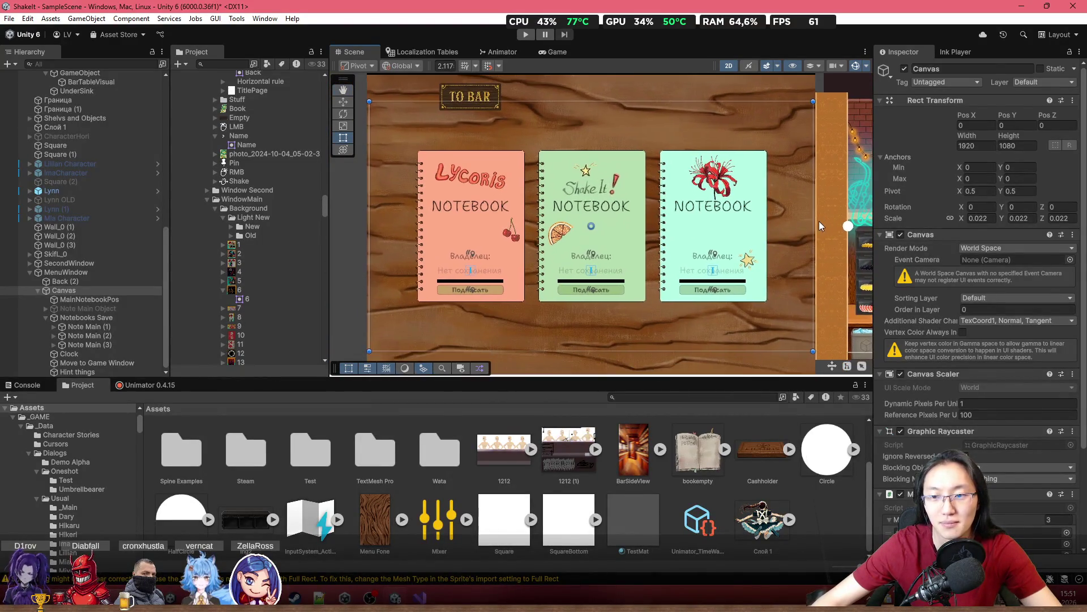
key(t)
scroll(804, 310, down, 2)
key(f)
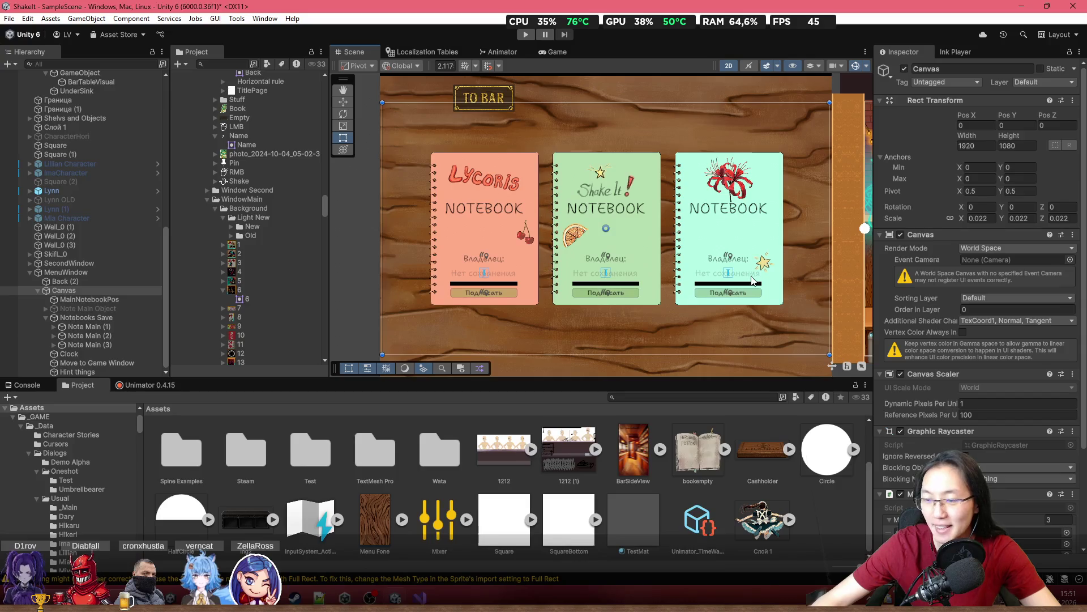
mouse_move(716, 255)
mouse_down()
mouse_move(687, 244)
mouse_move(727, 242)
mouse_move(735, 254)
mouse_up()
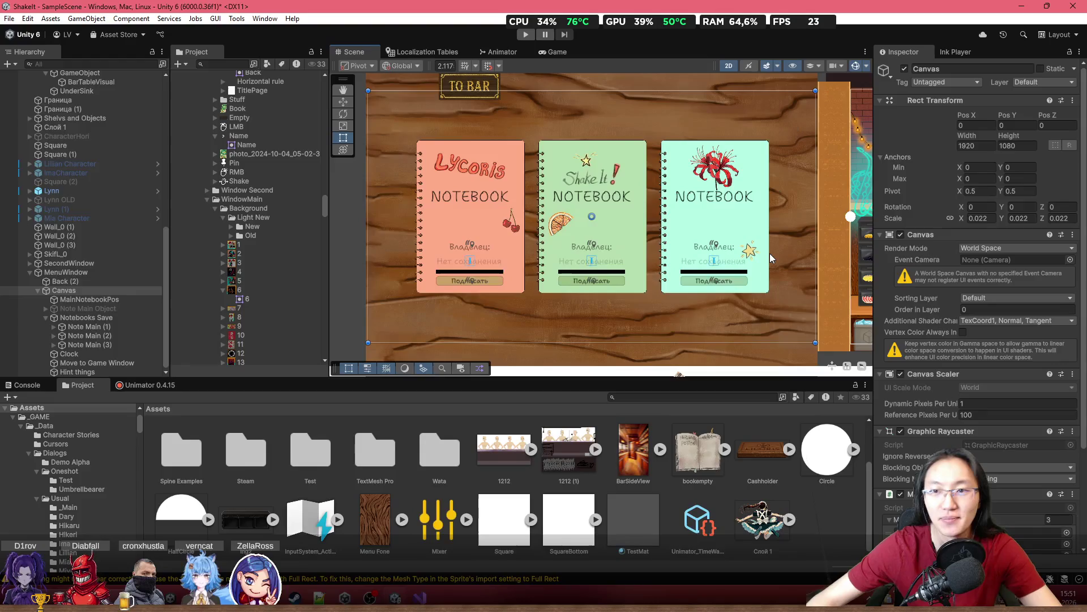
drag(748, 249, 731, 257)
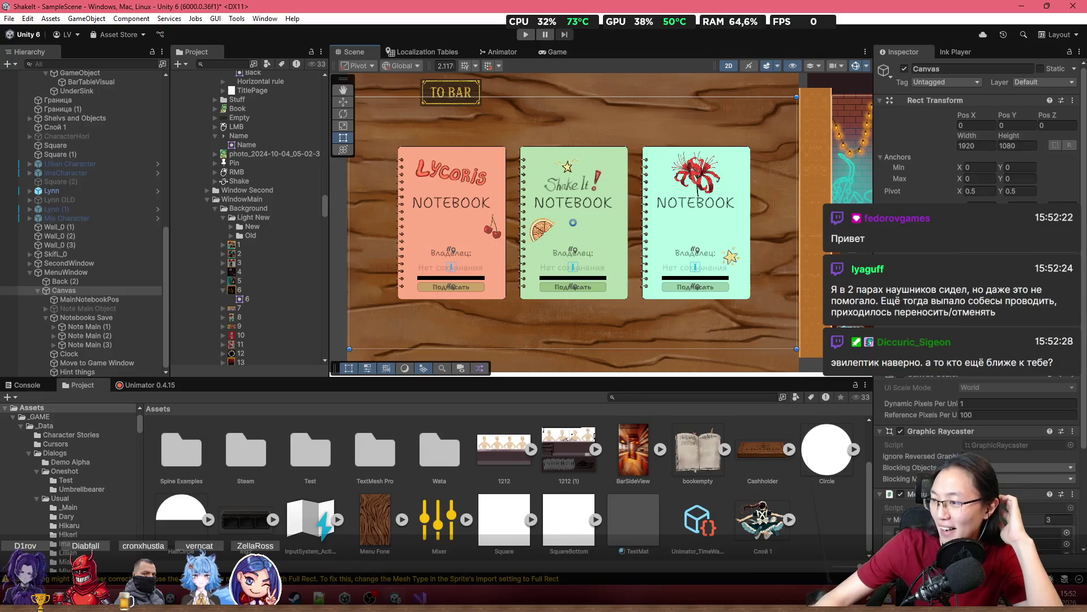
key(alt+Tab)
Maximize Chrome and reload the Access Denied KFC page
double_click(798, 58)
click(54, 37)
click(54, 37)
click(53, 37)
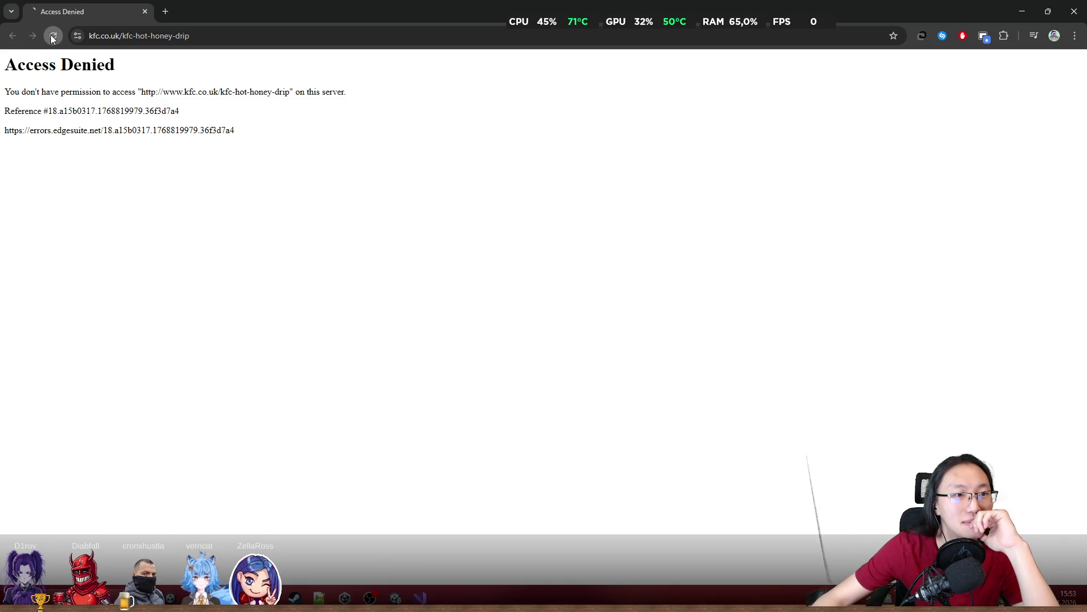
right_click(153, 173)
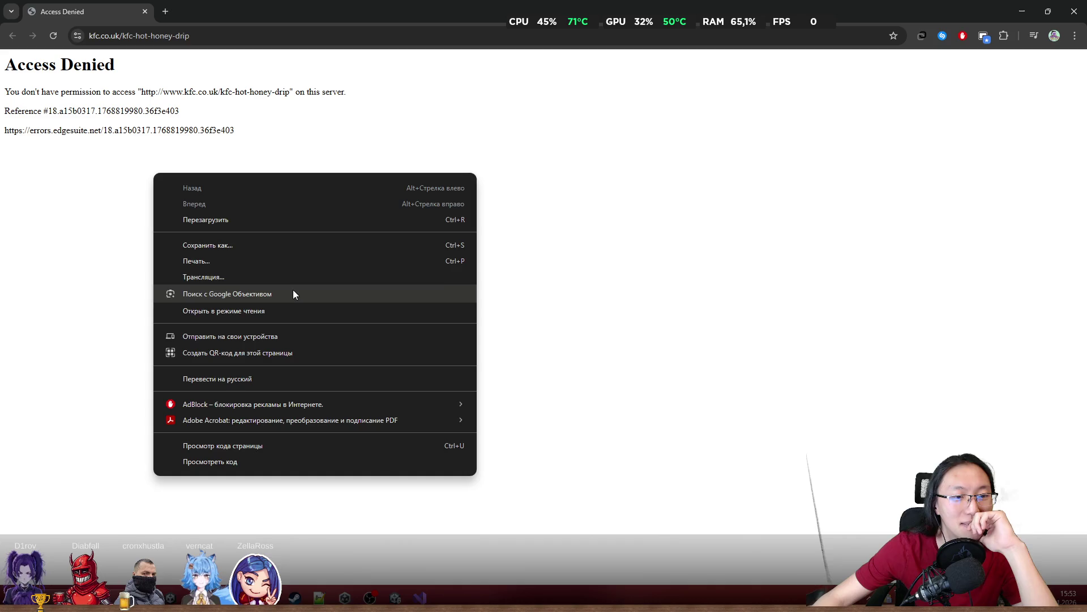
click(118, 119)
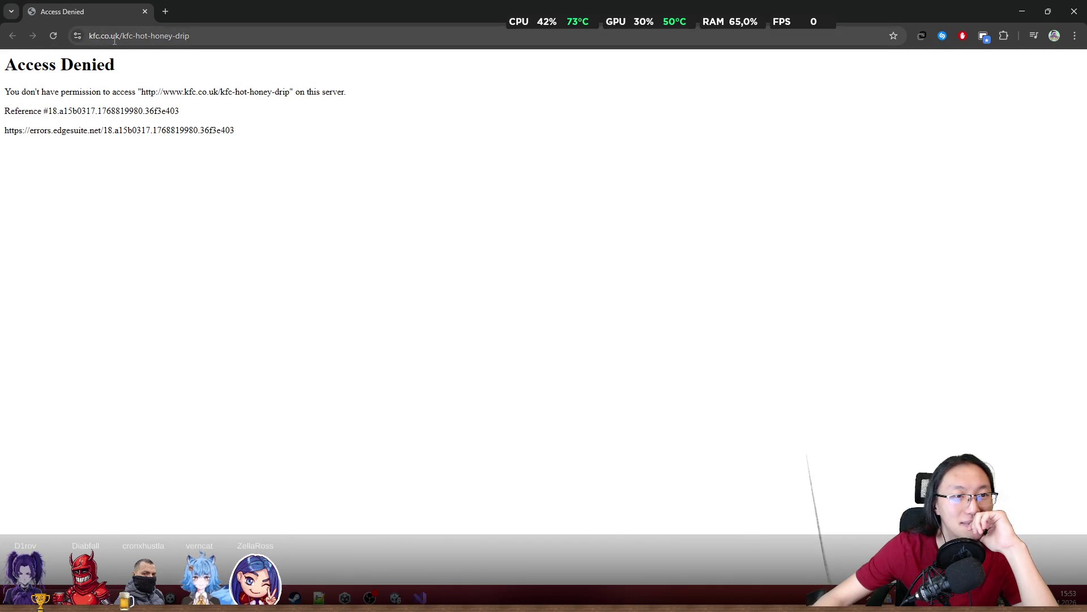
Search Google in a new tab for the URL's kfc-hot-honey-drip path, closing the blocked tab
mouse_move(125, 36)
mouse_down()
mouse_move(250, 33)
mouse_move(169, 37)
mouse_up()
key(ctrl+c)
key(ctrl+t)
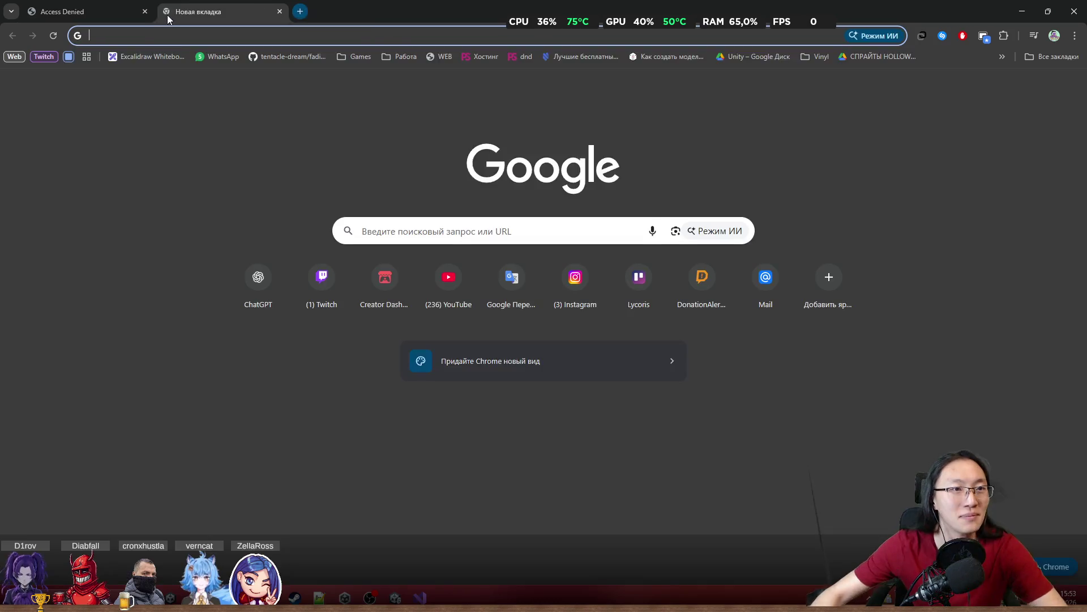
key(ctrl+v)
key(Return)
click(146, 12)
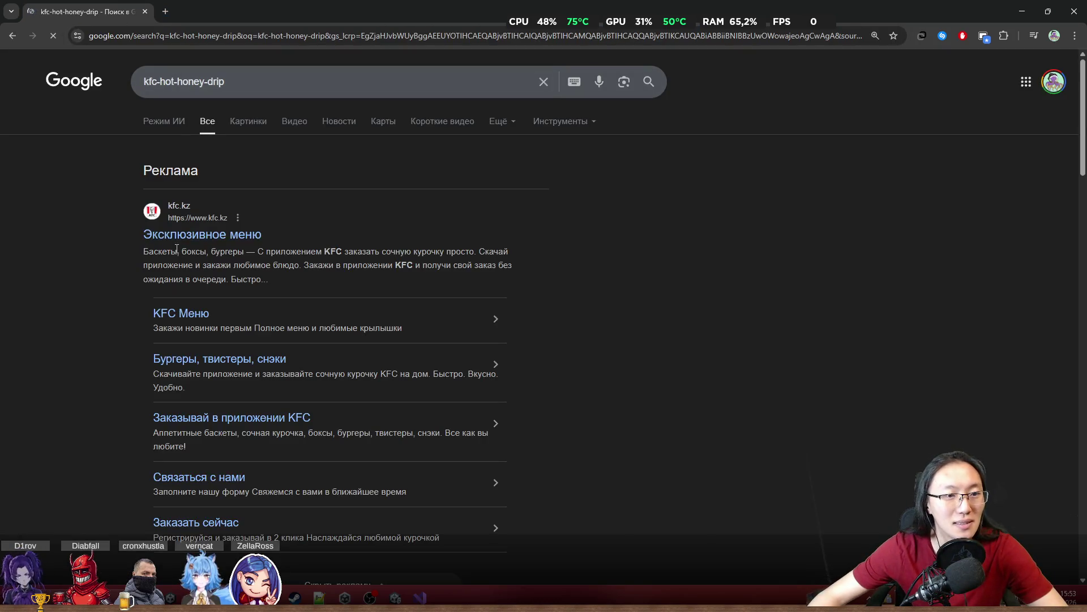
Refine the search to 'kfc hot honey drip' and open the KFC result in a new tab
click(205, 81)
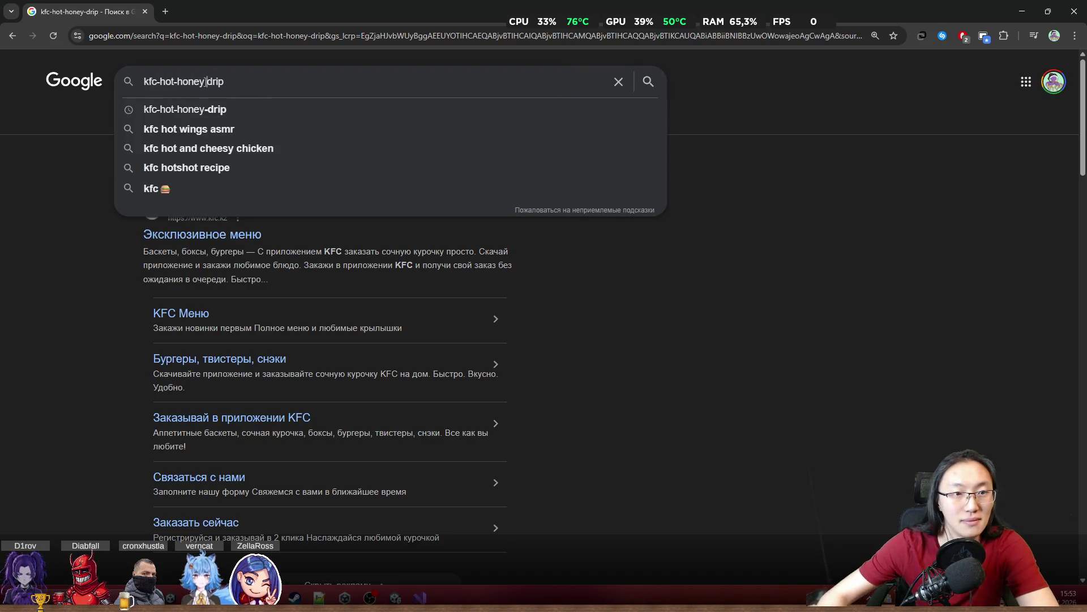
key(Left)
key(Left)
key(Left)
key(BackSpace)
key(Left)
key(Left)
key(Left)
key(BackSpace)
key(Return)
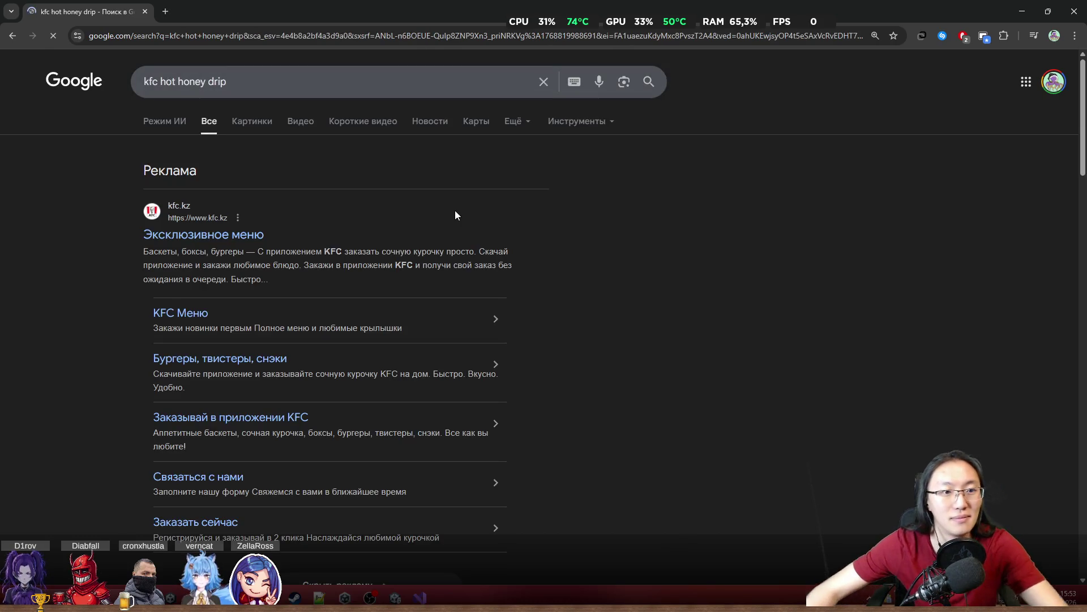
scroll(650, 263, down, 4)
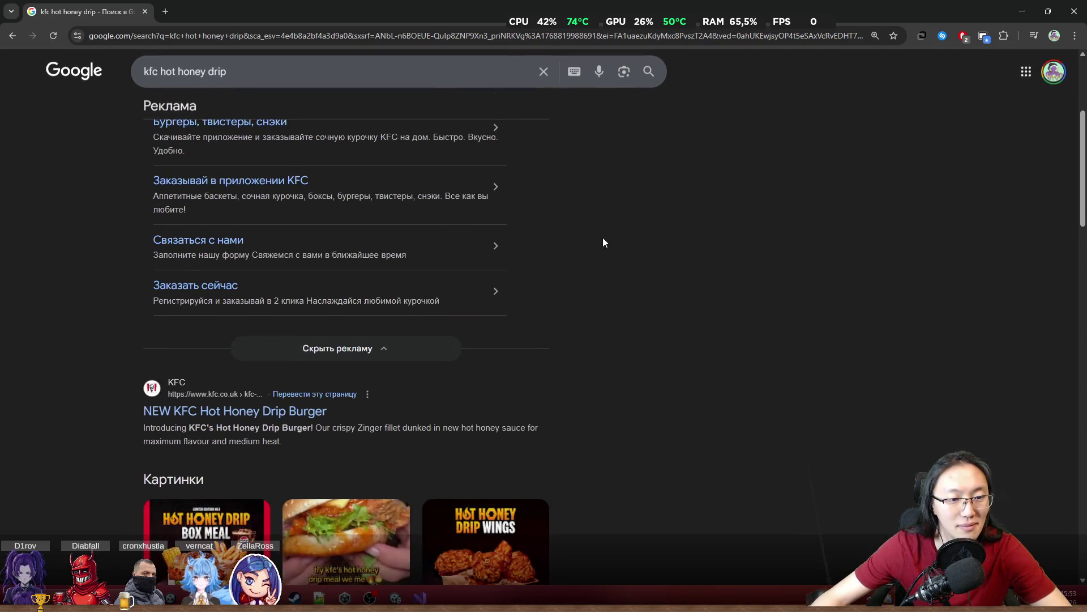
middle_click(278, 408)
click(221, 11)
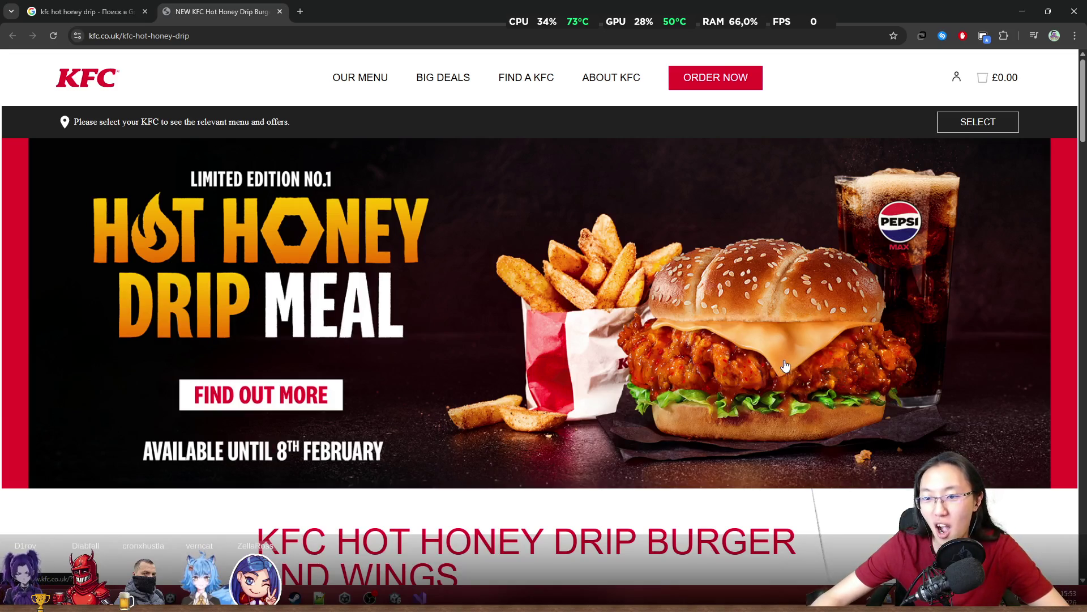
Restore the Chrome window and close it to return to Unity
drag(405, 13, 405, 136)
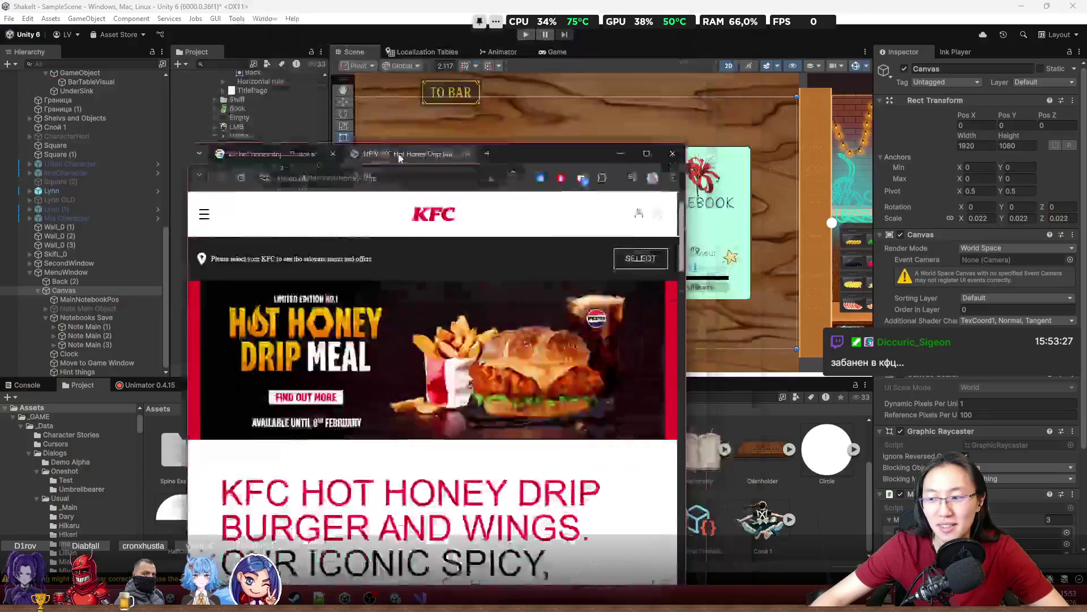
click(674, 183)
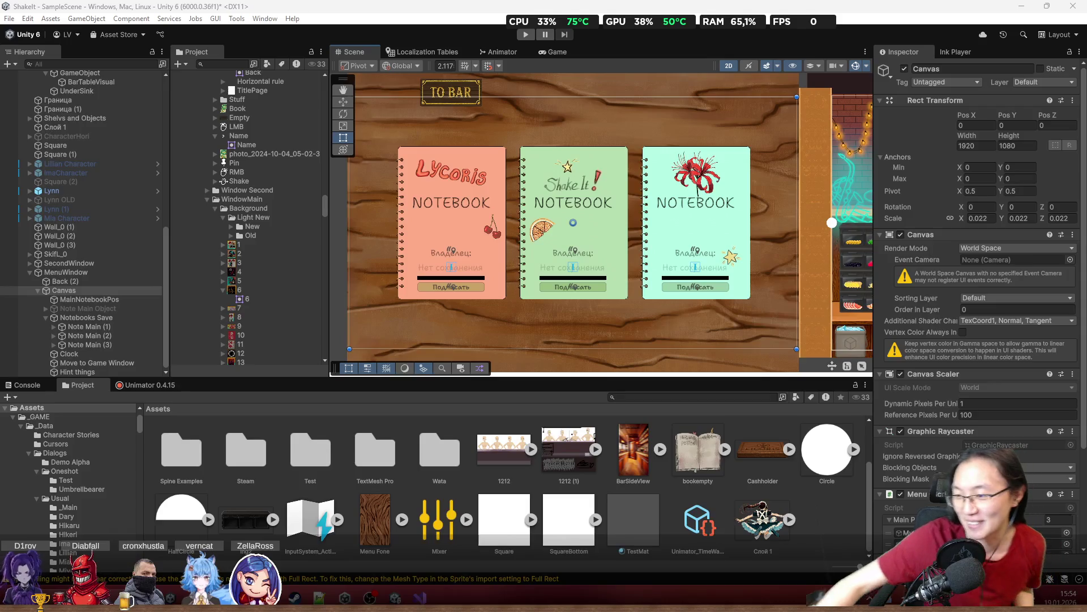
scroll(542, 222, up, 4)
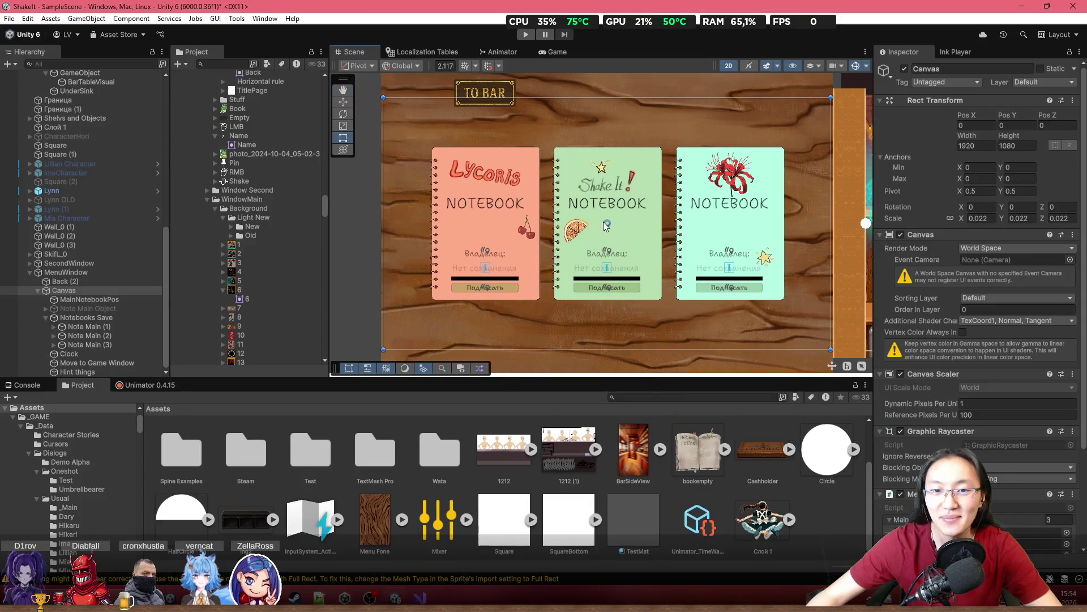
key(f)
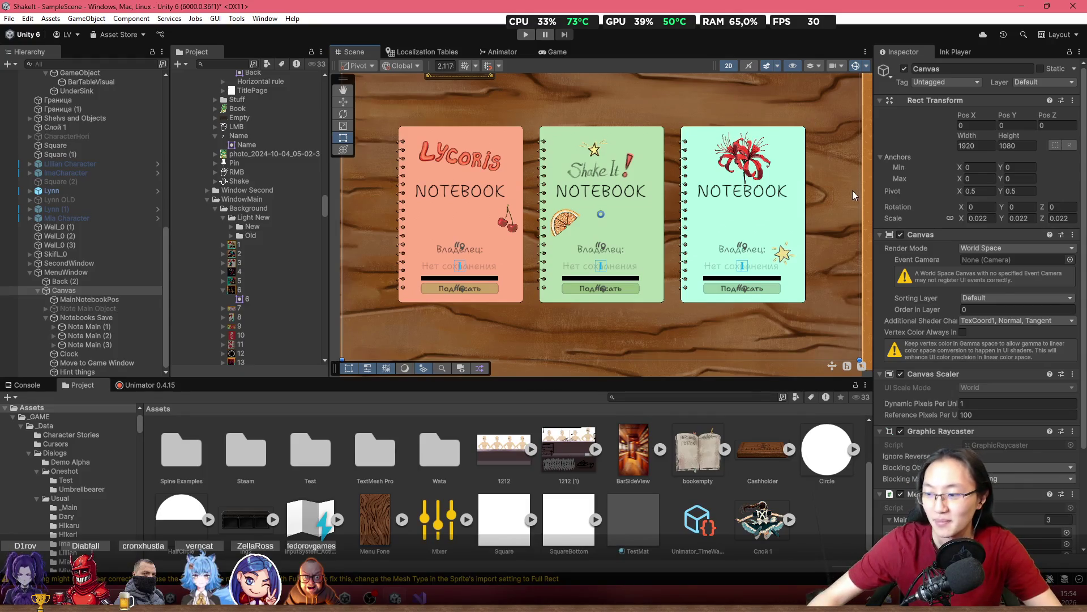
drag(681, 211, 622, 227)
scroll(735, 199, up, 2)
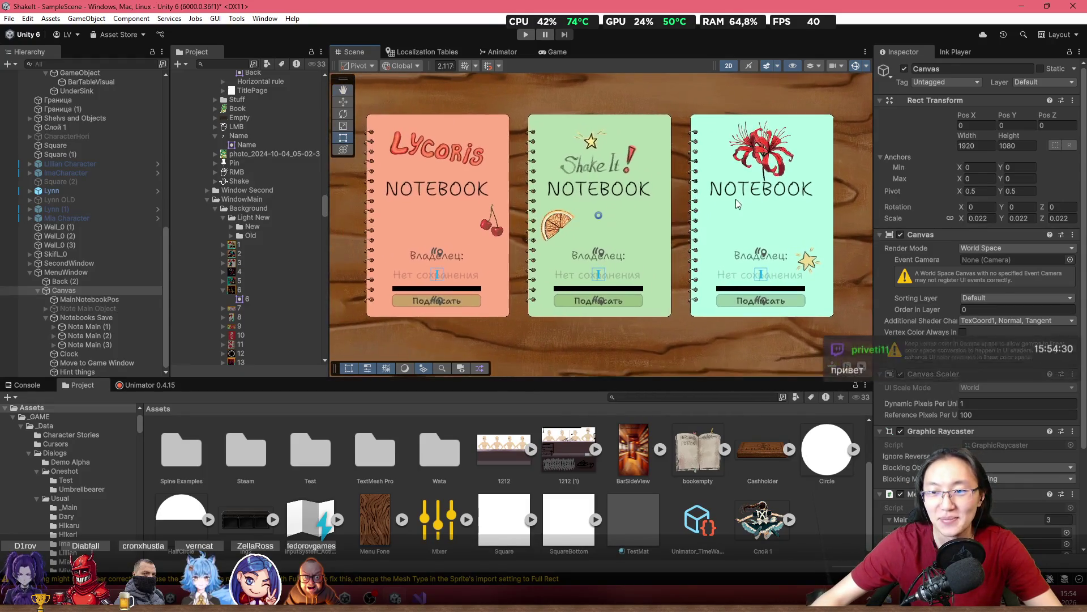
scroll(748, 216, down, 3)
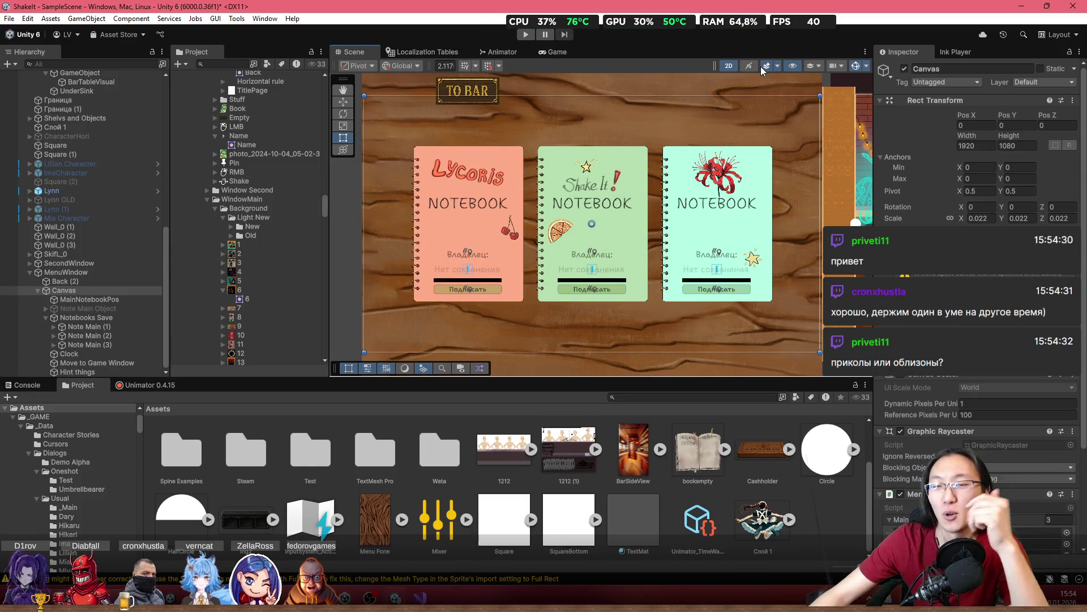
scroll(784, 141, down, 2)
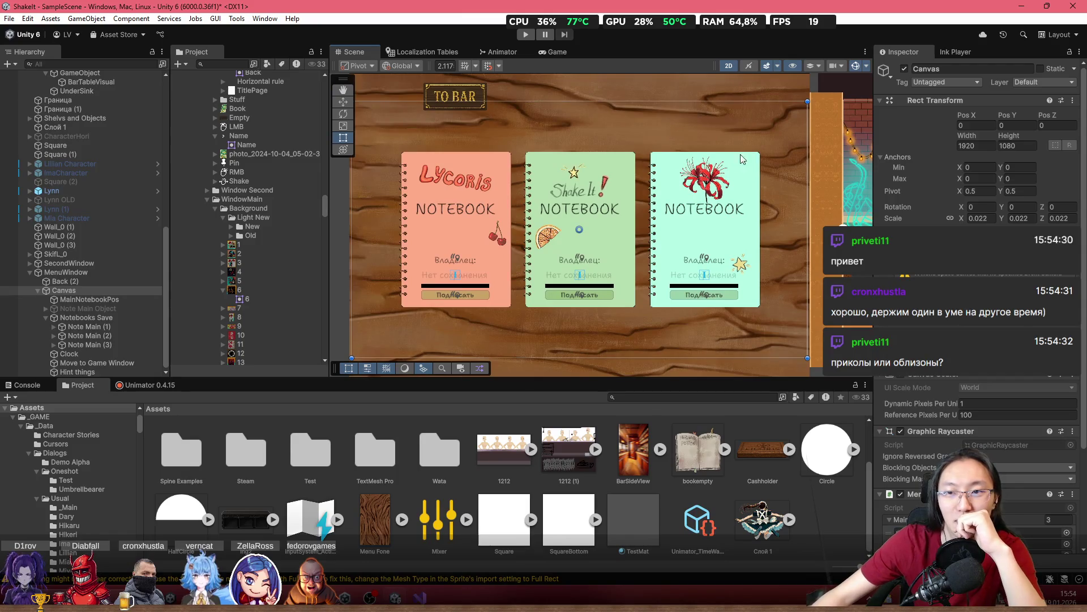
scroll(749, 197, down, 1)
scroll(749, 198, up, 1)
scroll(750, 181, up, 1)
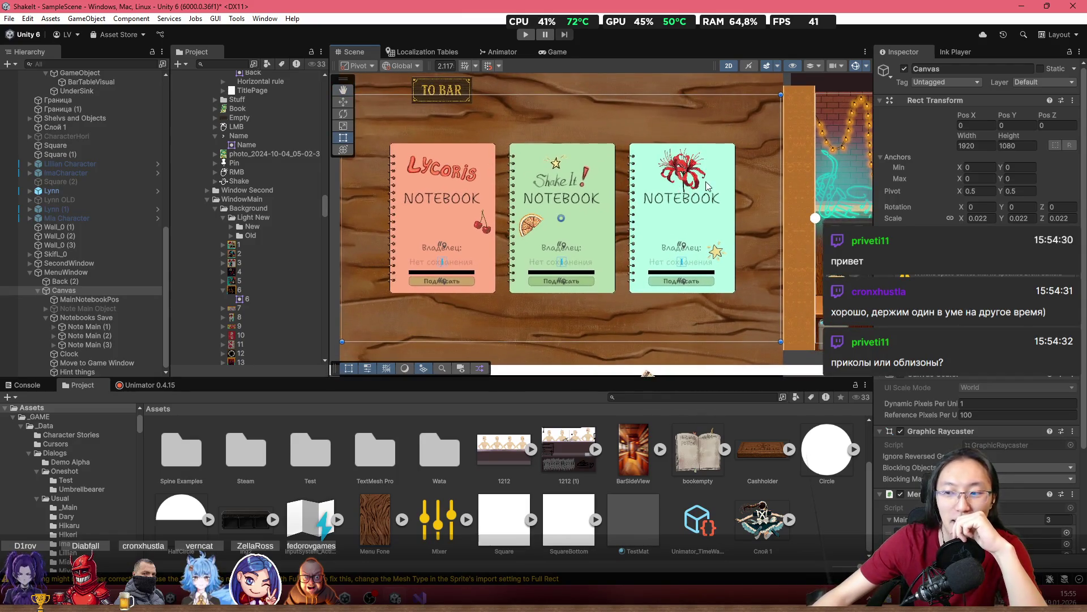
scroll(770, 174, up, 1)
scroll(639, 184, down, 1)
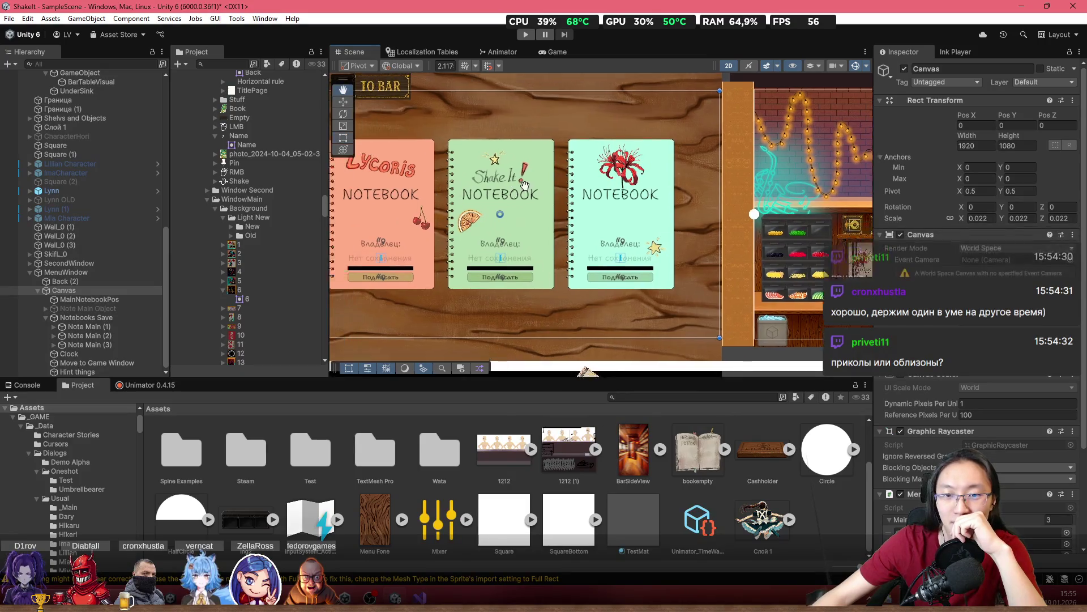
scroll(579, 189, down, 2)
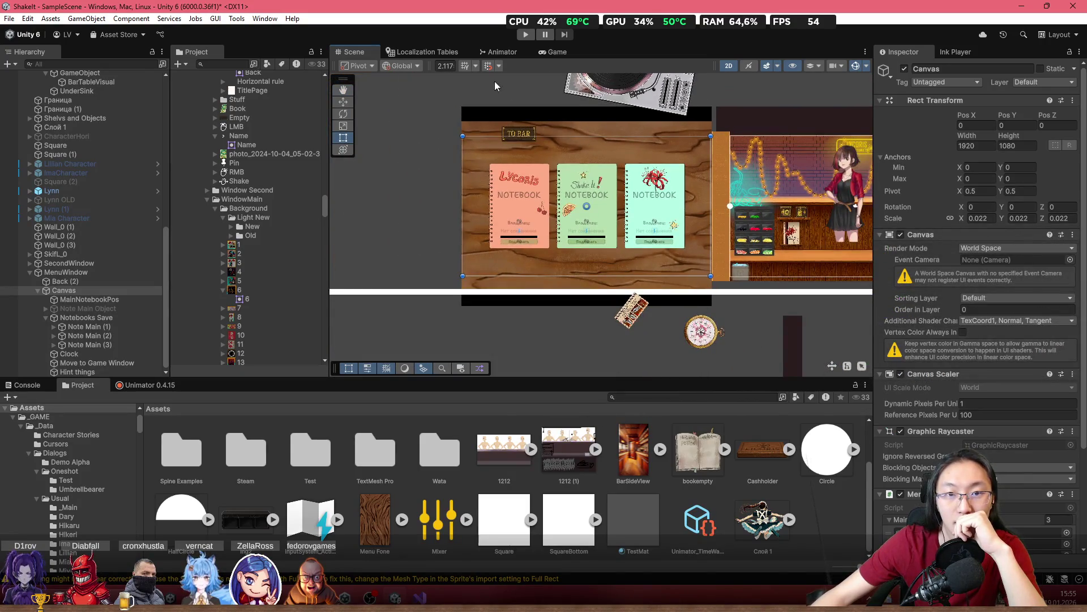
Compare the Game view at Full HD resolution against the Scene view
click(546, 51)
click(513, 64)
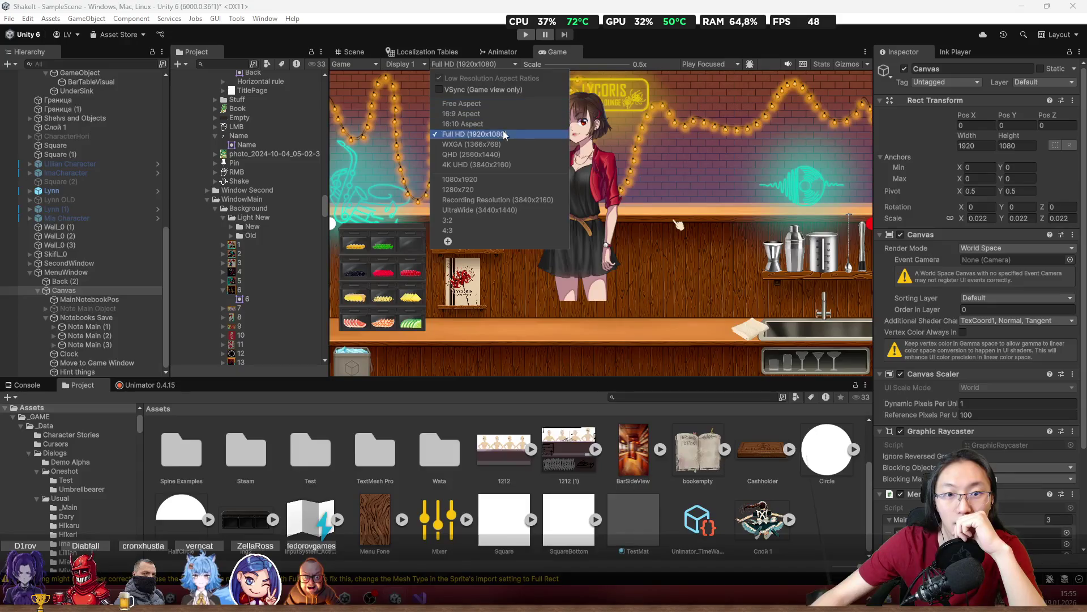
click(686, 147)
click(363, 52)
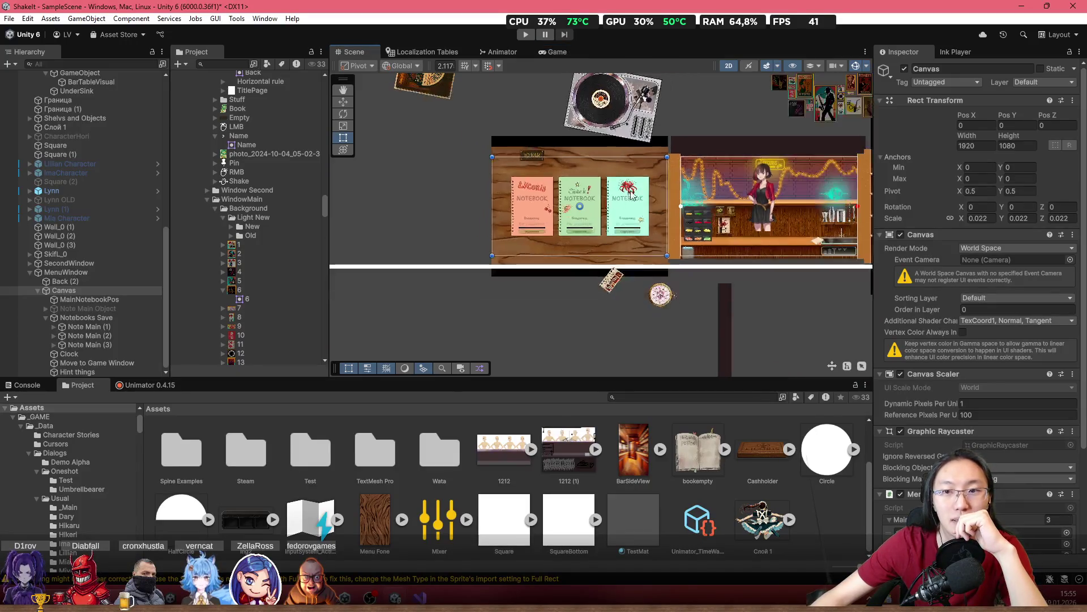
scroll(608, 182, up, 2)
scroll(608, 182, down, 2)
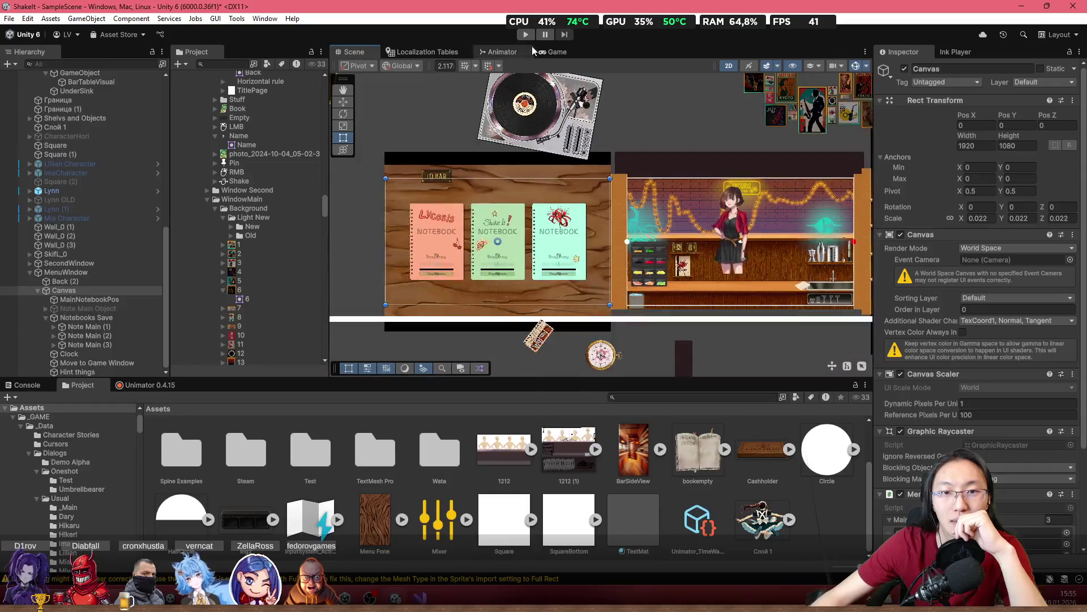
click(557, 51)
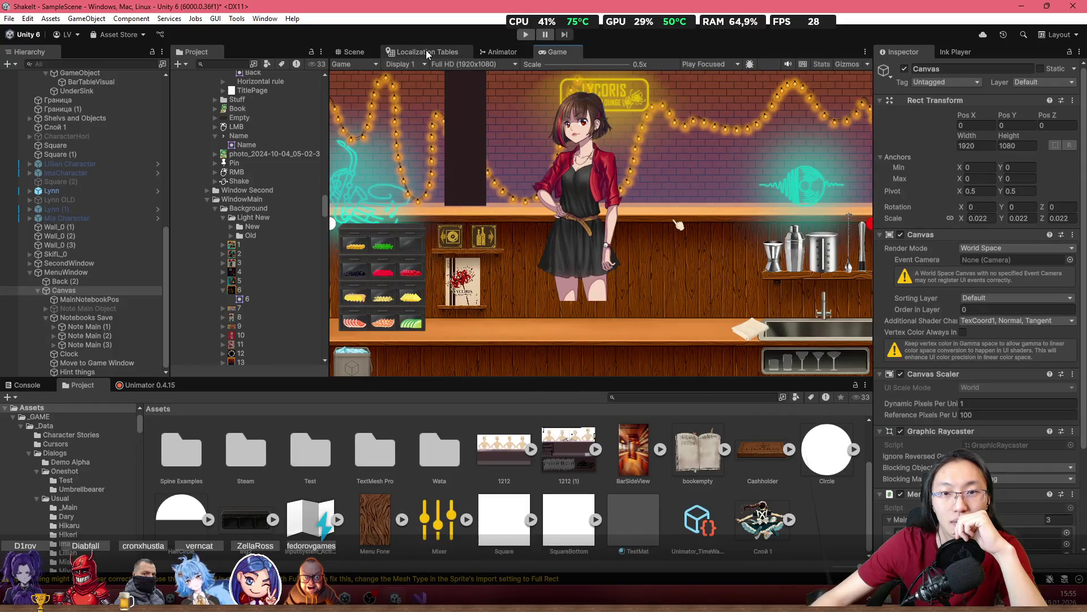
click(424, 51)
click(354, 52)
scroll(592, 172, up, 3)
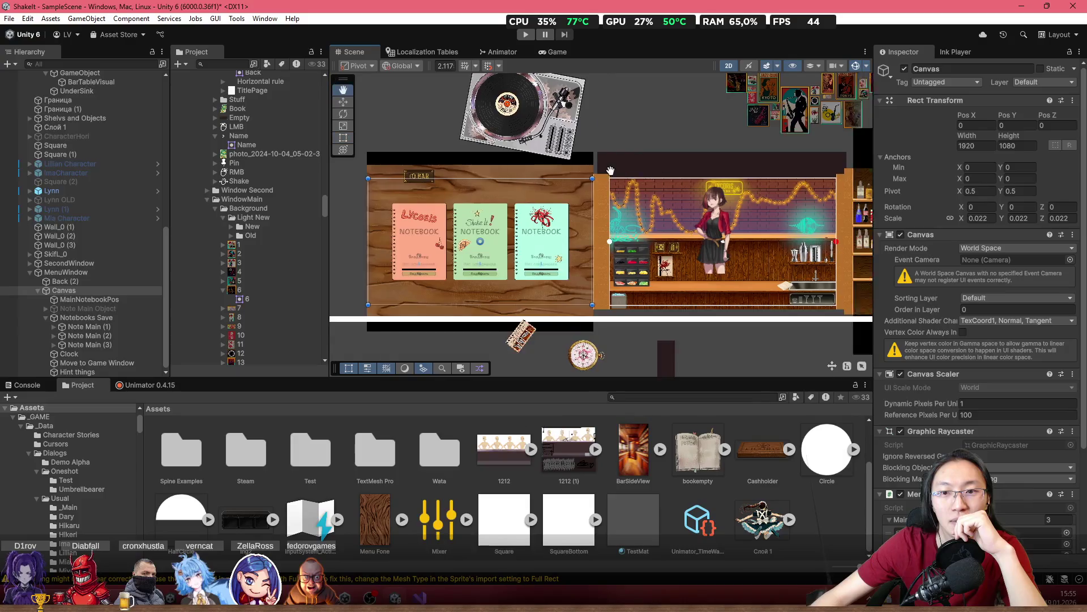
Inspect the neon lycoris sign, bar wall and Lynn character in the bar scene
click(616, 198)
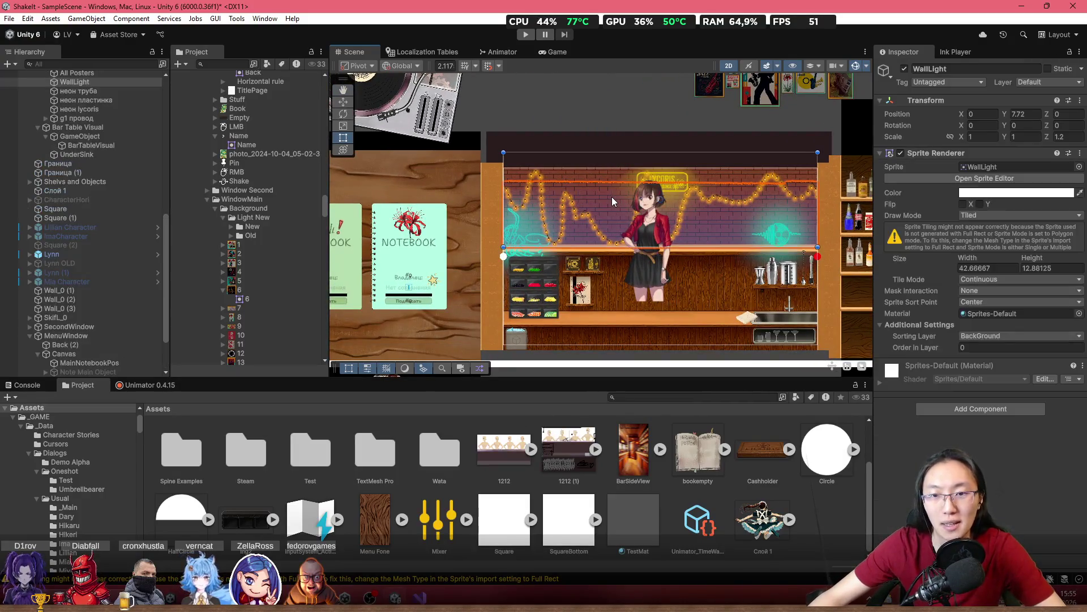
click(610, 198)
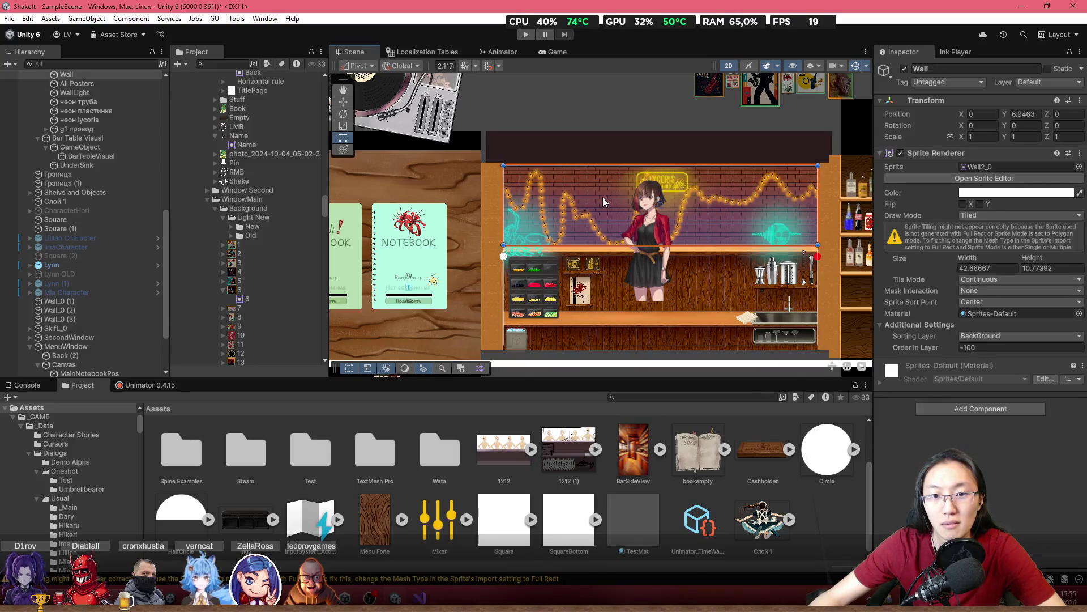
scroll(602, 197, down, 2)
click(754, 334)
scroll(633, 243, up, 2)
scroll(638, 240, down, 2)
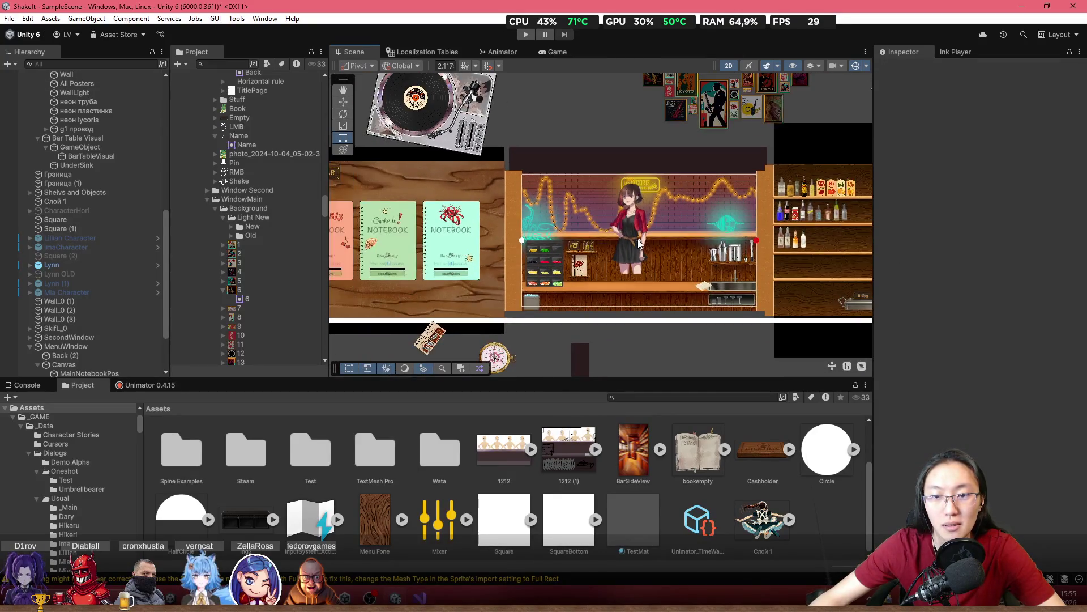
click(637, 239)
click(537, 50)
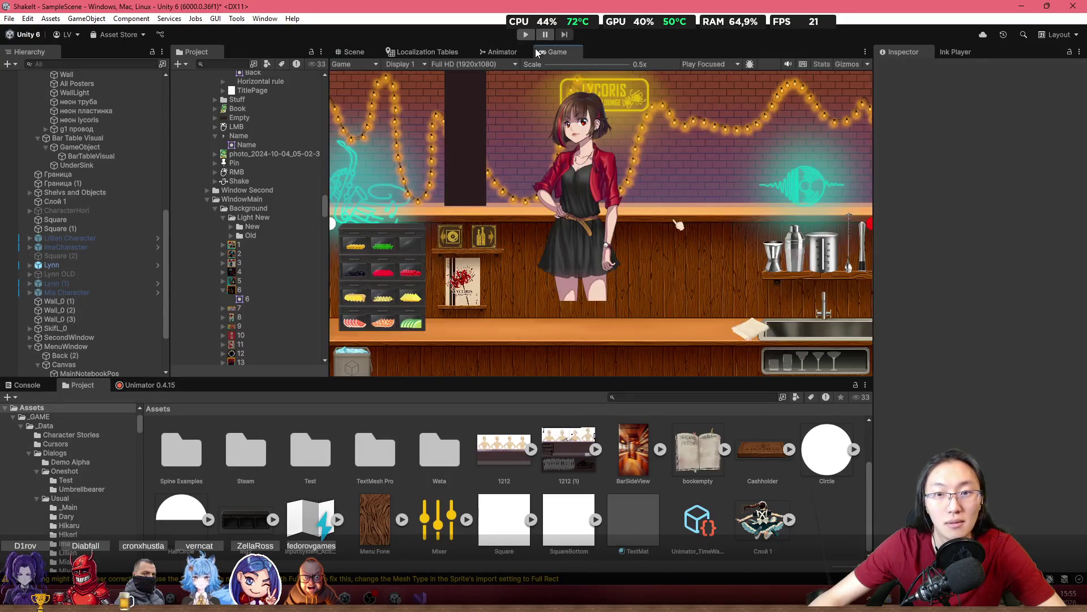
click(352, 51)
click(575, 182)
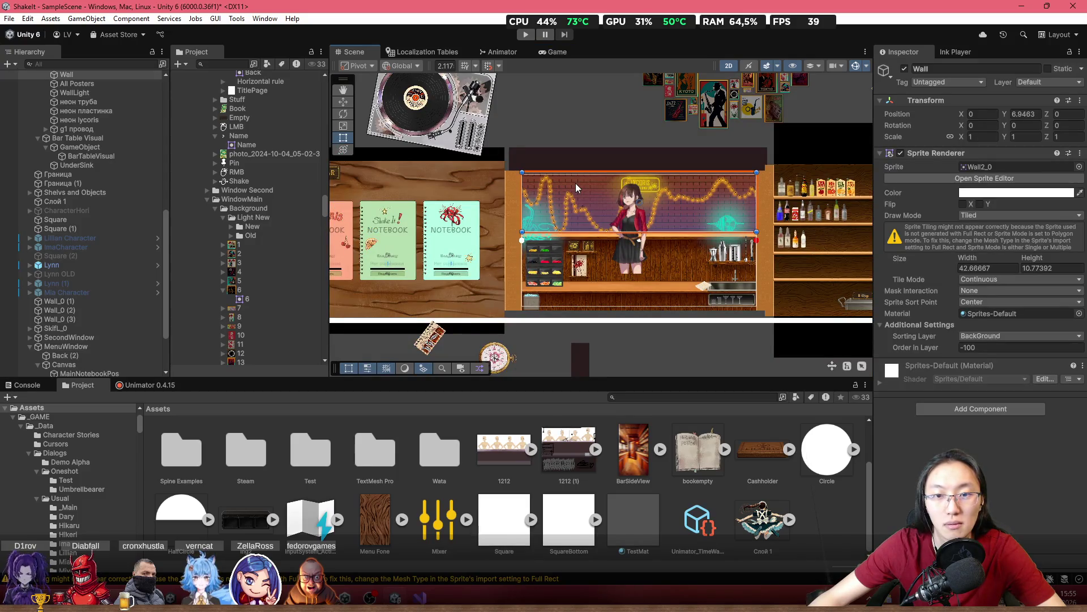
drag(584, 273, 560, 228)
scroll(542, 230, down, 4)
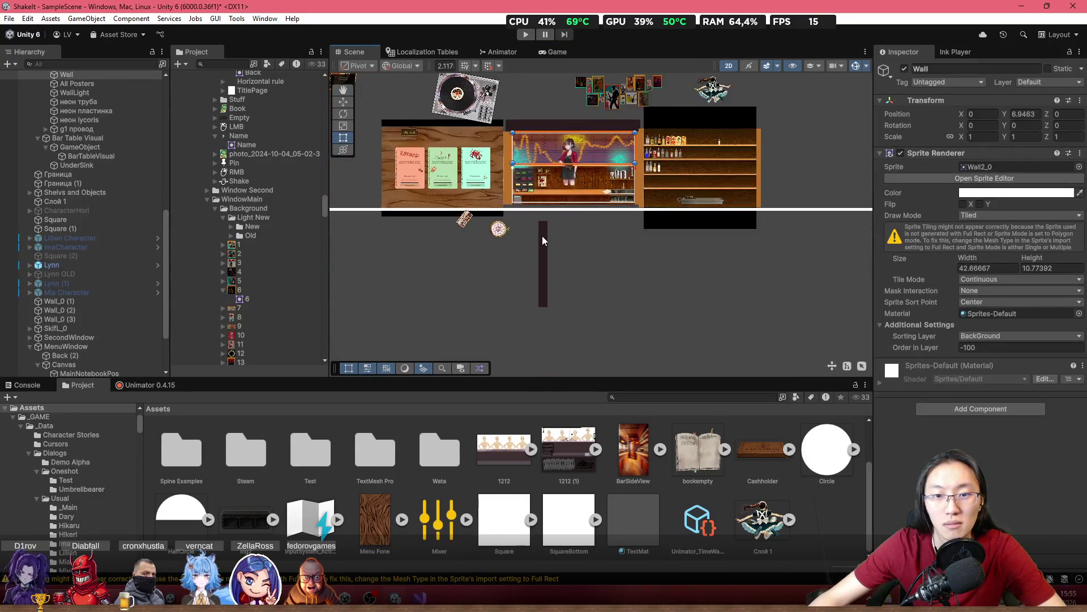
Move the pillar Граница (1) below the bar to Y -35, then delete it
click(542, 238)
mouse_move(542, 244)
mouse_down()
mouse_move(546, 135)
mouse_move(525, 67)
mouse_up()
click(558, 52)
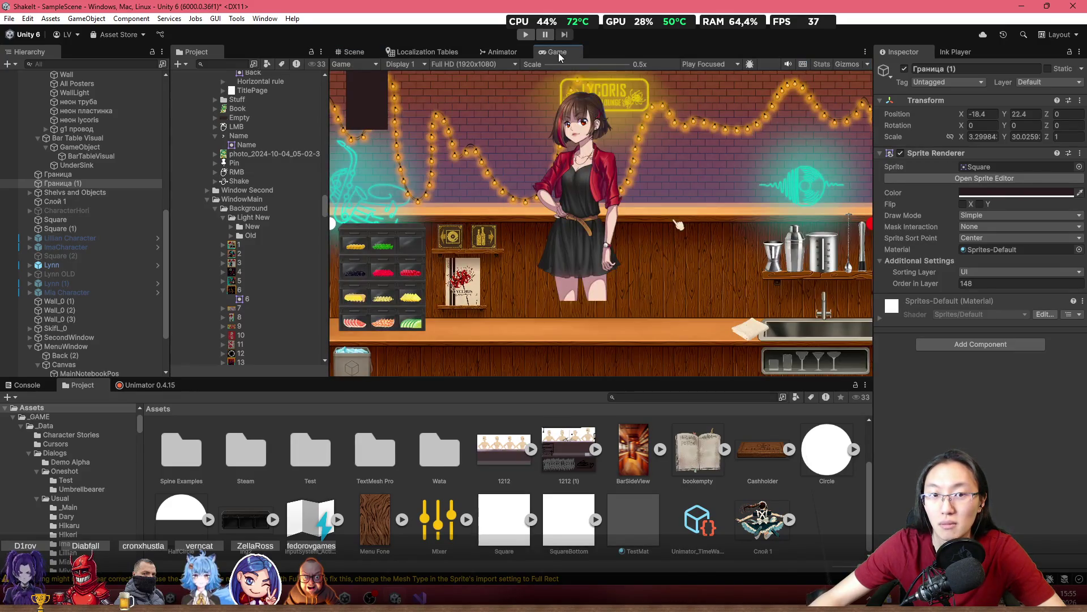
click(354, 52)
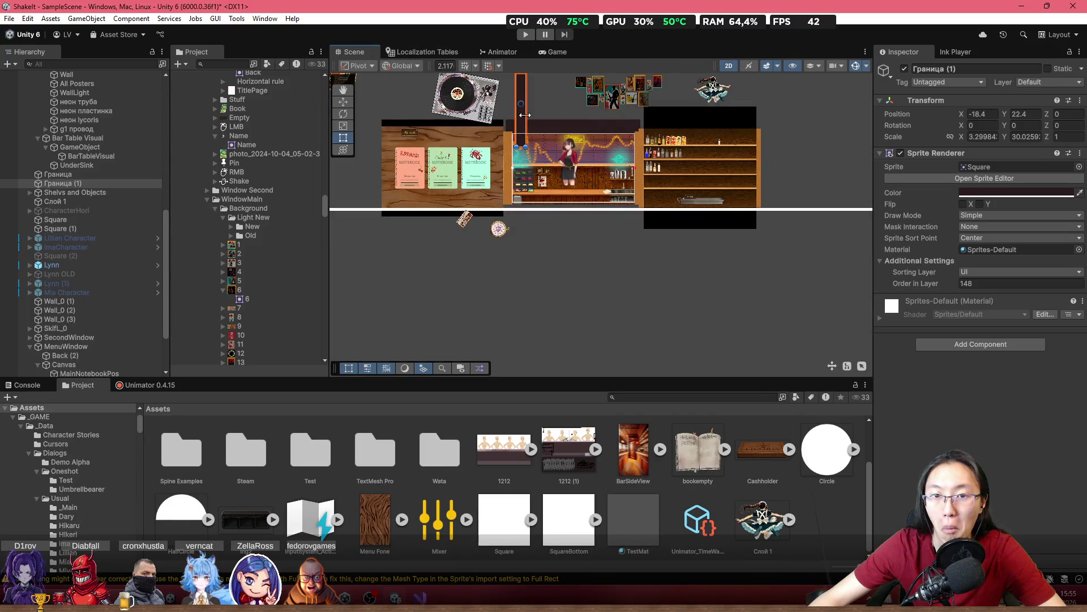
mouse_move(520, 97)
mouse_down()
mouse_move(549, 253)
mouse_move(537, 255)
mouse_up()
click(546, 53)
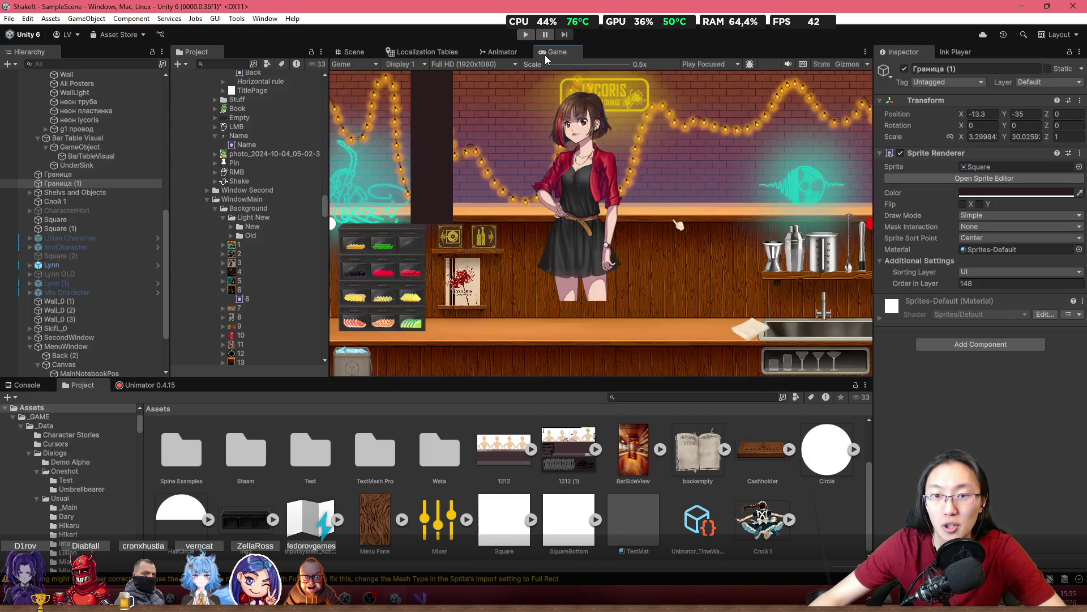
click(354, 51)
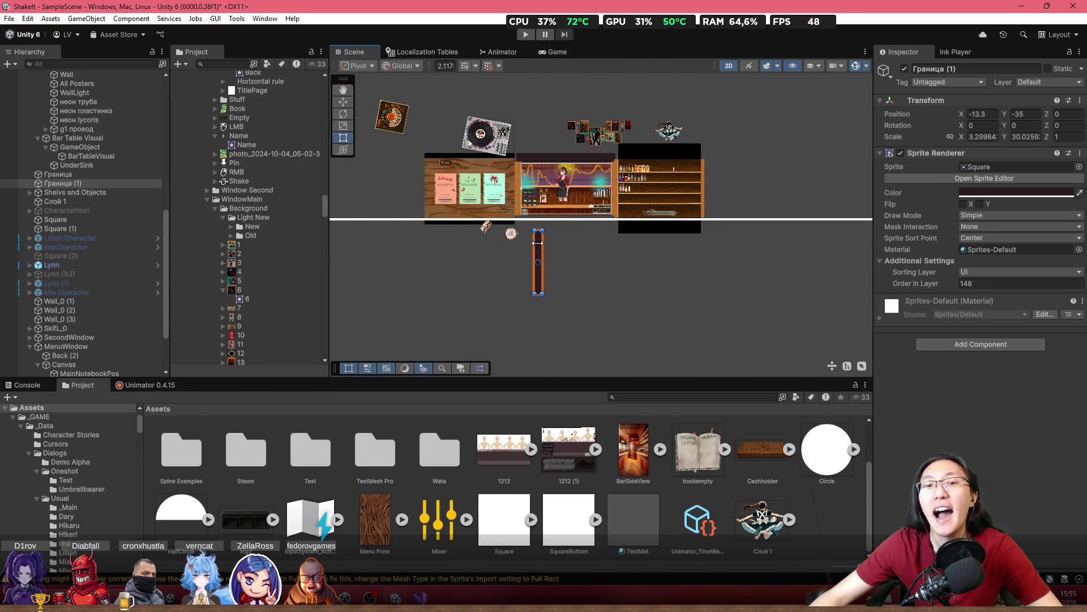
key(Delete)
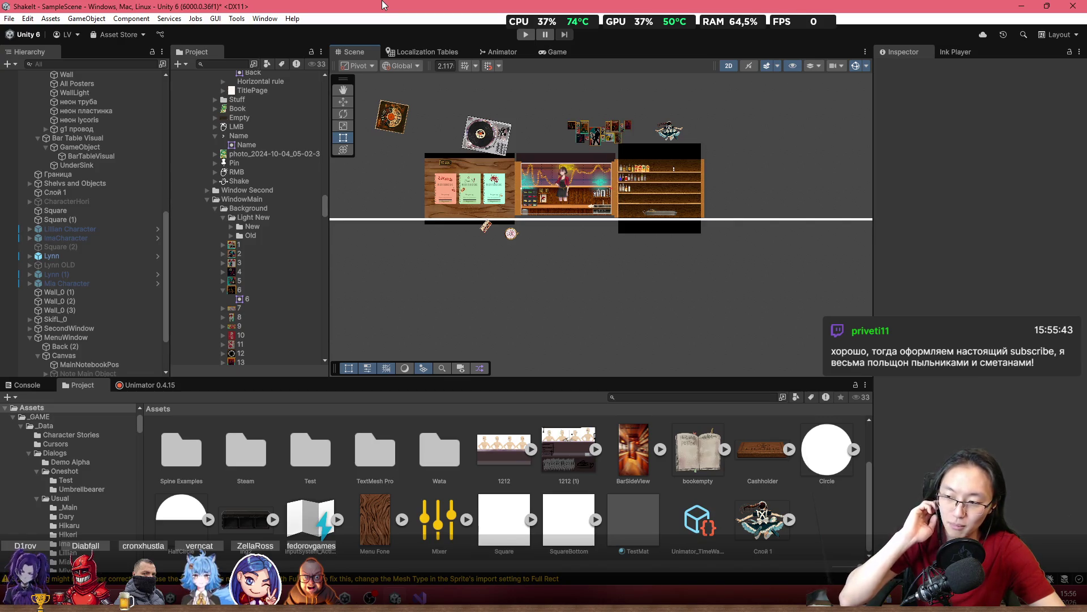
Zoom the Scene view in on the Lycoris, Shake It! and red-flower notebooks
scroll(475, 199, up, 5)
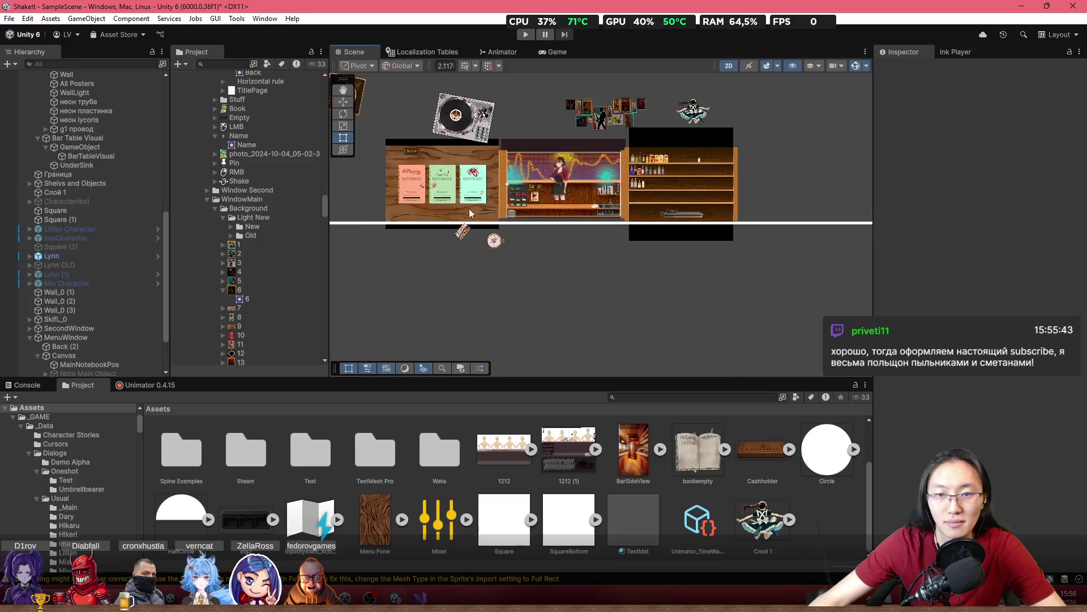
scroll(512, 188, up, 5)
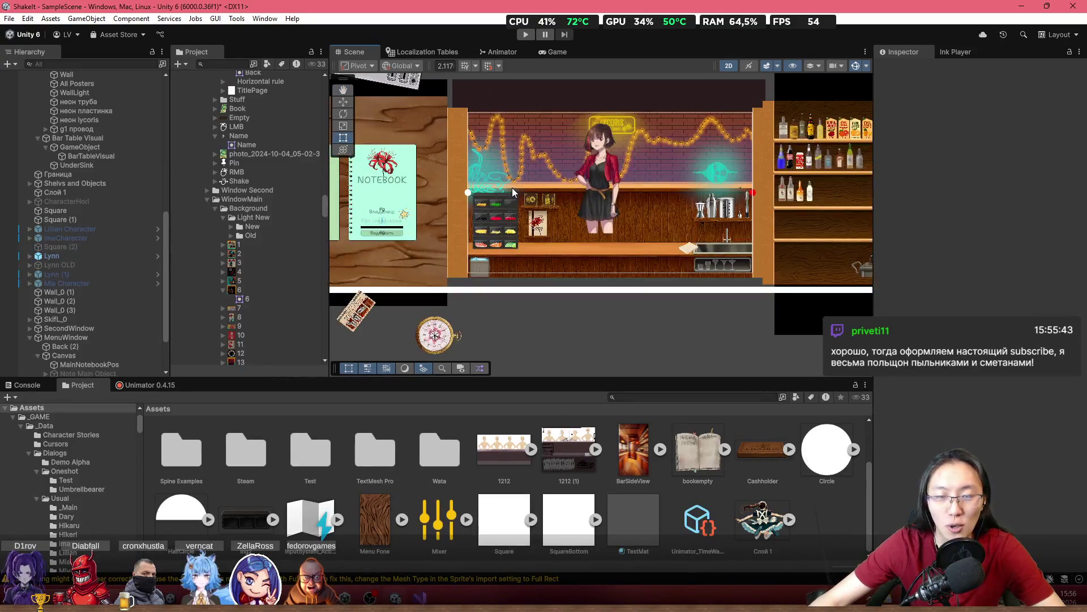
scroll(741, 211, down, 3)
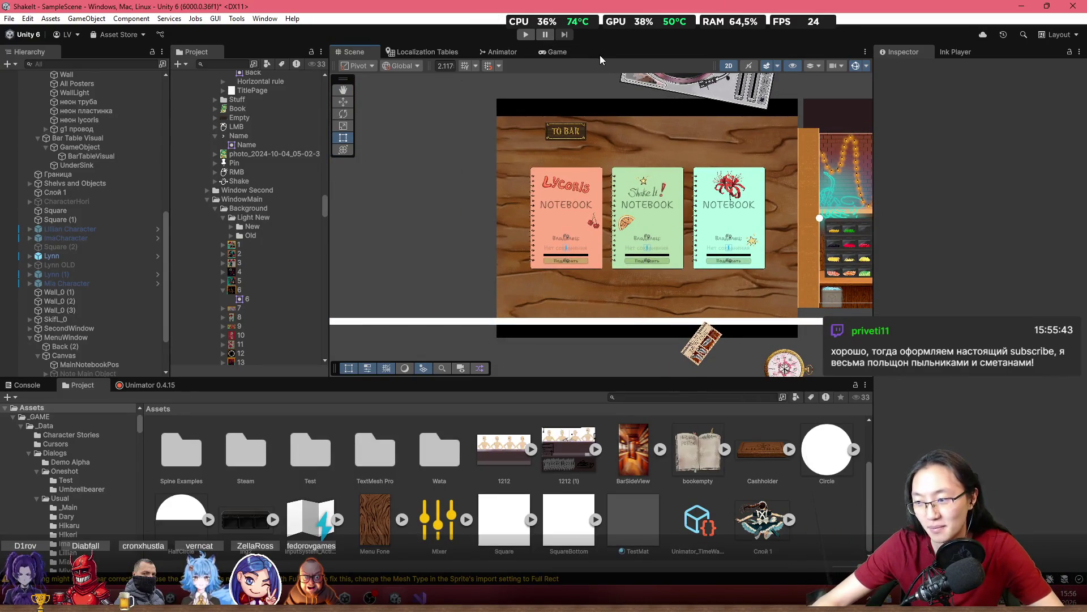
scroll(663, 102, up, 3)
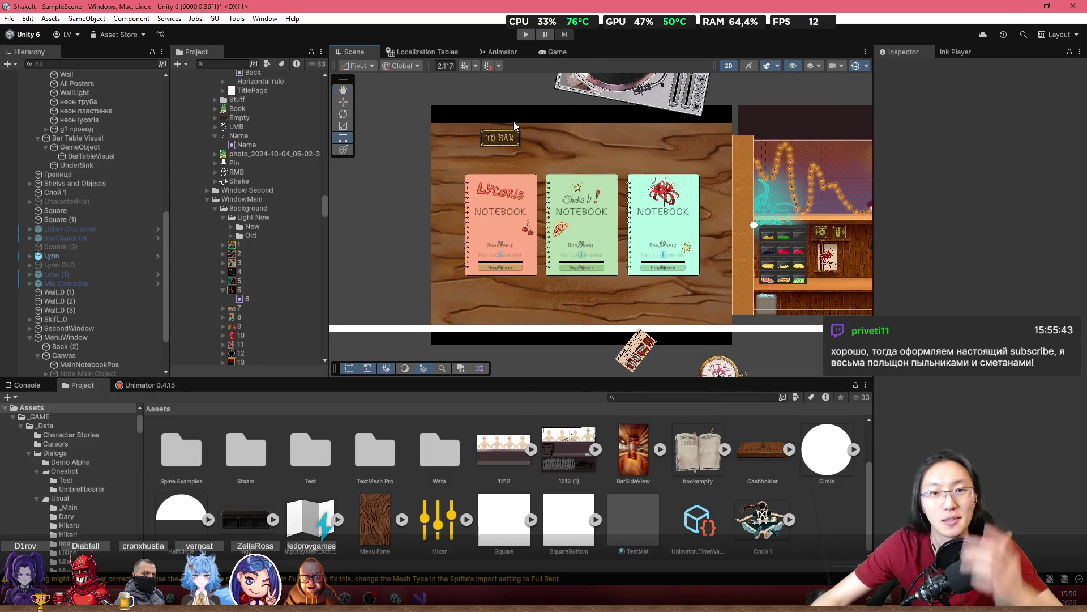
scroll(638, 97, down, 2)
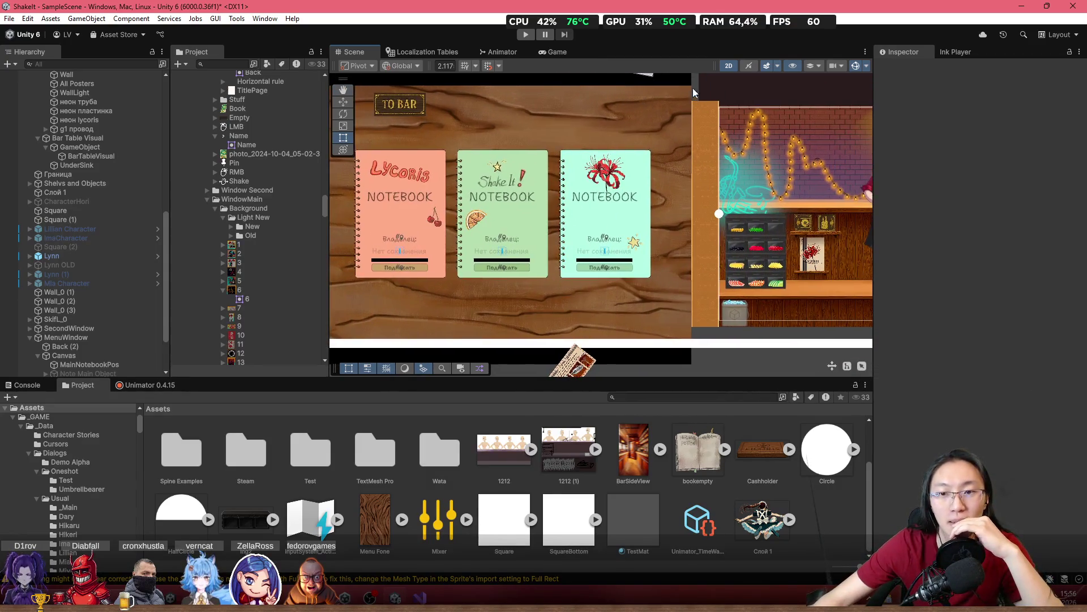
Set the Game view aspect ratio to 4:3
scroll(620, 111, down, 2)
click(551, 53)
click(481, 66)
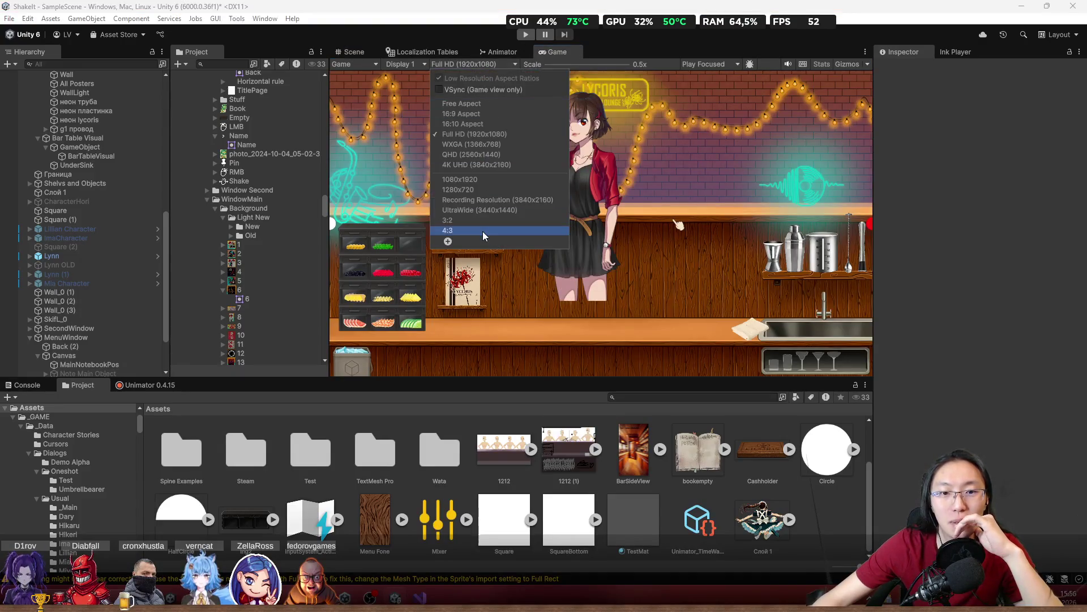
click(482, 230)
Compare the 4:3 Game preview against the Scene and Animator views
click(351, 51)
scroll(653, 121, right, 3)
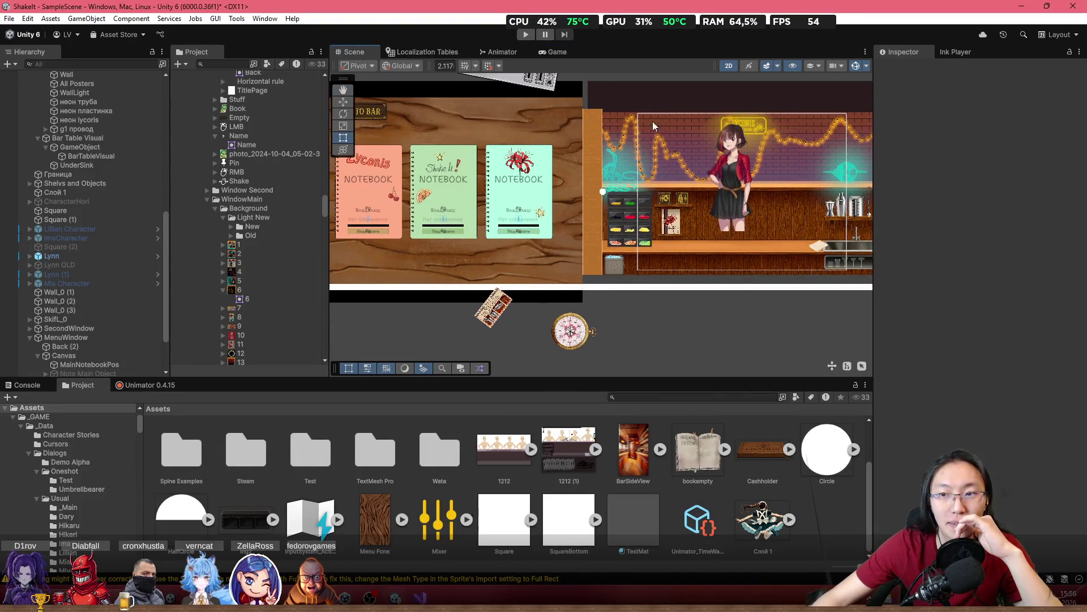
click(555, 52)
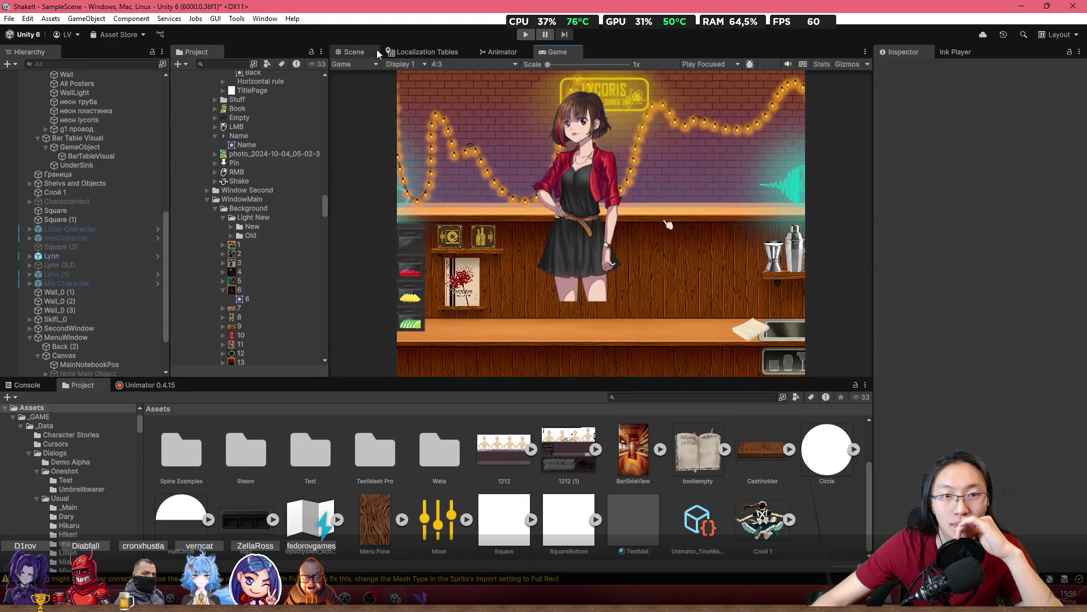
click(352, 51)
click(505, 52)
click(556, 52)
click(495, 52)
click(352, 52)
scroll(666, 196, down, 1)
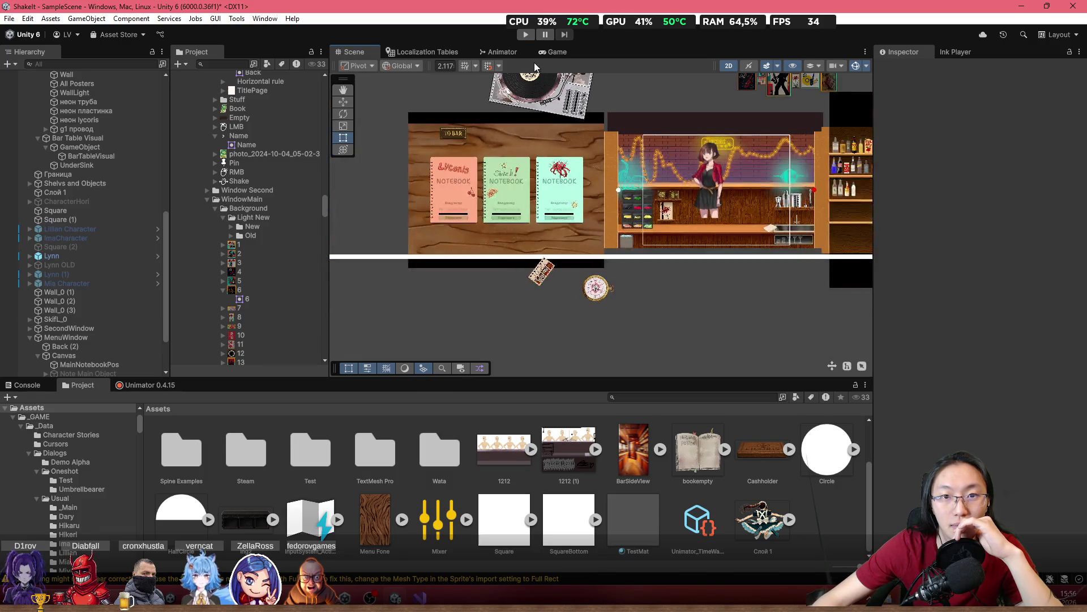
scroll(112, 102, up, 10)
Select GameManager and run Resize Window from its Inspector
click(95, 85)
click(90, 102)
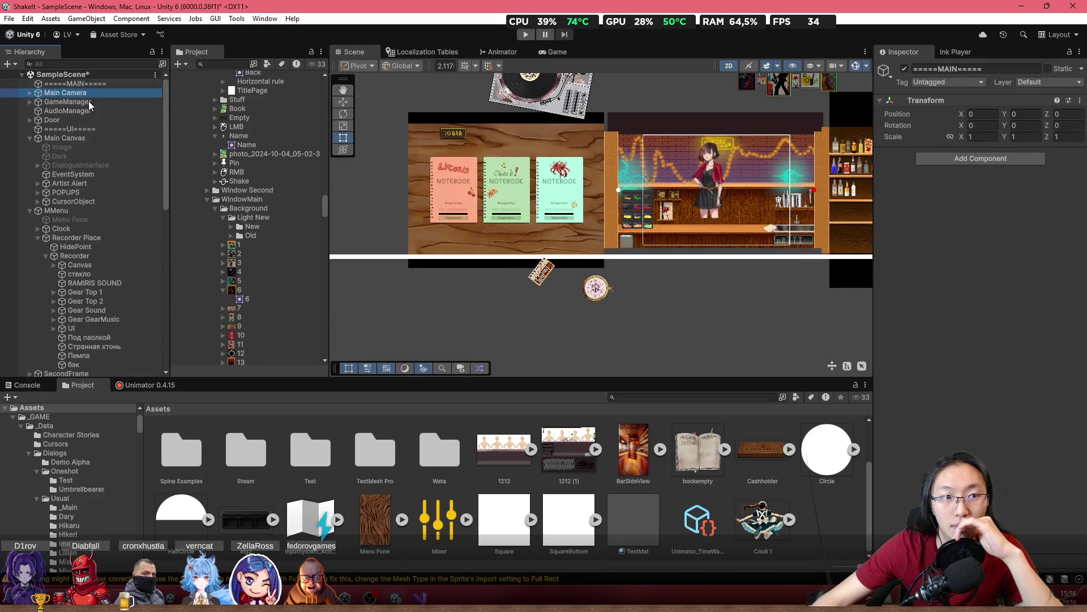
scroll(907, 276, down, 5)
scroll(908, 276, down, 10)
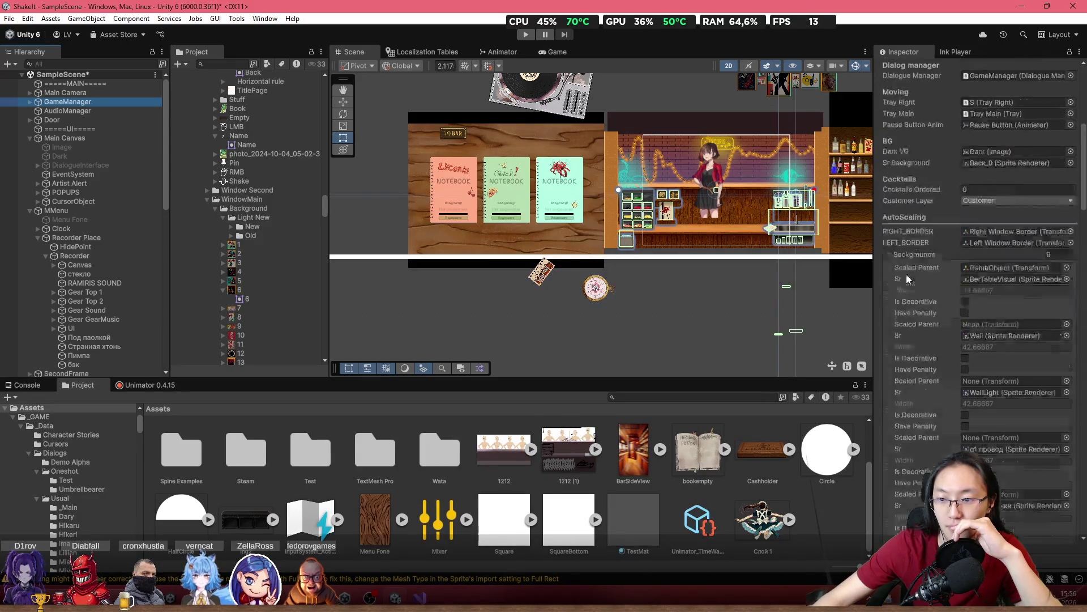
scroll(956, 321, down, 8)
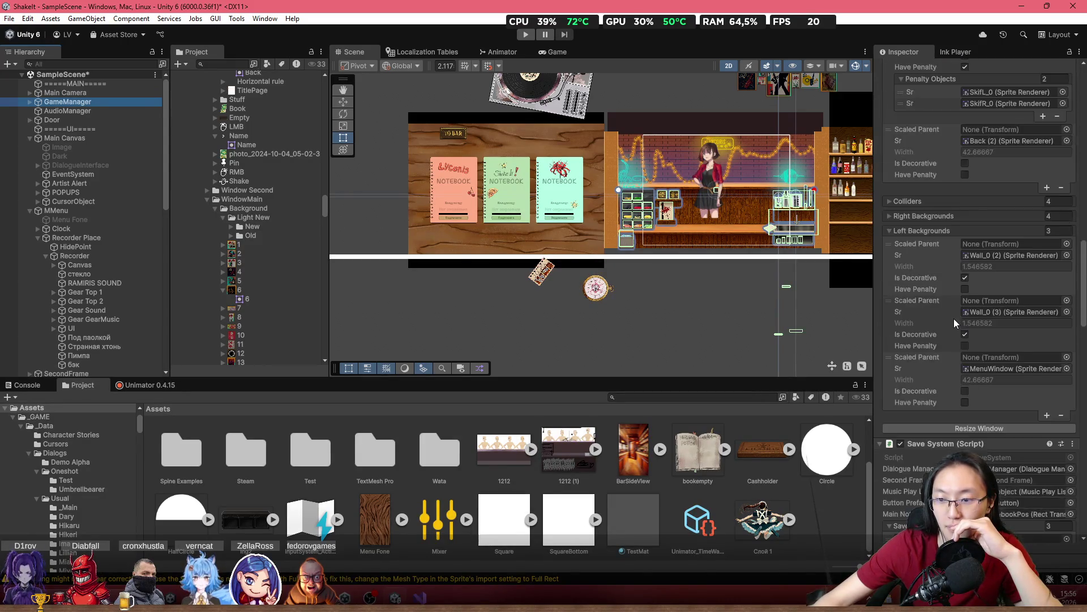
click(1007, 335)
scroll(456, 197, up, 3)
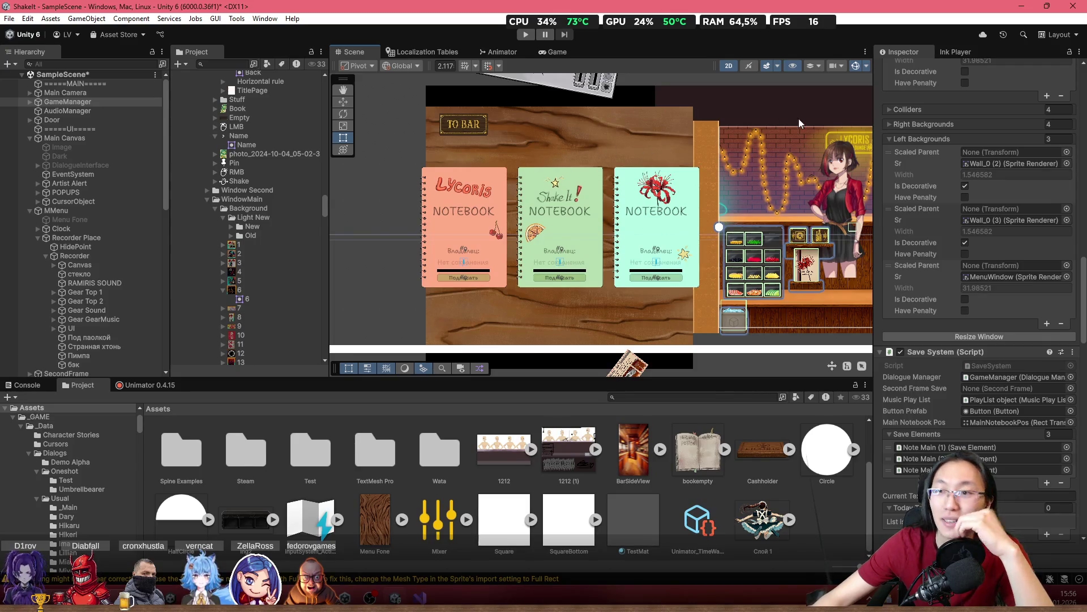
click(478, 64)
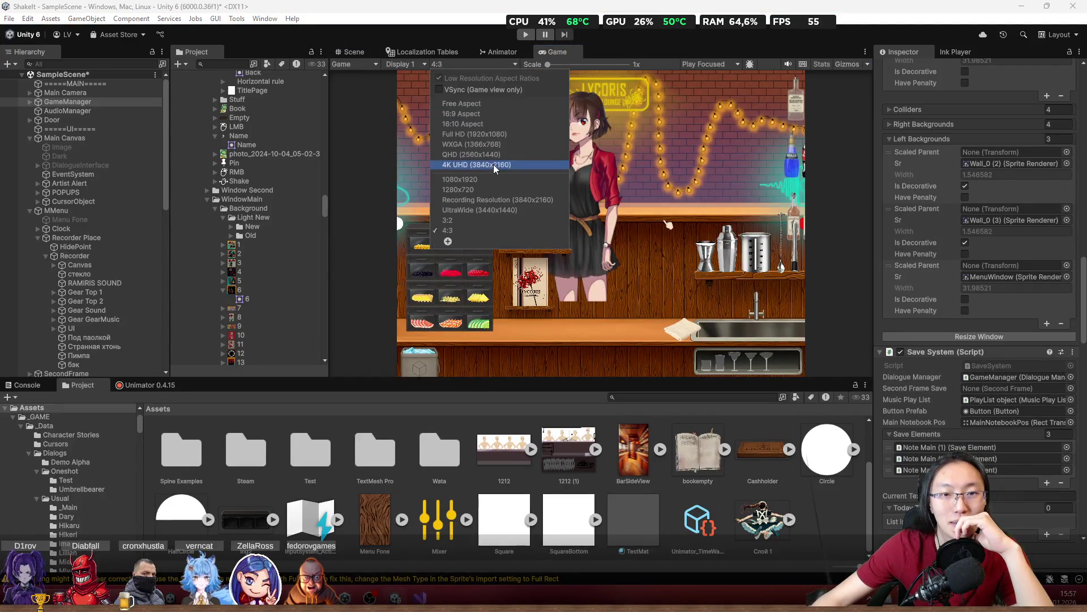
click(501, 136)
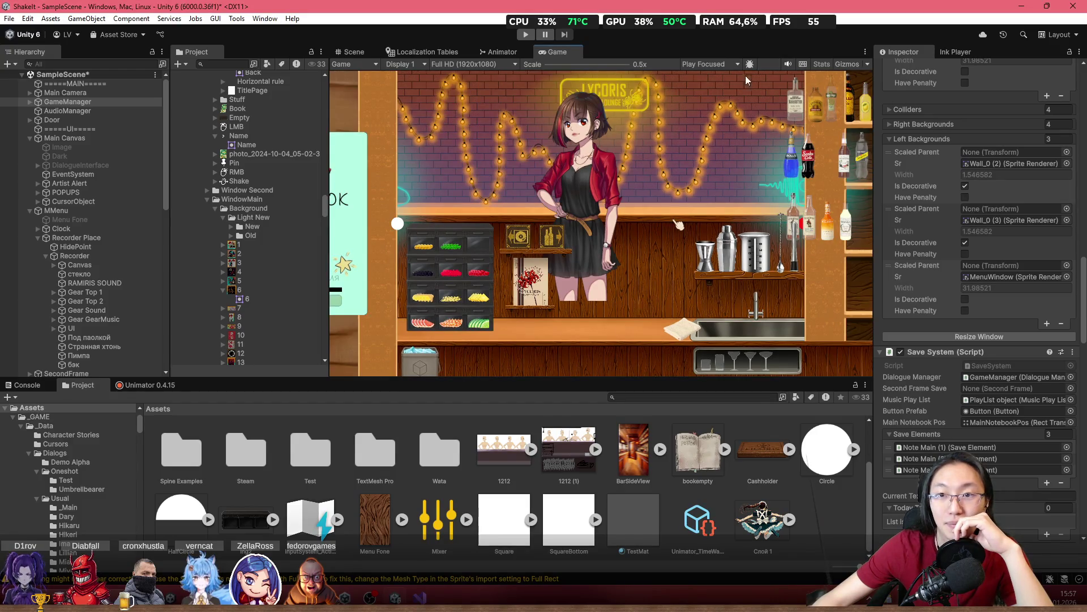
click(356, 52)
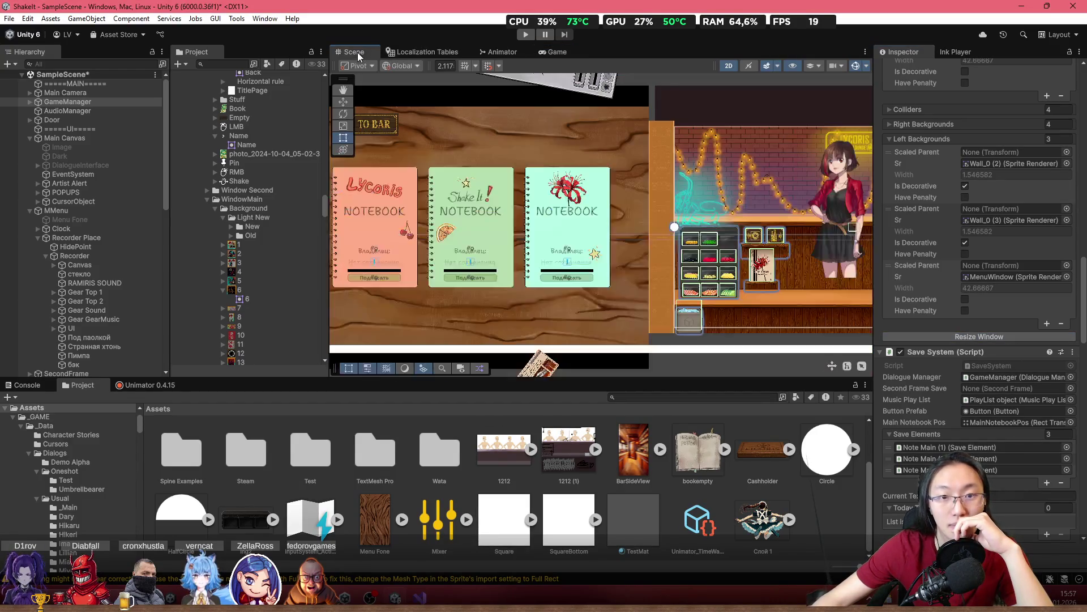
scroll(631, 280, down, 3)
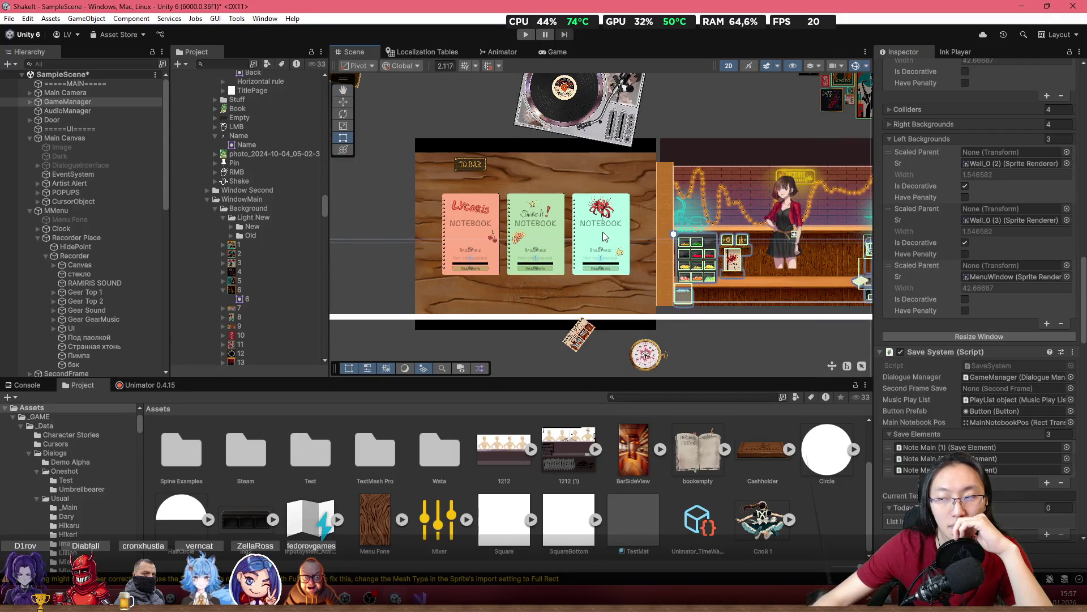
scroll(604, 229, up, 2)
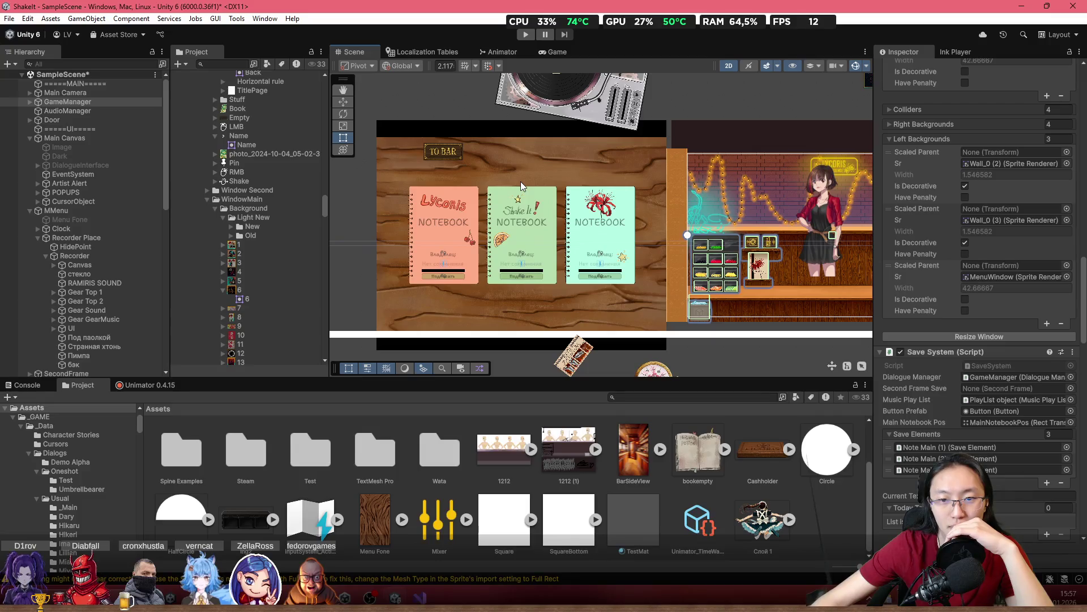
scroll(521, 182, up, 2)
mouse_move(663, 181)
mouse_down()
mouse_move(573, 139)
mouse_move(580, 99)
mouse_move(591, 99)
mouse_up()
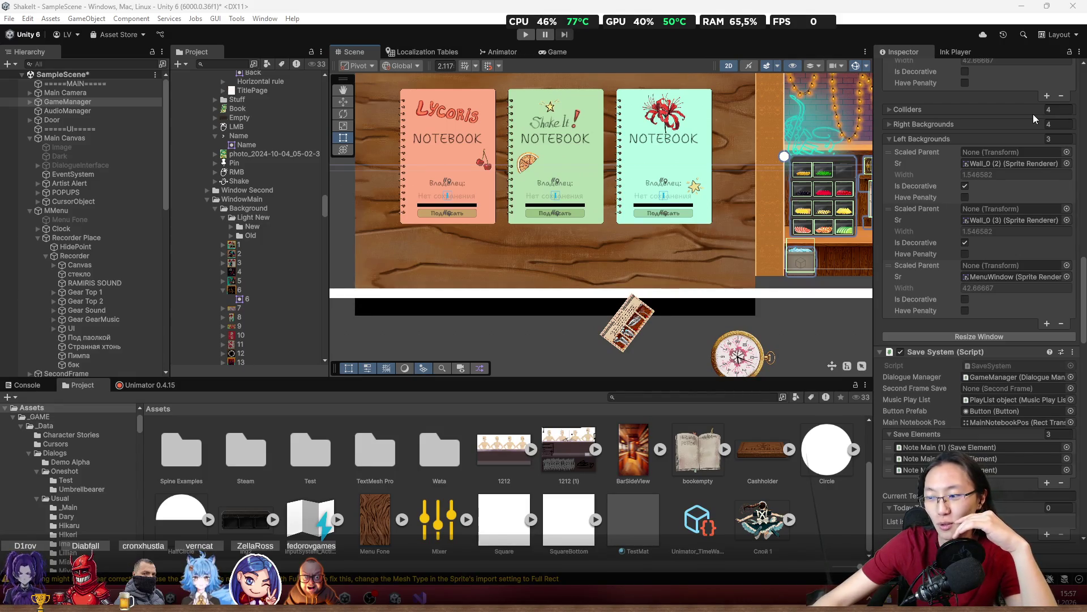
drag(614, 229, 588, 285)
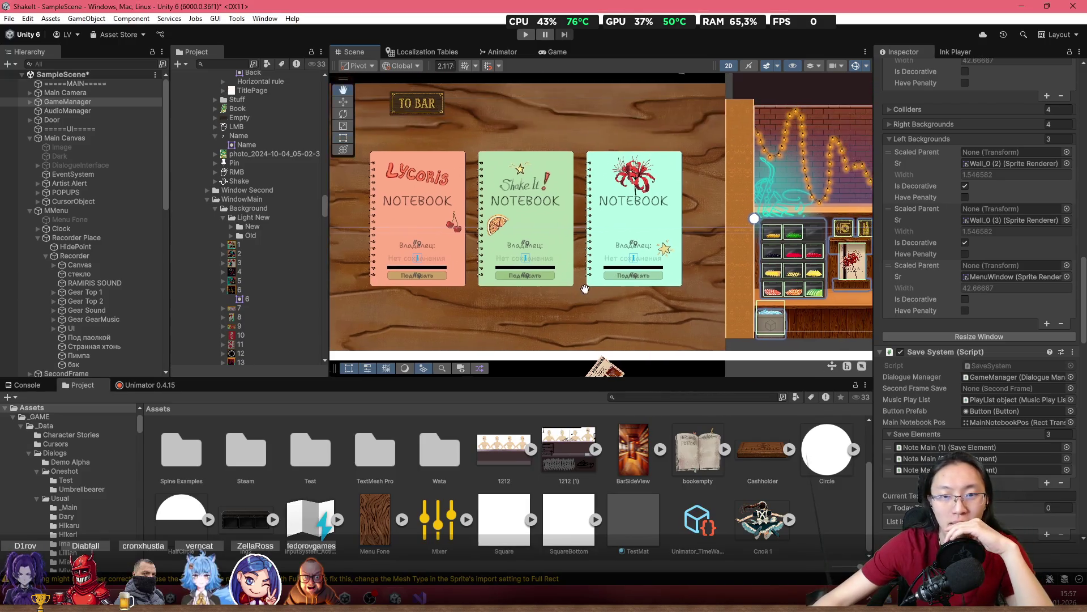
drag(614, 224, 580, 207)
scroll(580, 207, down, 3)
drag(664, 232, 357, 231)
drag(549, 233, 814, 237)
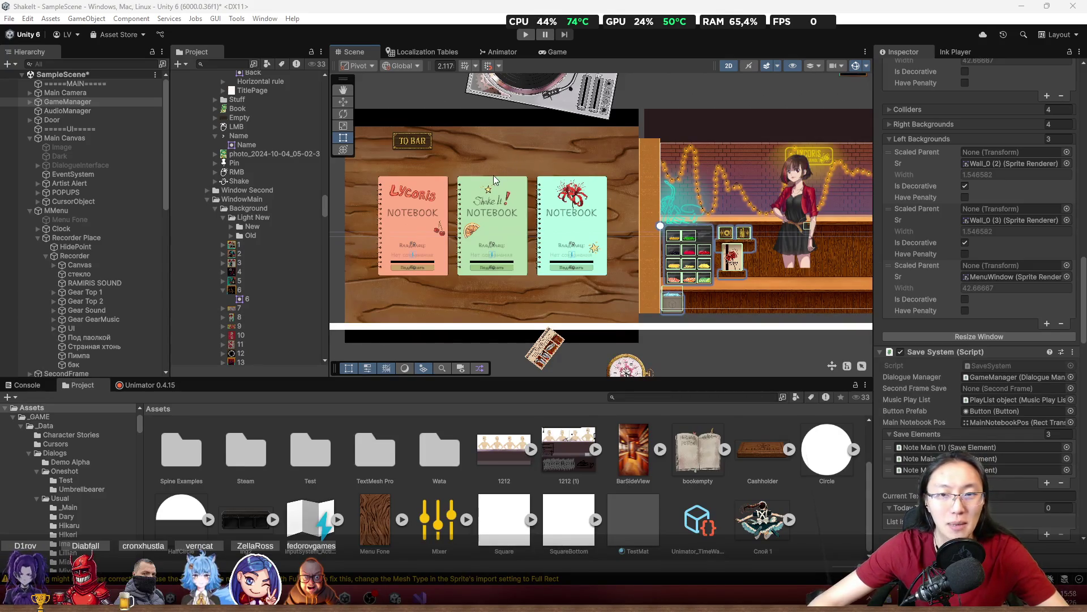
drag(599, 156, 660, 154)
mouse_move(422, 212)
mouse_down()
mouse_move(561, 199)
mouse_move(770, 202)
mouse_up()
scroll(670, 252, down, 10)
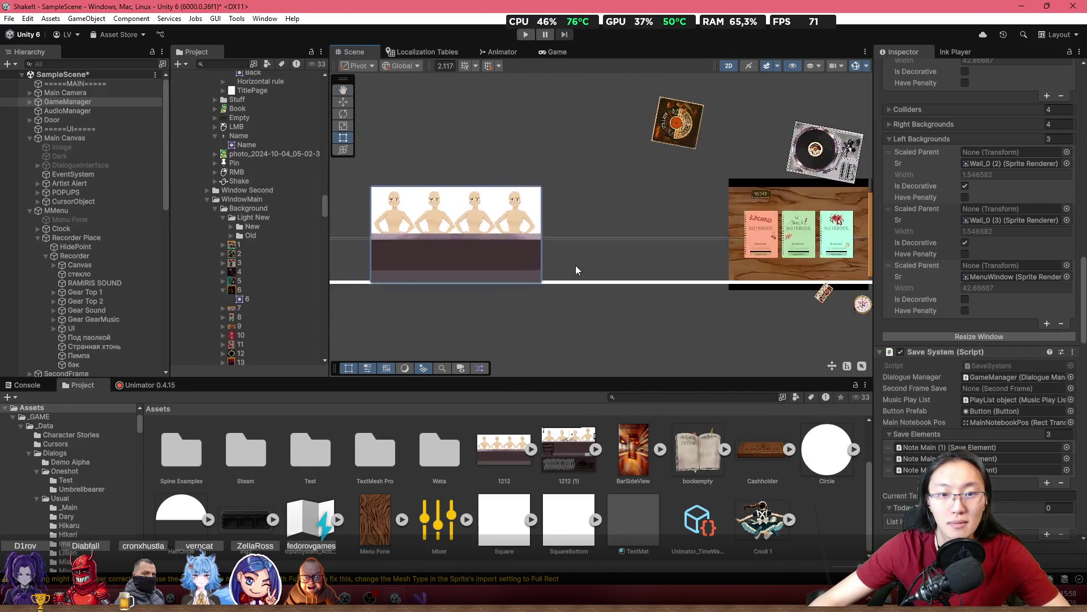
scroll(668, 275, down, 5)
scroll(685, 269, down, 3)
scroll(697, 281, up, 4)
scroll(697, 280, up, 2)
scroll(661, 286, up, 5)
scroll(636, 282, up, 10)
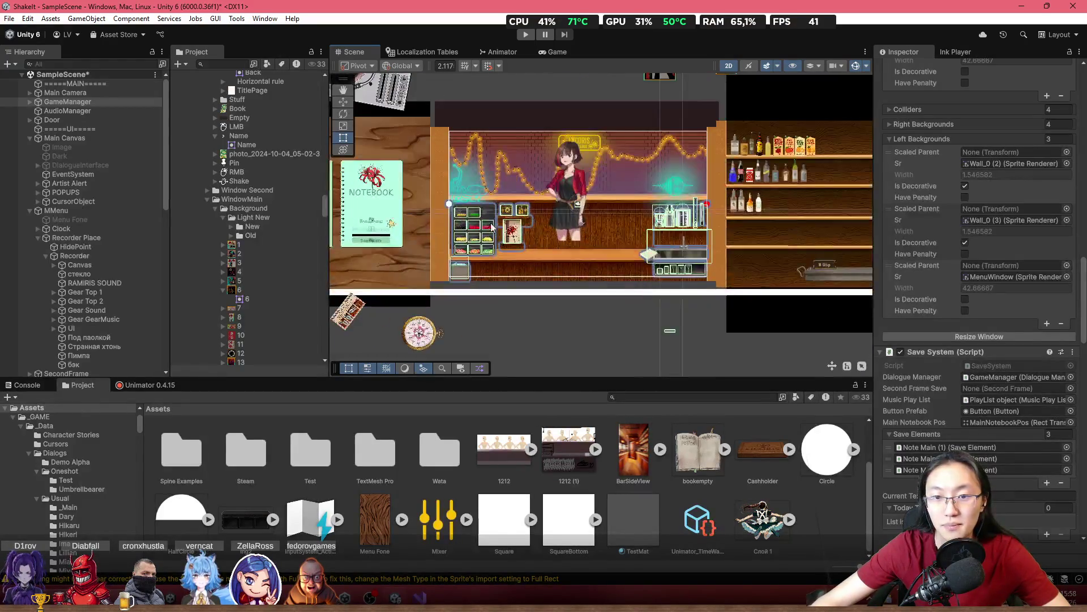
scroll(650, 249, up, 4)
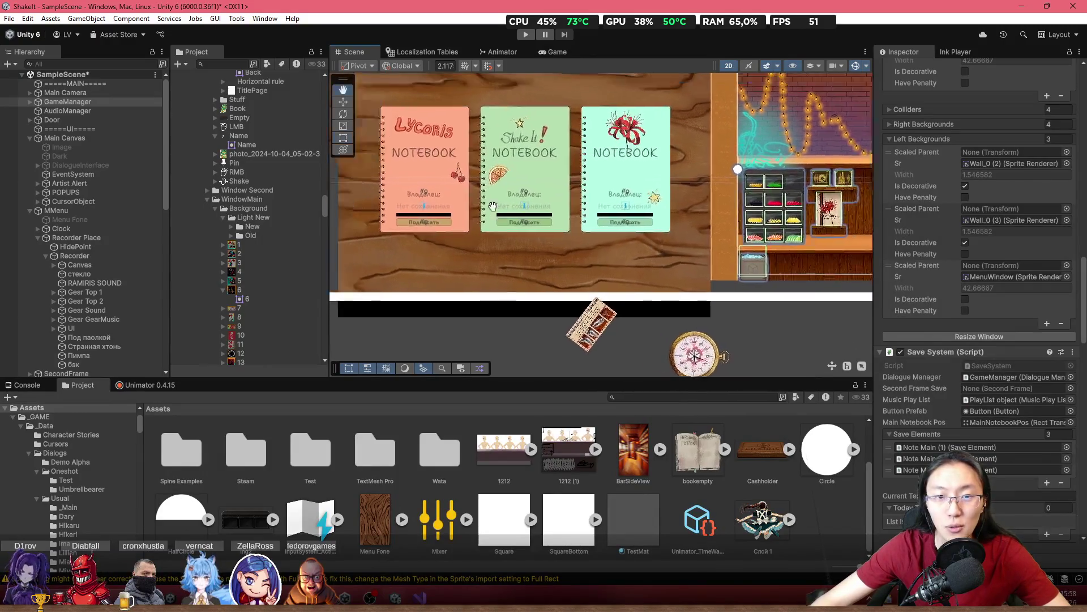
drag(672, 223, 486, 226)
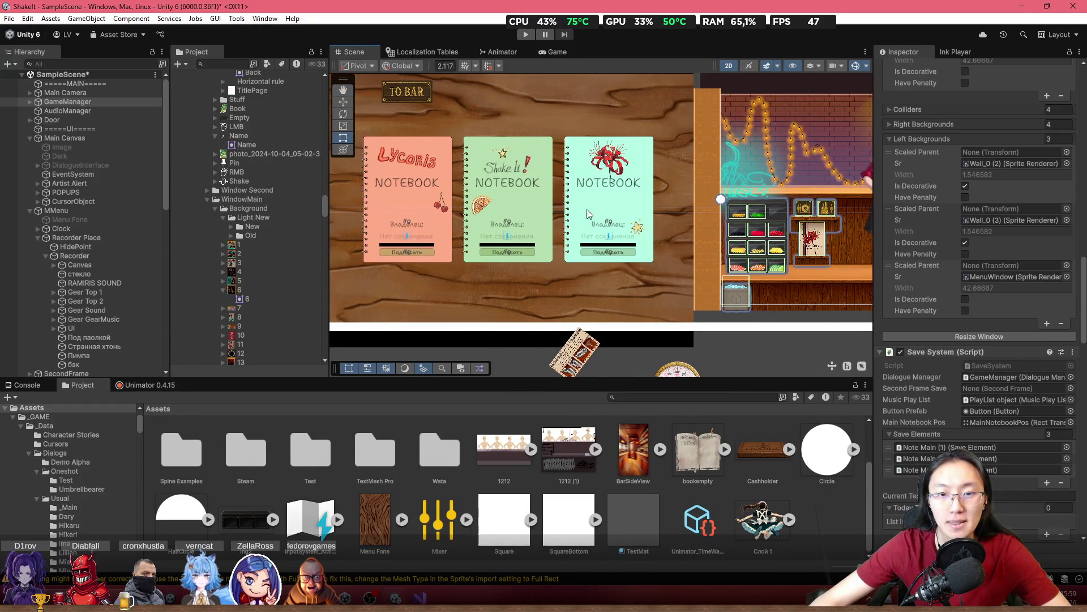
click(577, 139)
Inspect the Rect Transforms of Note Main (3), Notebooks Save and the menu Canvas
click(576, 139)
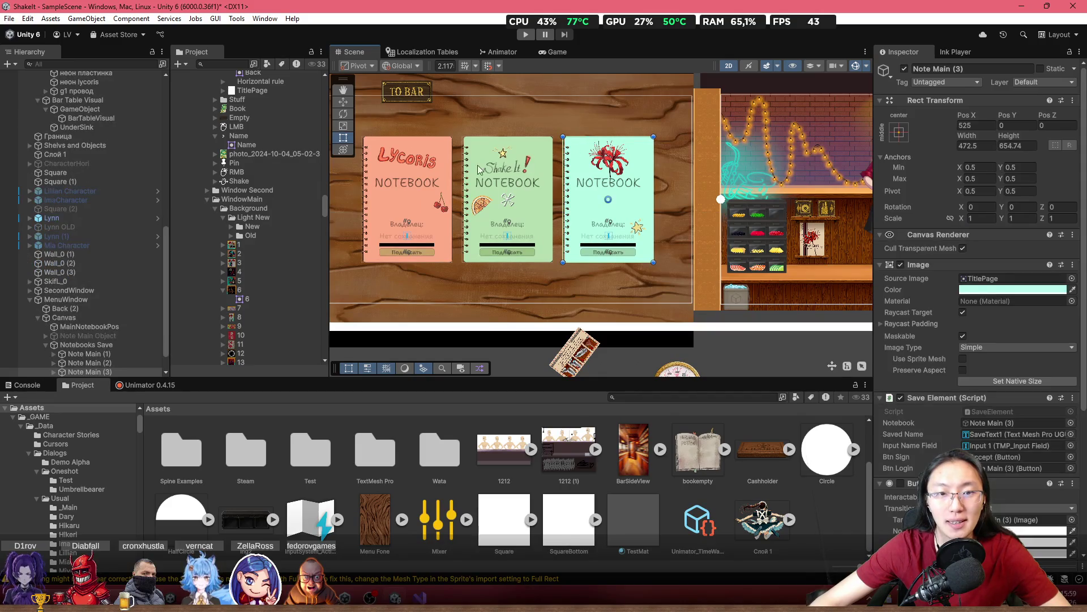
scroll(464, 138, left, 3)
click(441, 140)
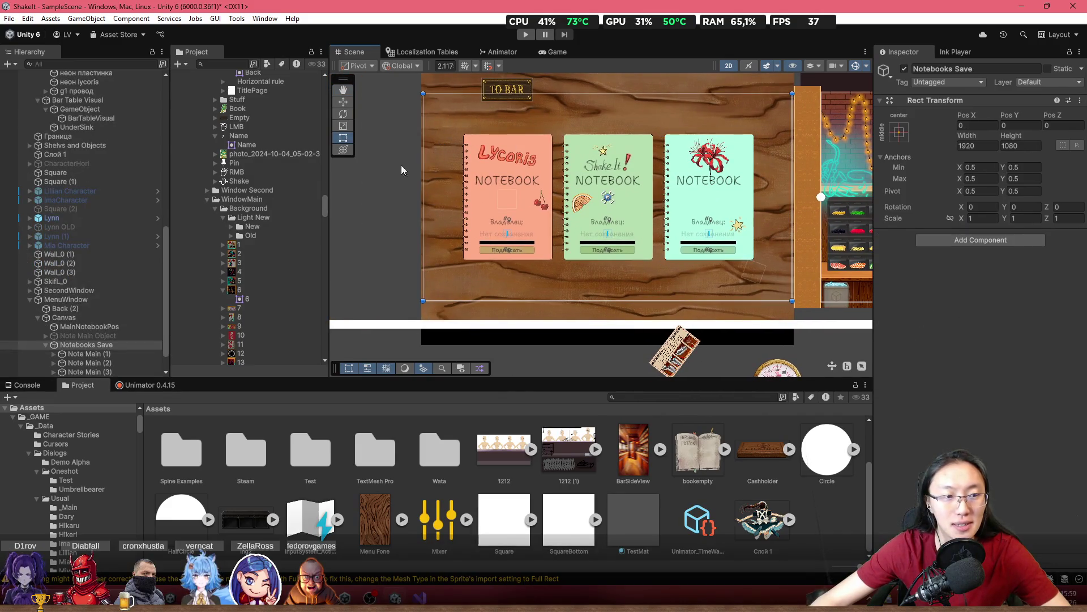
click(142, 318)
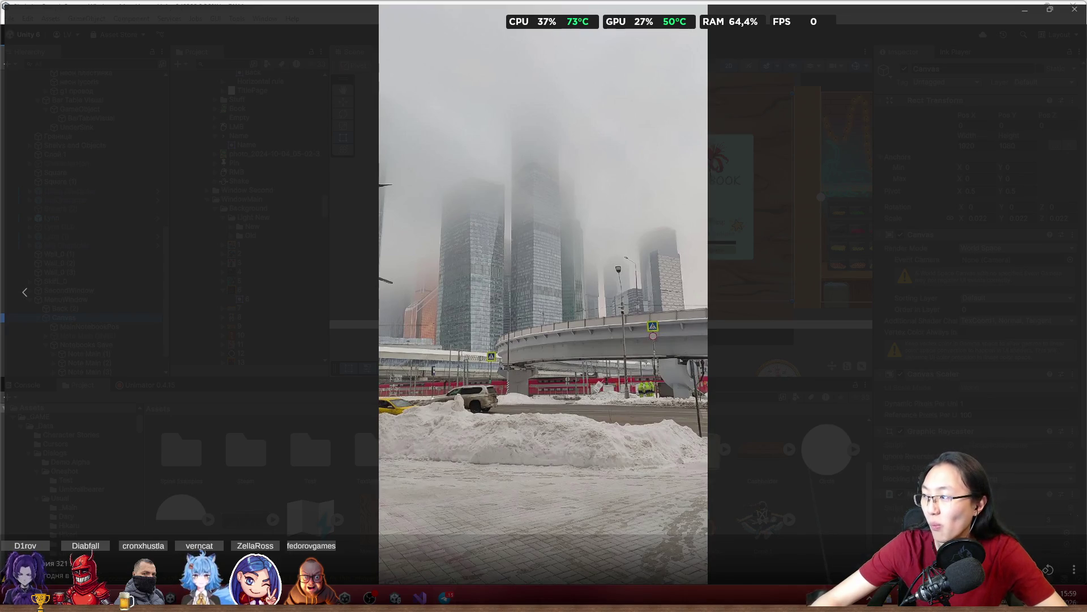
Close the photo viewer and bring GameManager.cs up in Visual Studio
key(Escape)
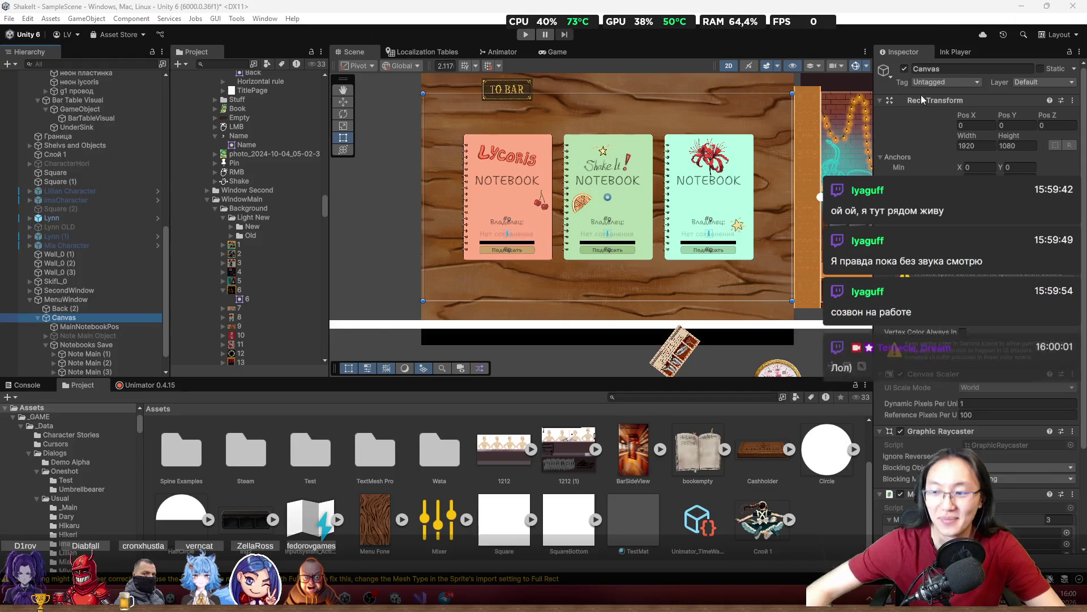
drag(530, 172, 513, 174)
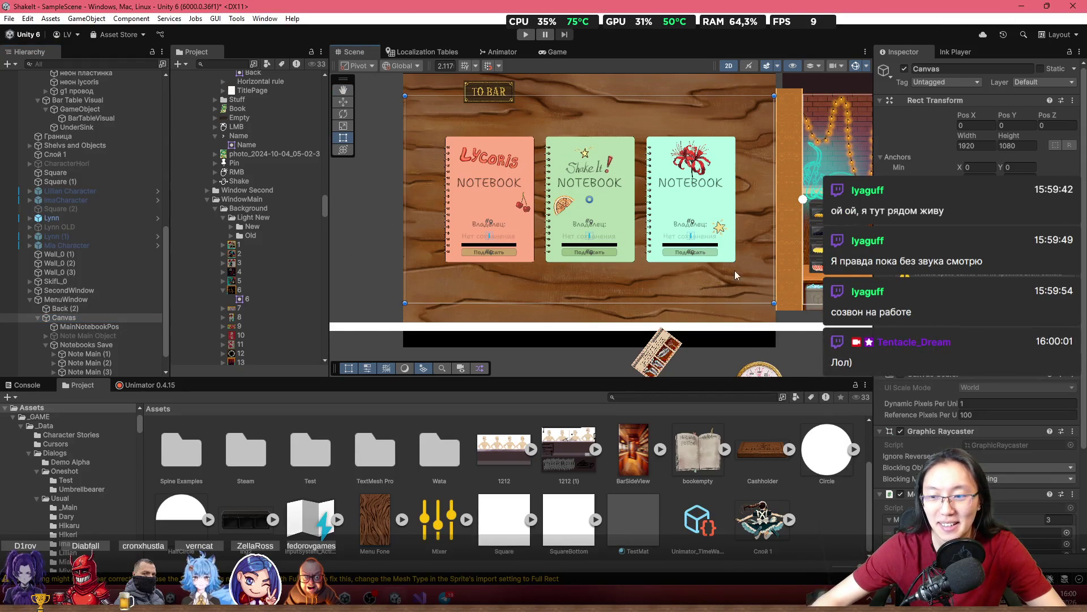
click(419, 596)
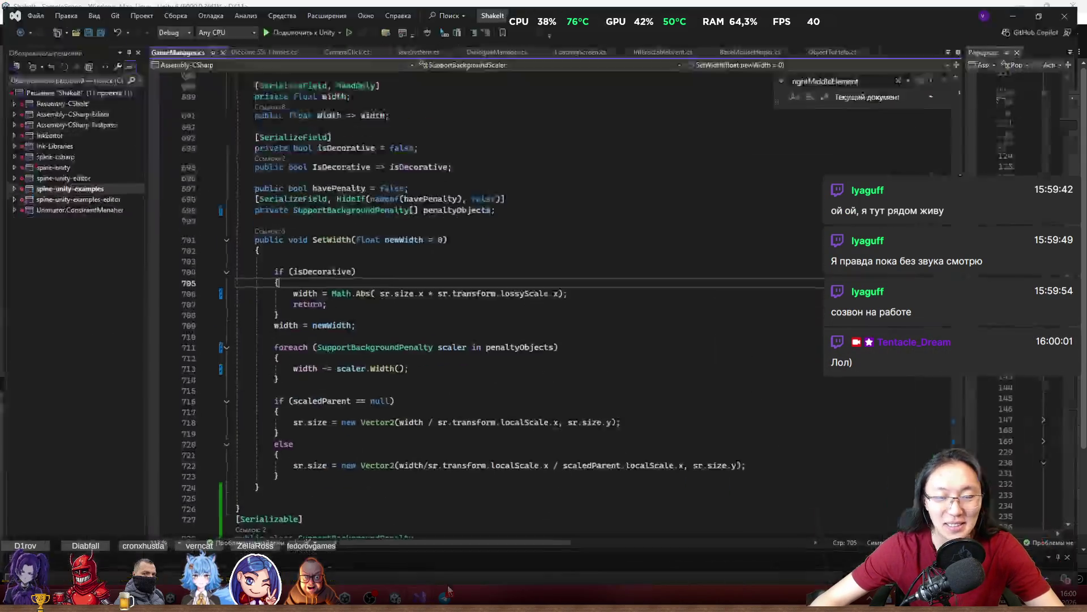
Add a [SerializeField] attribute on a new line under penaltyObjects
click(526, 347)
key(Return)
key(Return)
key(Up)
text(P)
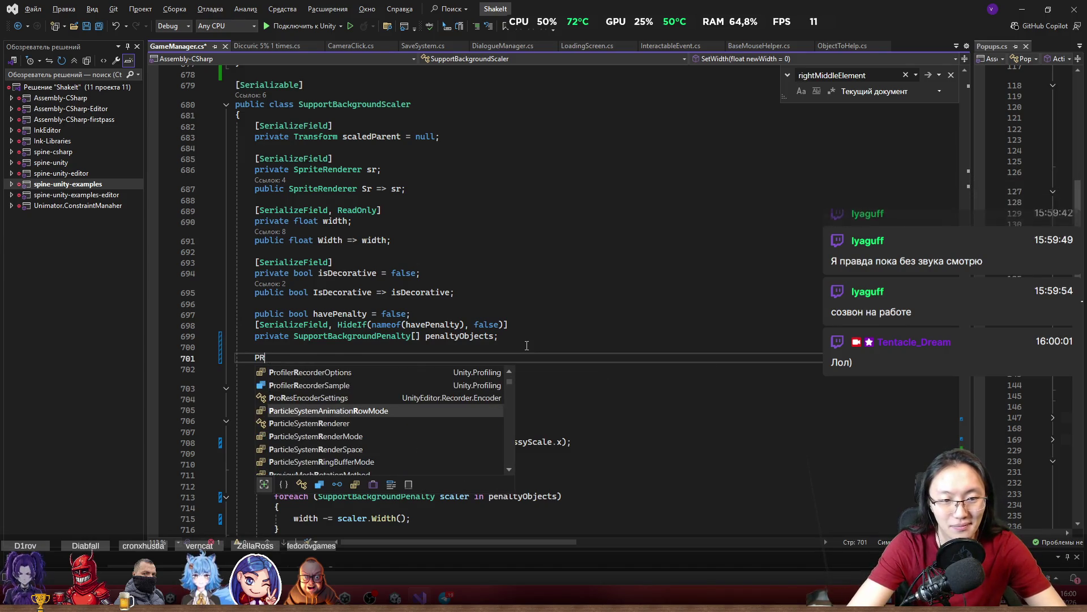
key(BackSpace)
text(private)
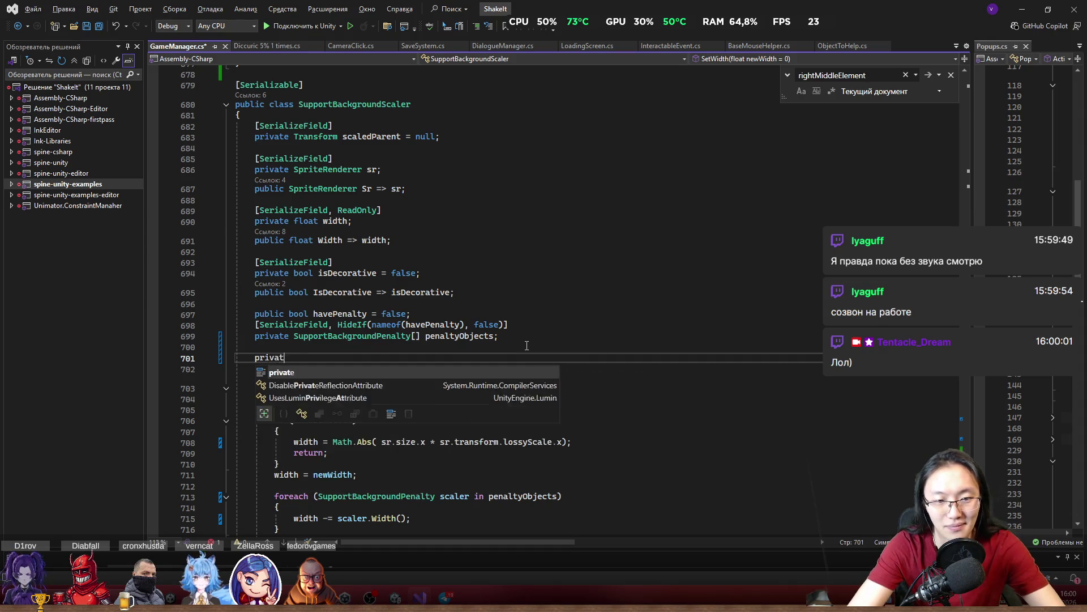
key(ctrl+BackSpace)
text([Se)
key(Tab)
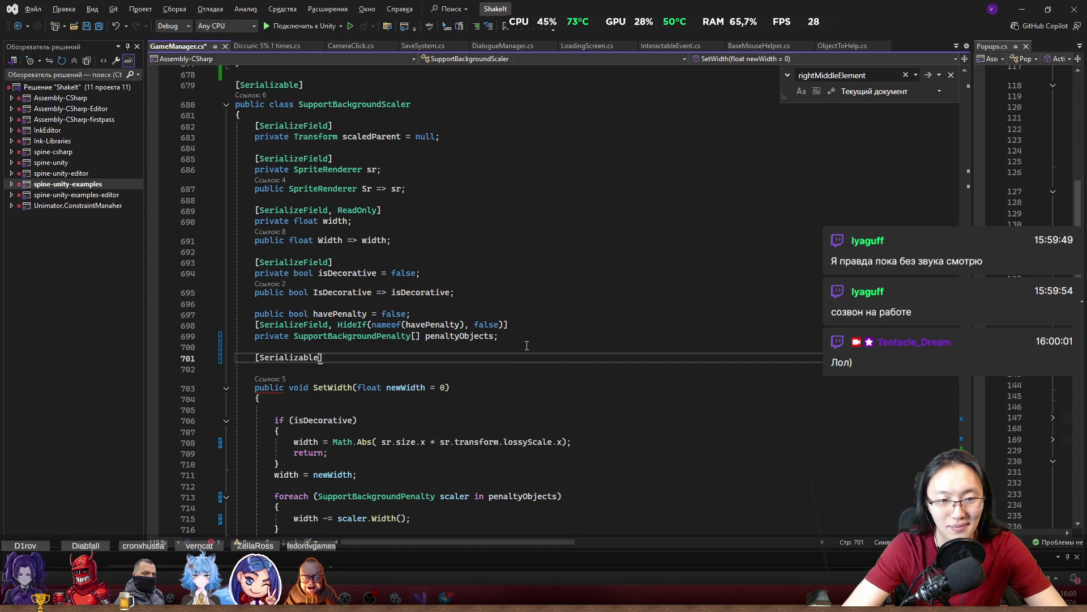
key(ctrl+BackSpace)
text(Ser)
key(Tab)
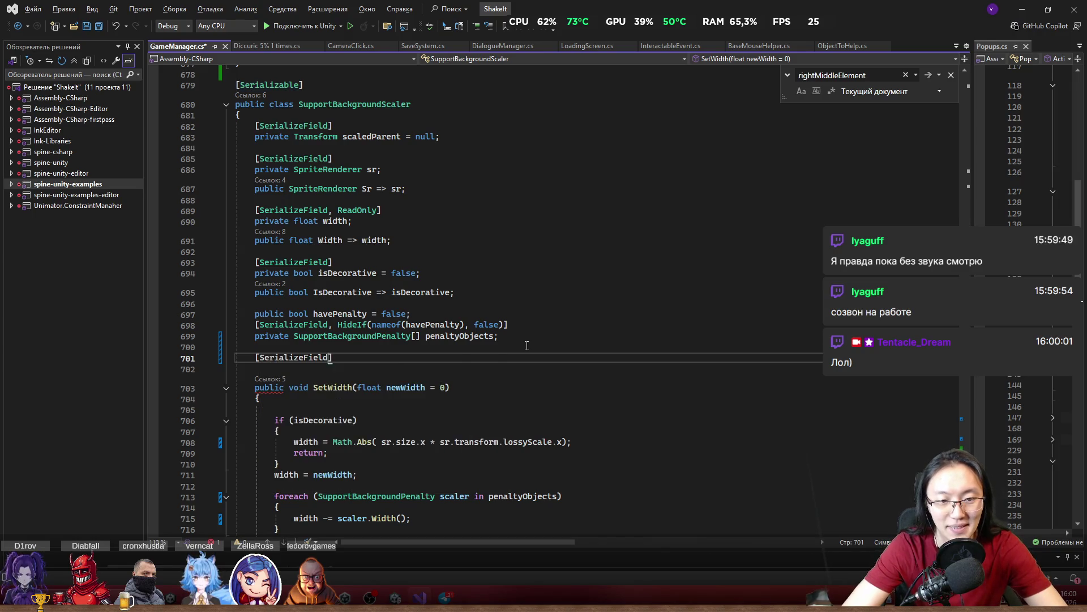
Declare the field as private RectTransform secondCanvas; below the attribute
key(Return)
text(private)
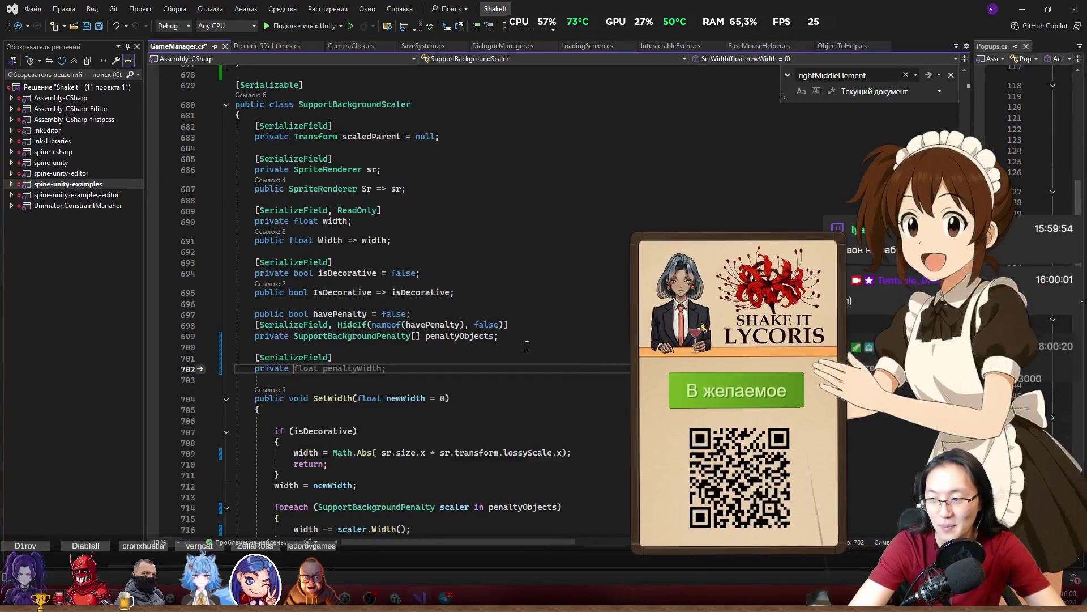
key(ctrl+Right)
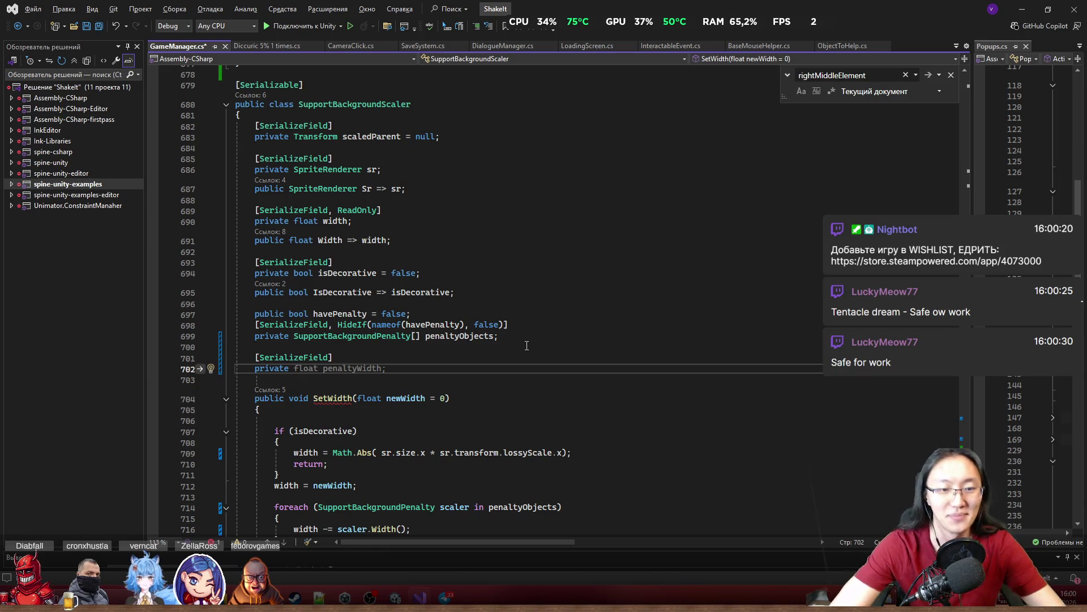
key(ctrl+Delete)
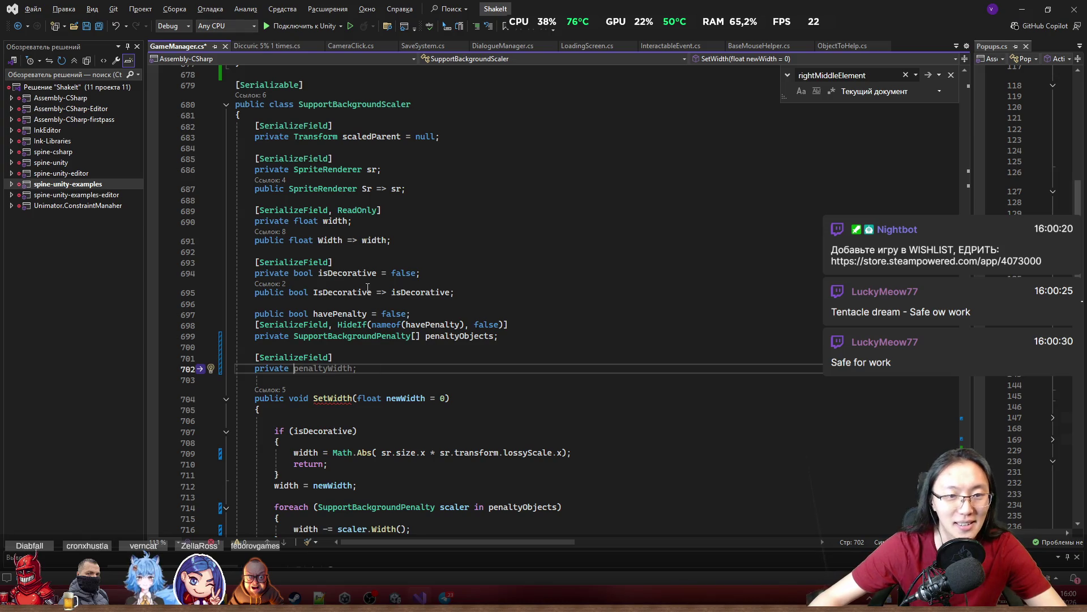
scroll(368, 288, down, 1)
text(Re)
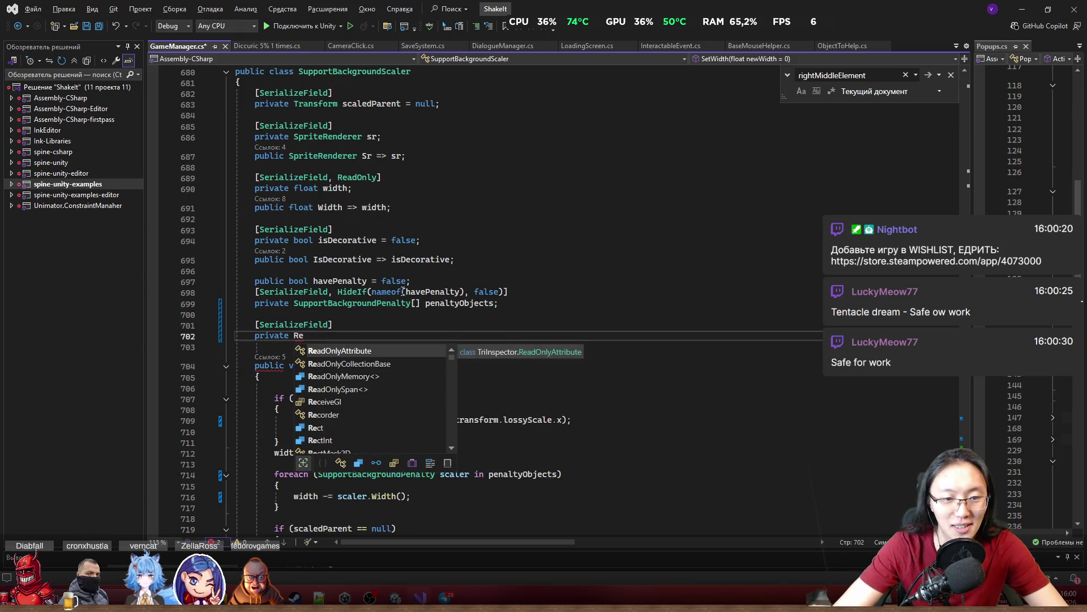
text(ct)
key(Down)
key(Down)
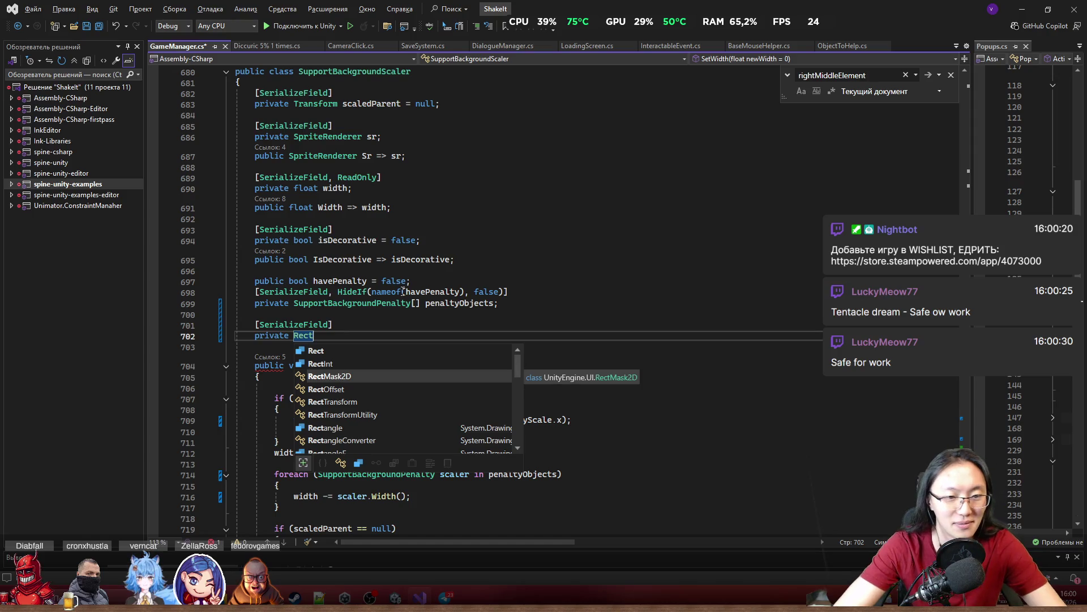
text(Transform)
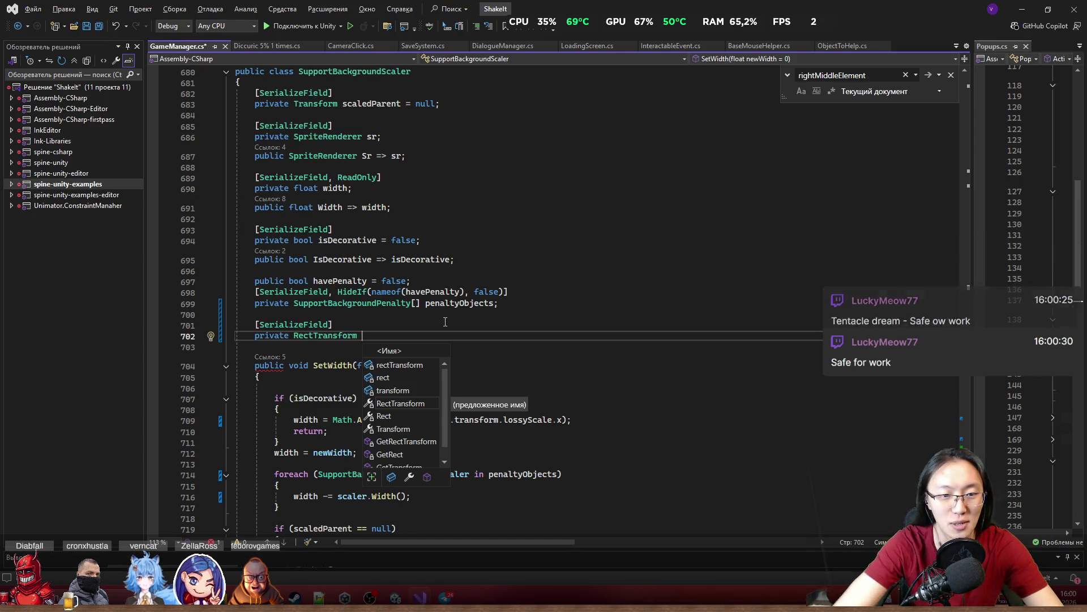
text(canvas)
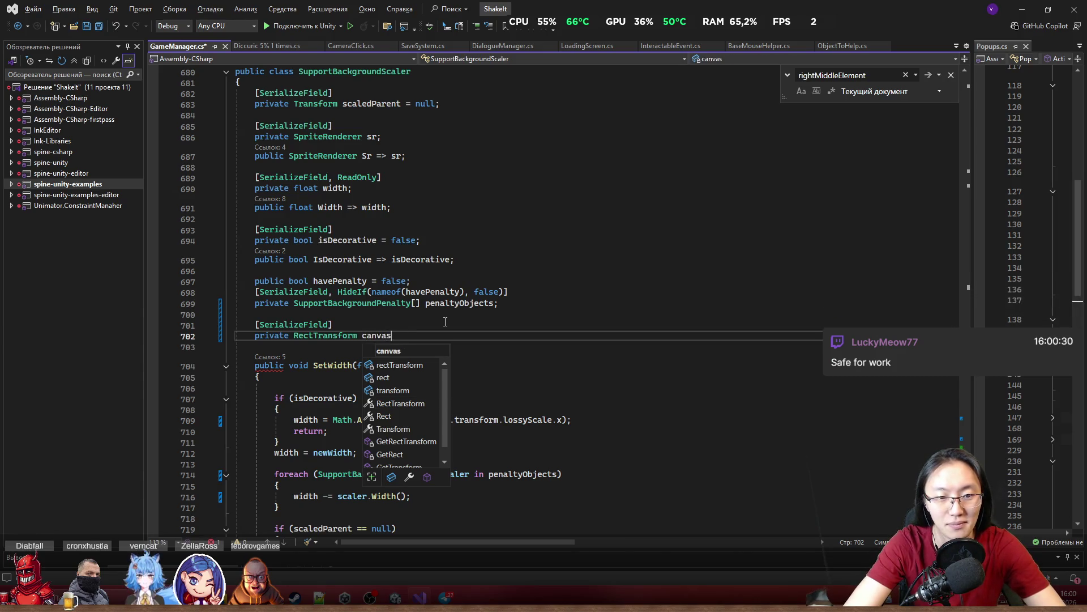
text(;)
key(ctrl+BackSpace)
text(secondCan)
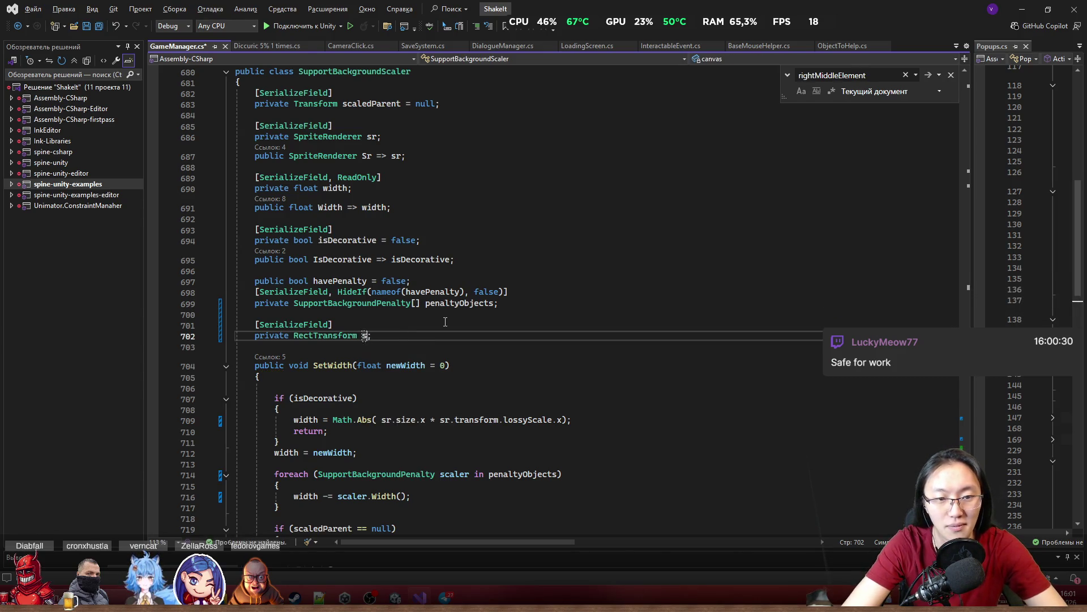
text(vas)
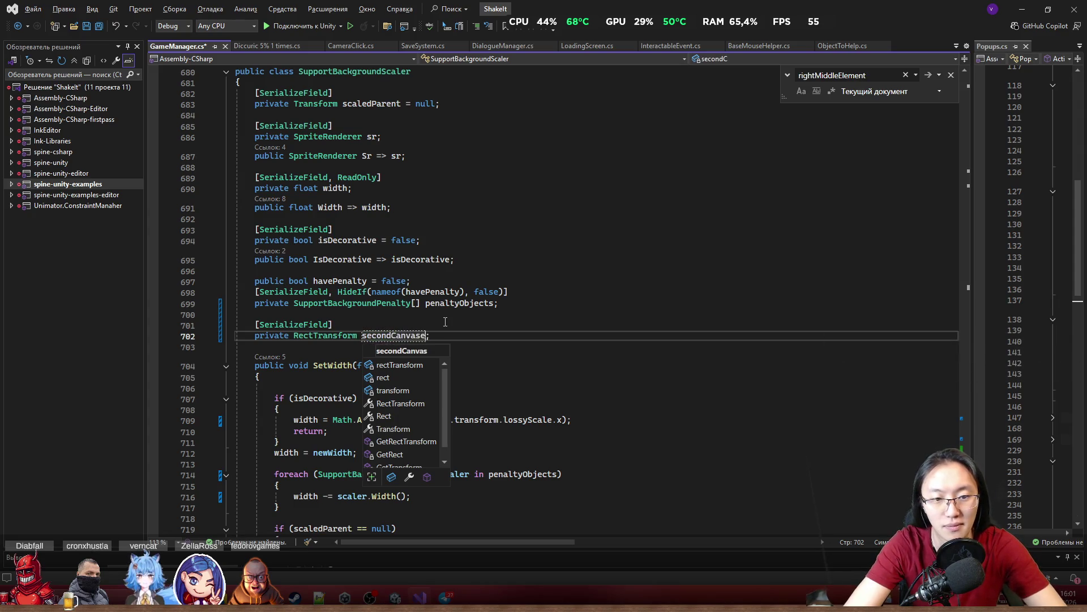
click(568, 336)
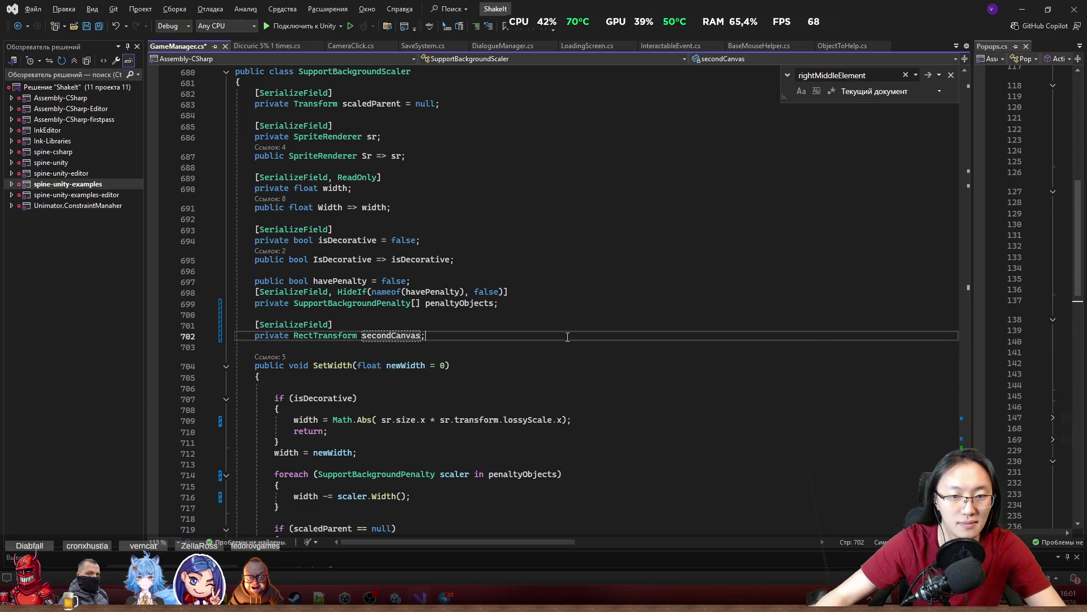
Save GameManager.cs and review the new secondCanvas field
key(ctrl+s)
click(393, 335)
scroll(412, 225, down, 7)
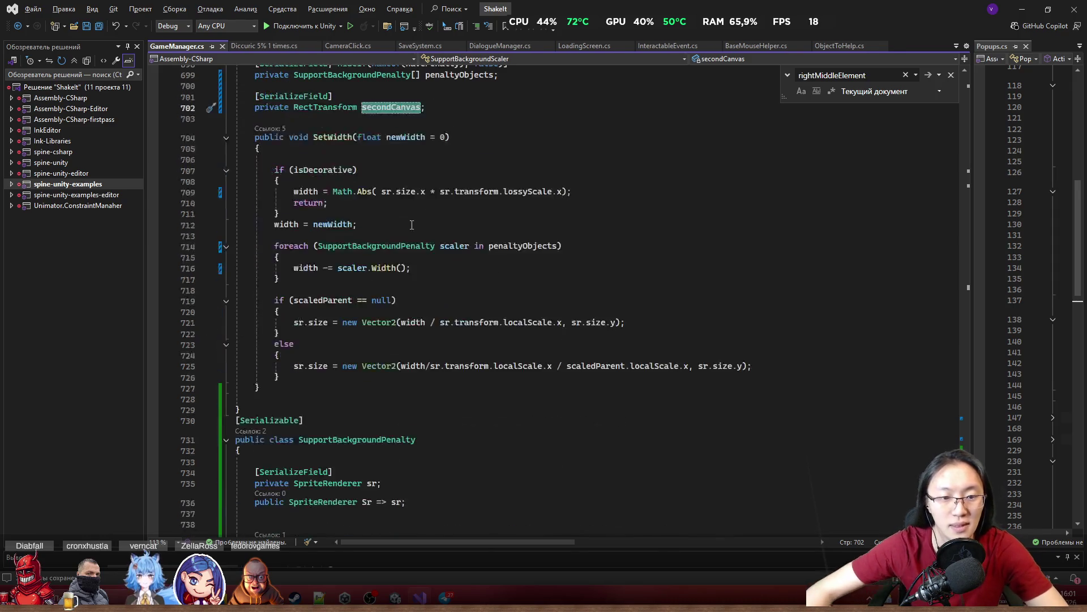
scroll(323, 161, up, 2)
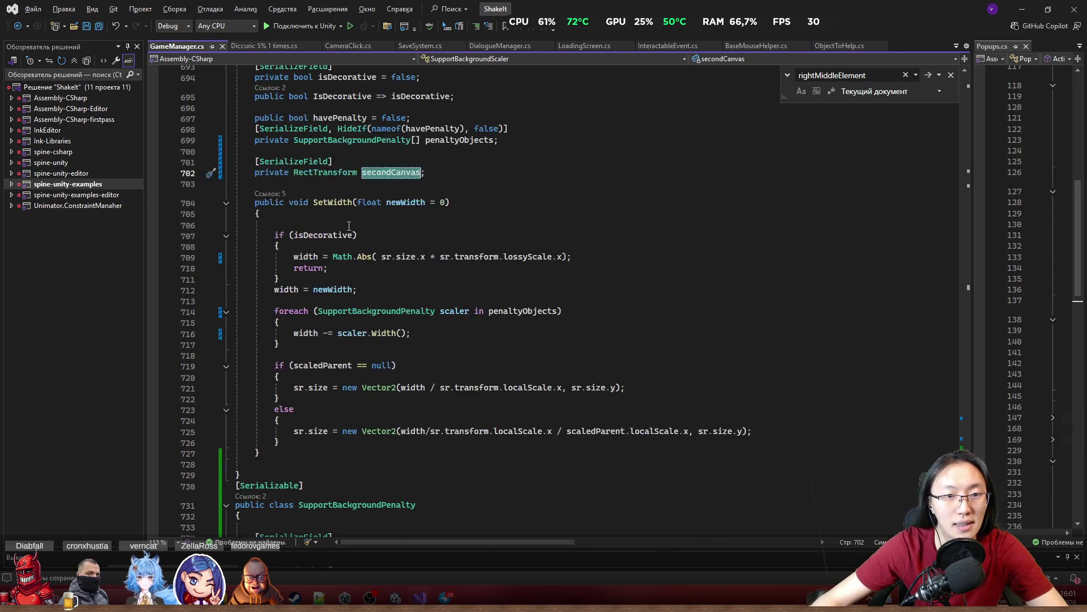
scroll(350, 233, down, 3)
scroll(358, 283, up, 10)
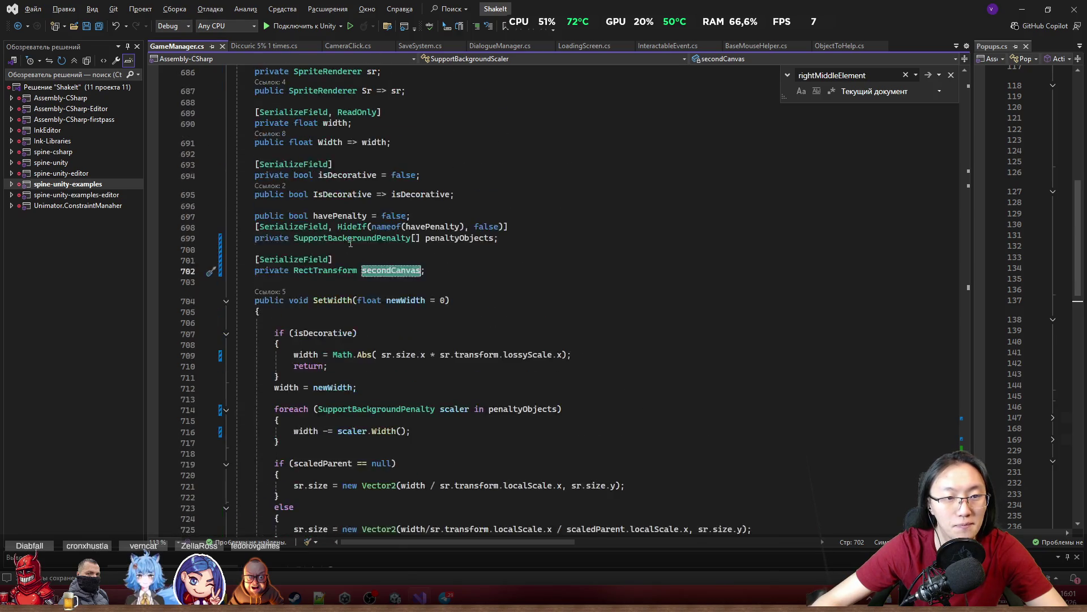
scroll(358, 283, up, 2)
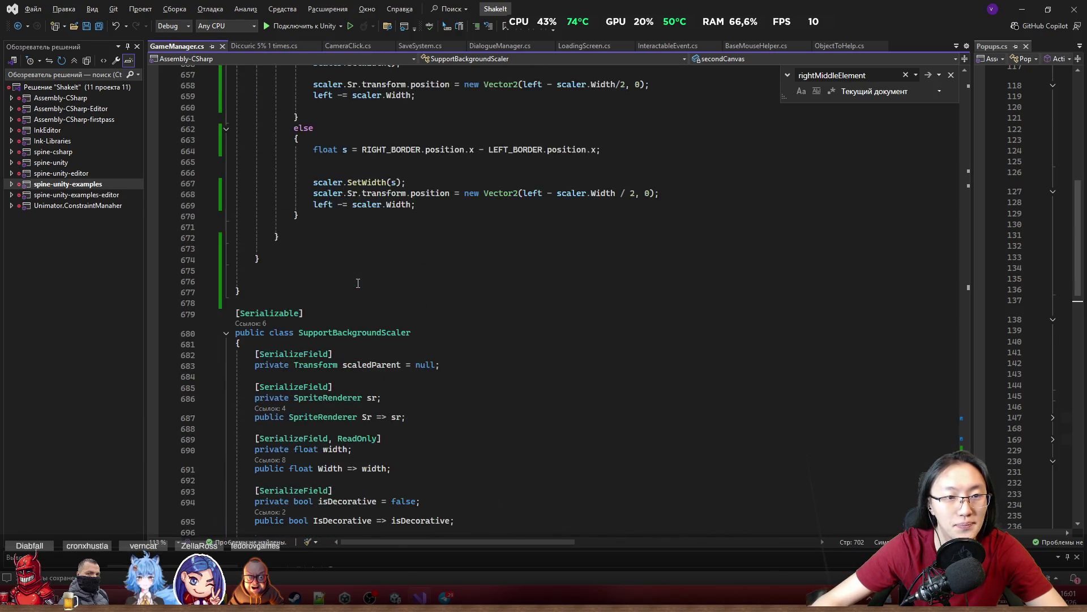
Move the secondCanvas field declaration to just after leftBackgrounds
scroll(360, 285, down, 4)
drag(452, 404, 238, 379)
key(ctrl+c)
key(Delete)
scroll(527, 397, up, 20)
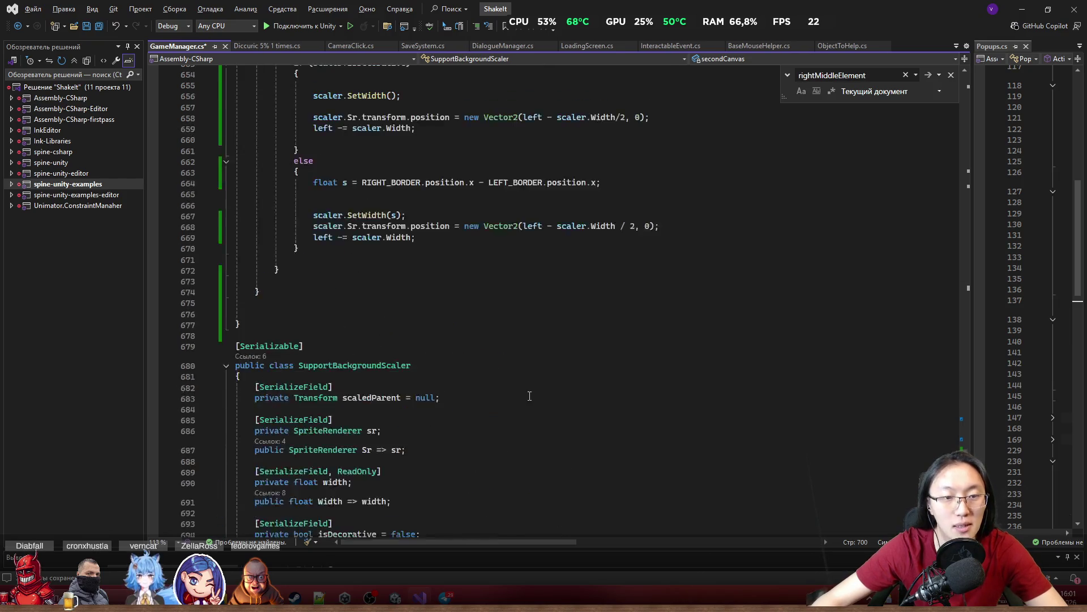
scroll(526, 397, up, 3)
click(498, 143)
key(Return)
key(ctrl+v)
double_click(391, 175)
key(ctrl+c)
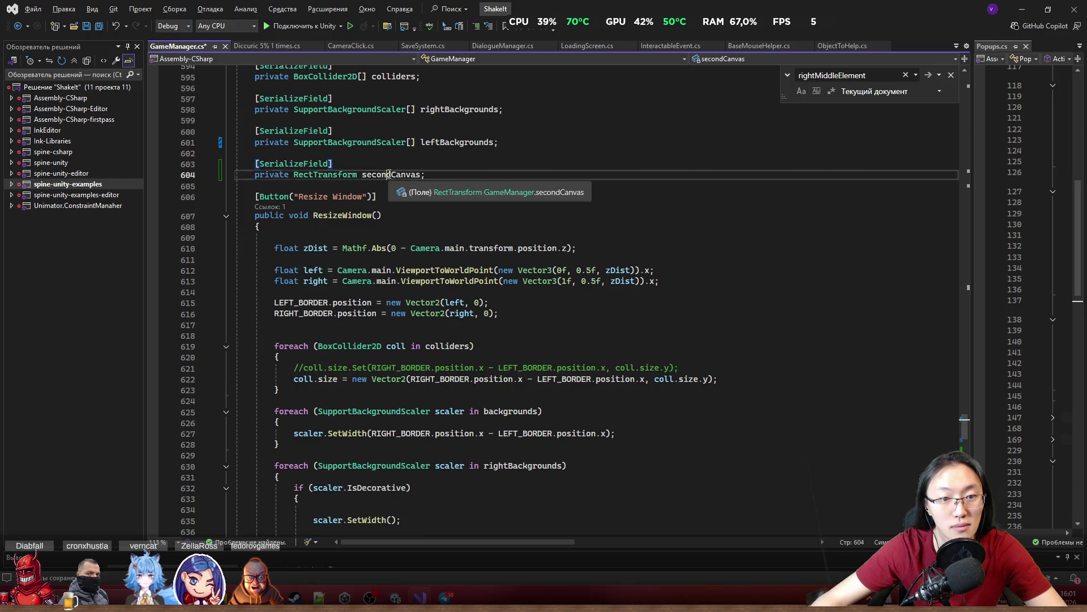
Start a secondCanvas.si line after the RIGHT_BORDER assignment in ResizeWindow
click(516, 310)
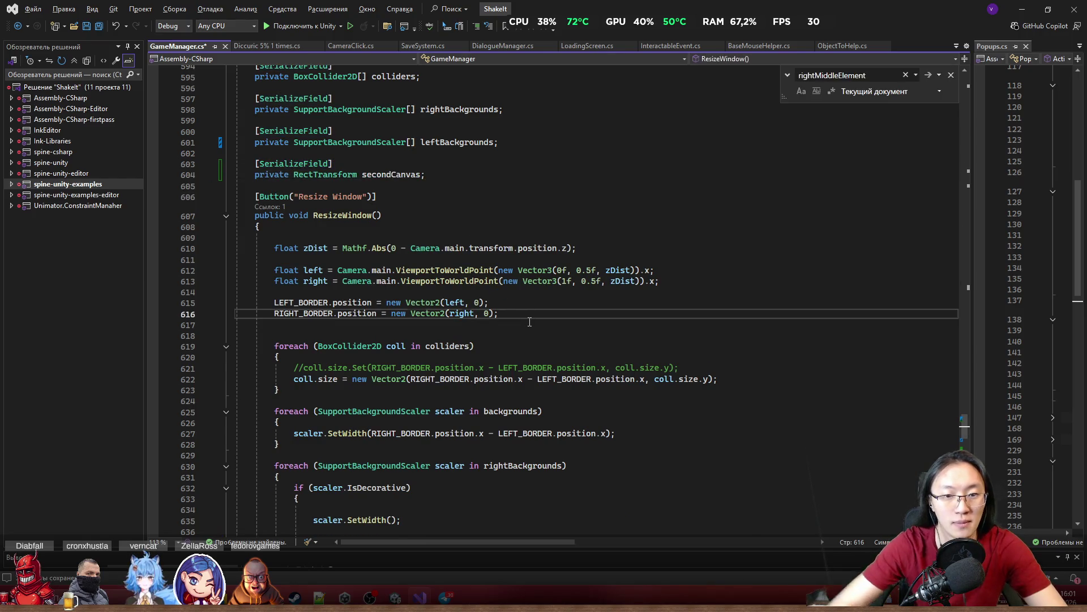
key(Return)
key(ctrl+v)
text(.)
text(t)
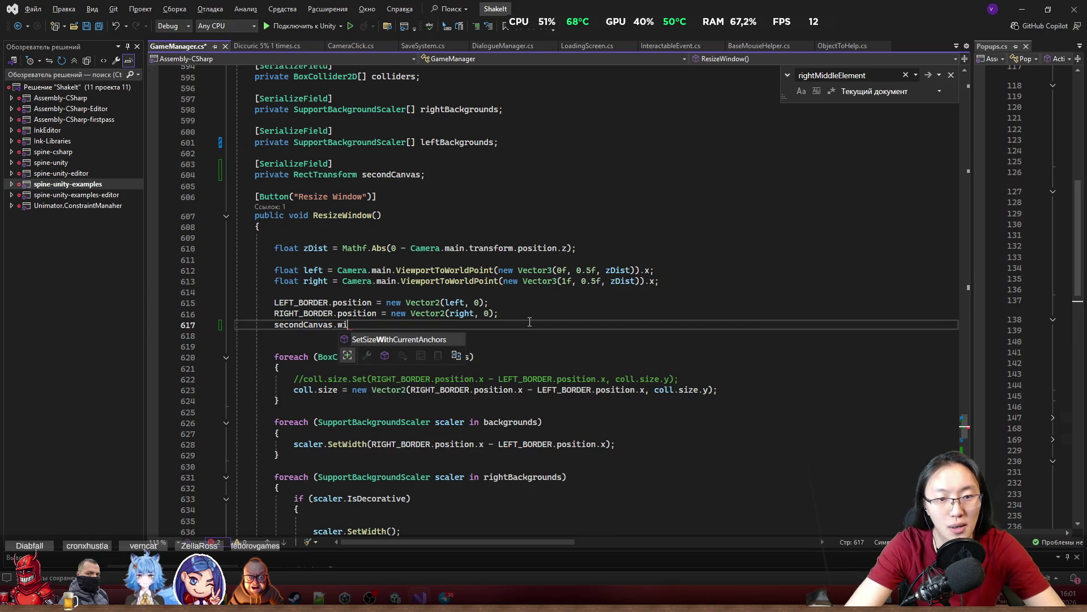
key(BackSpace)
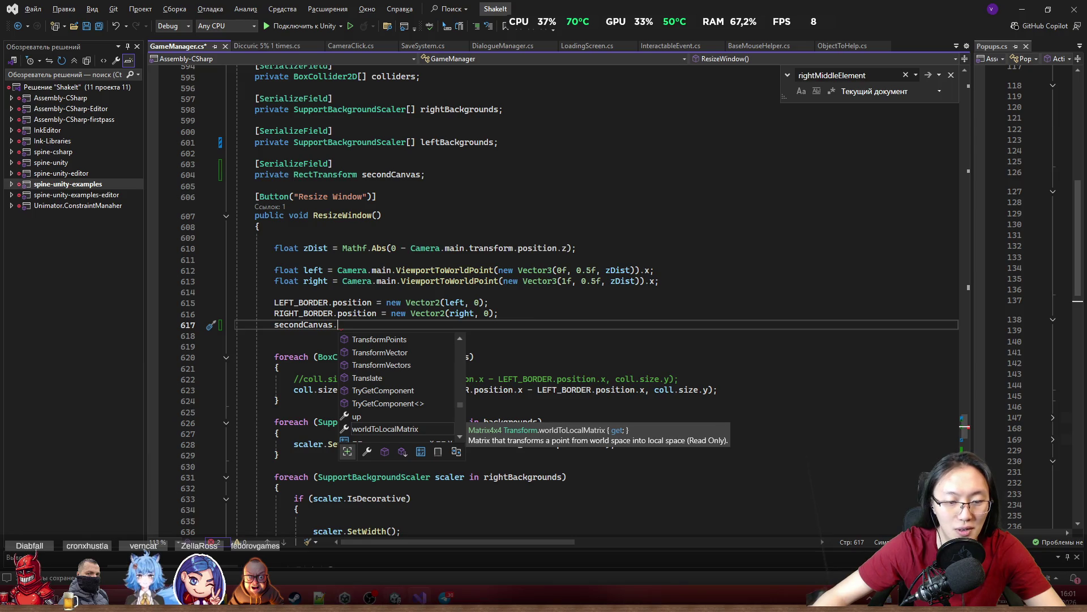
mouse_move(396, 598)
click(412, 531)
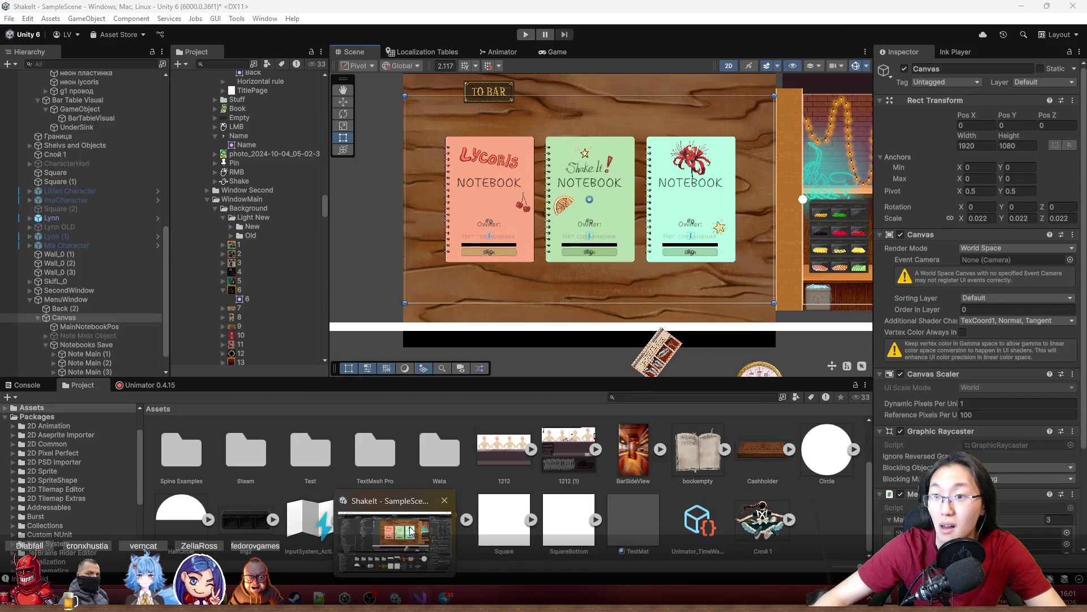
key(alt+Tab)
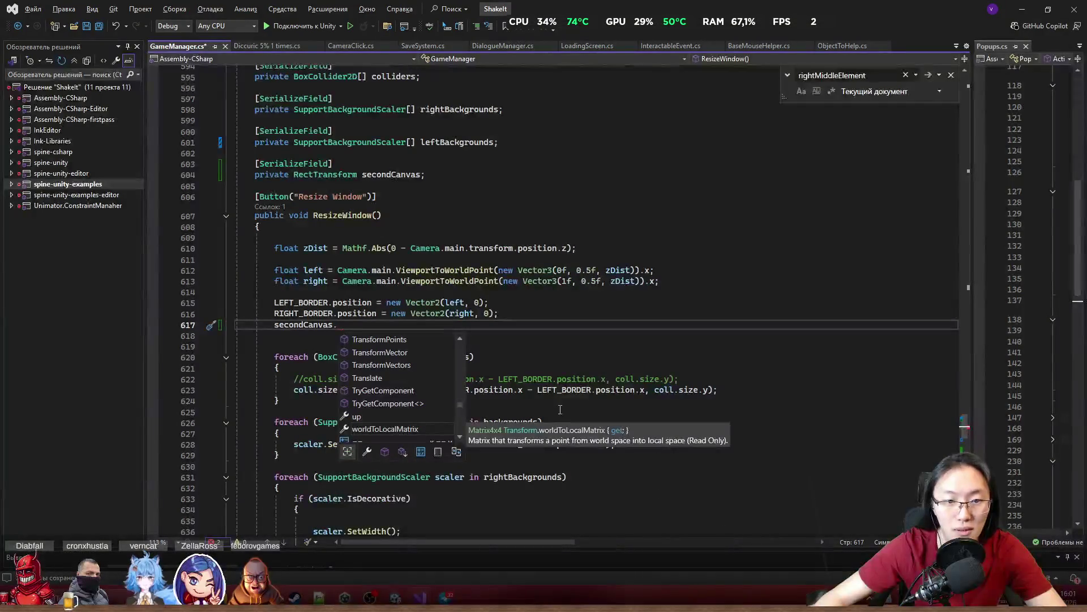
text(Wid)
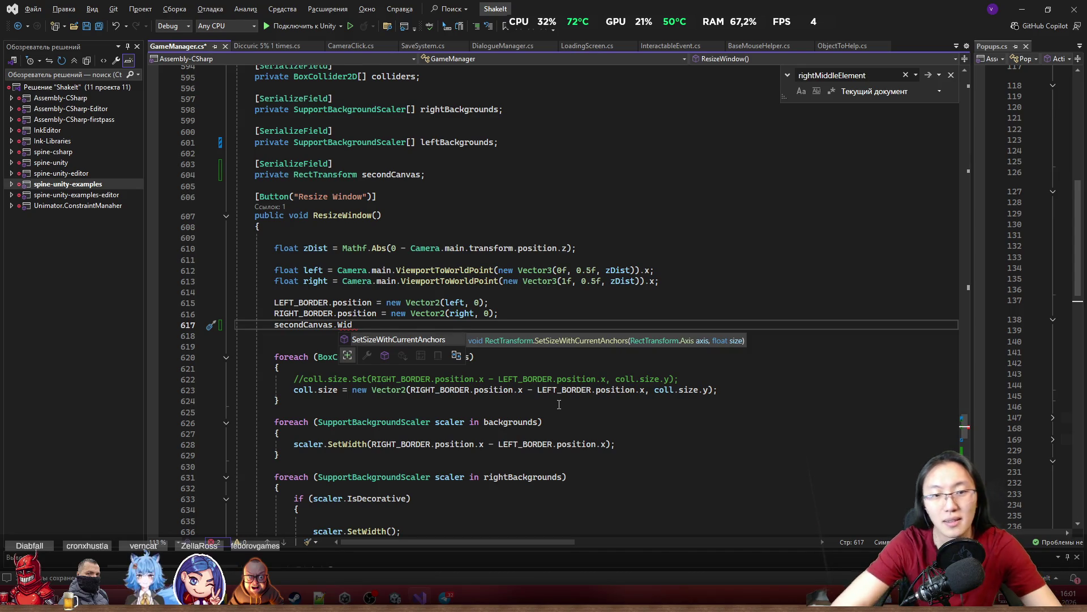
key(BackSpace)
key(BackSpace)
key(BackSpace)
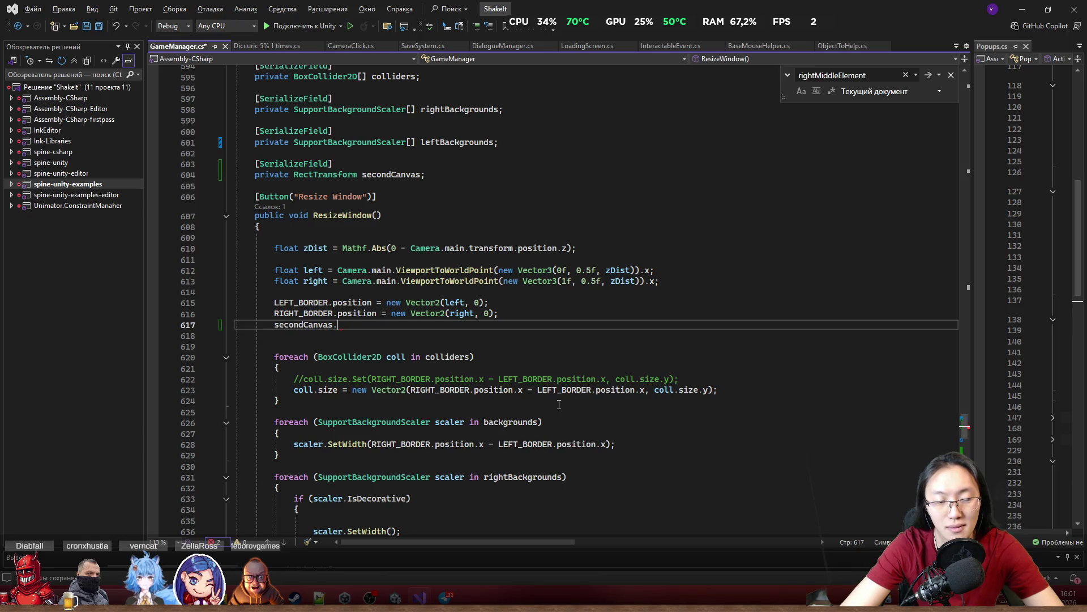
text(si)
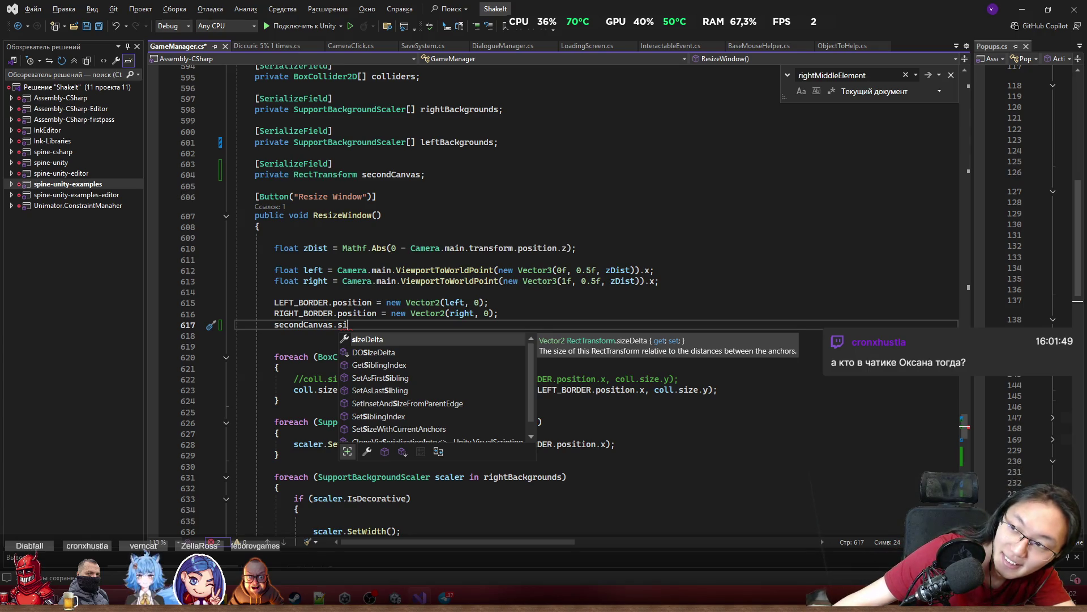
key(Escape)
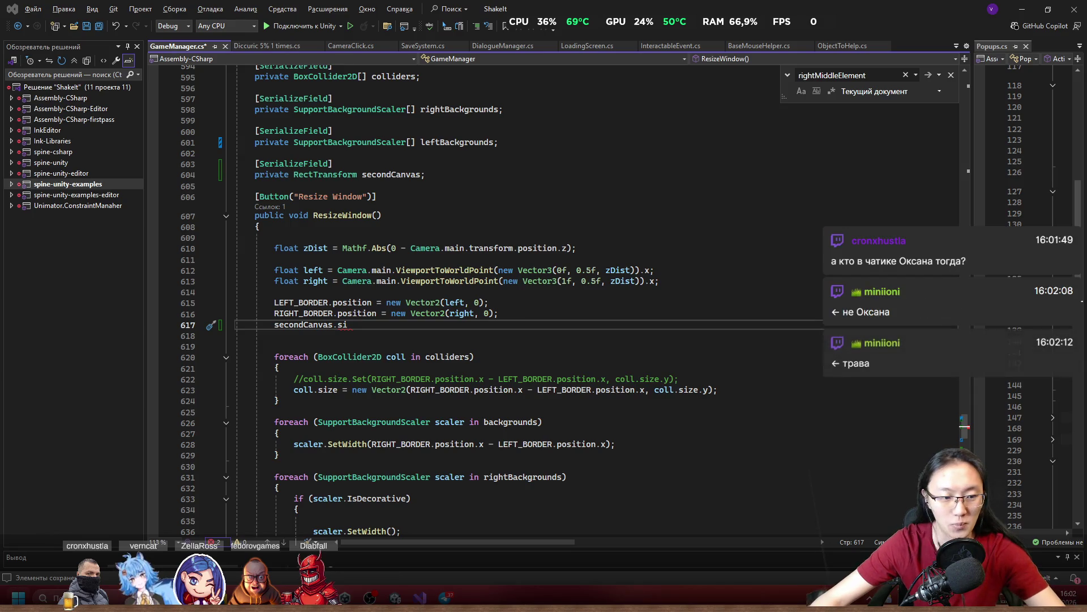
Open and dismiss the Windows Start menu, then switch to Chrome
key(super)
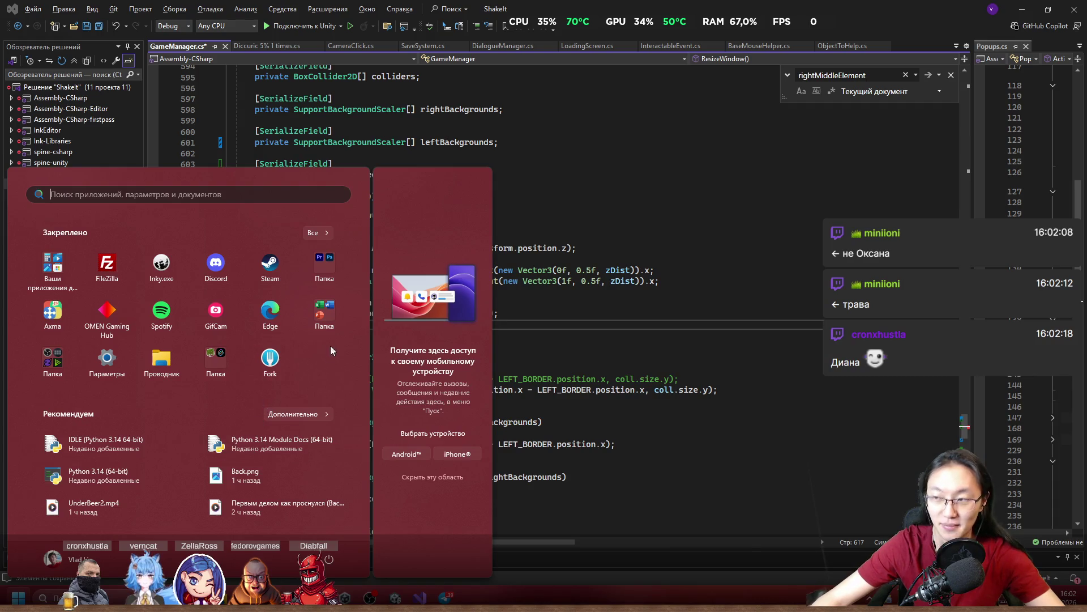
mouse_move(255, 598)
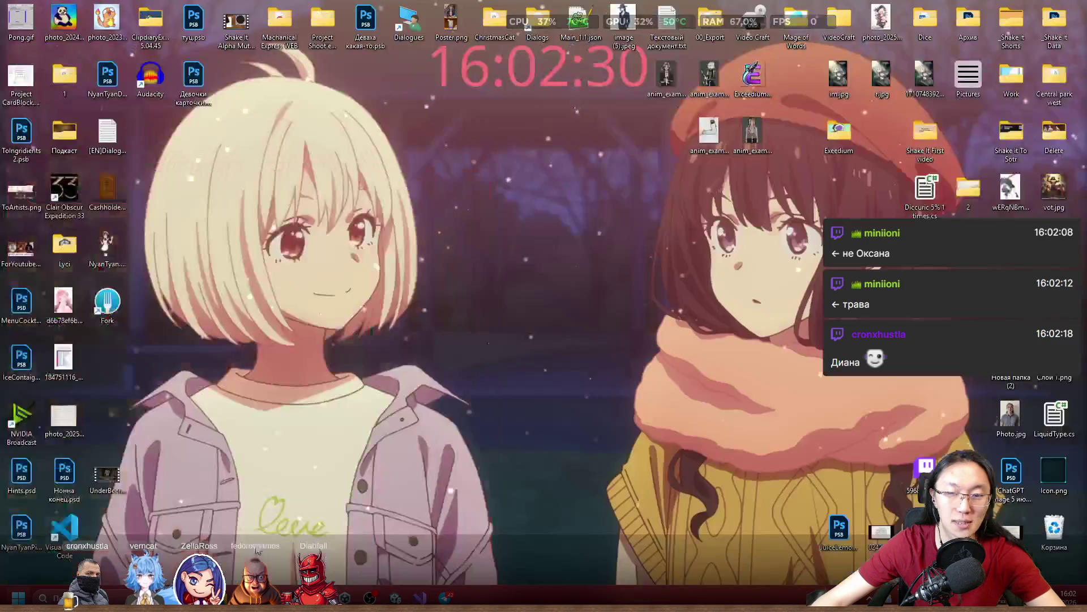
click(246, 529)
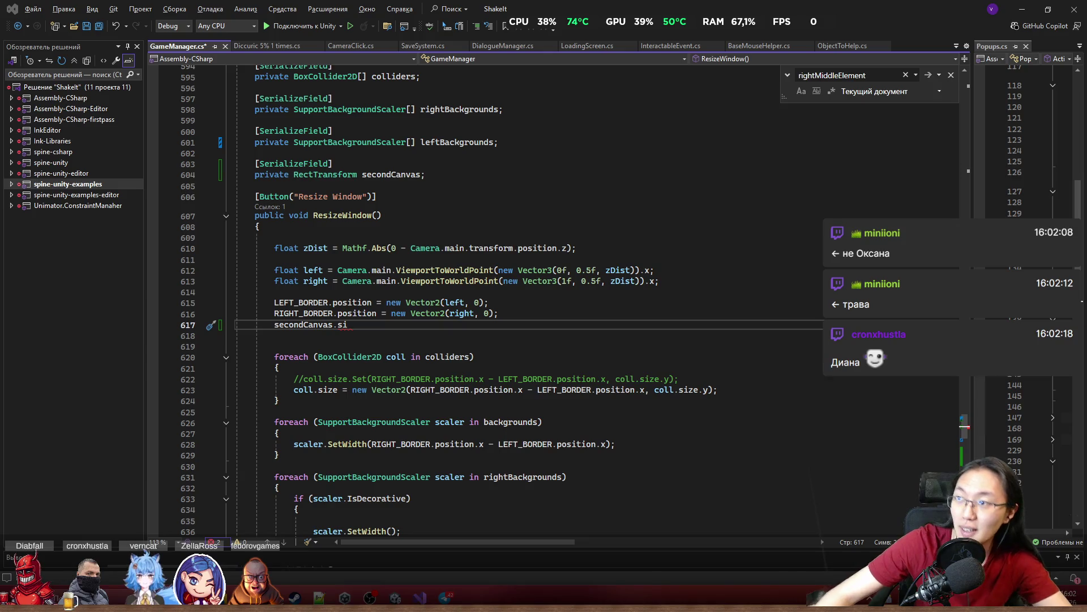
key(alt+Tab)
Replace the san diego comic-con search with chatgpt.com in Chrome
click(492, 36)
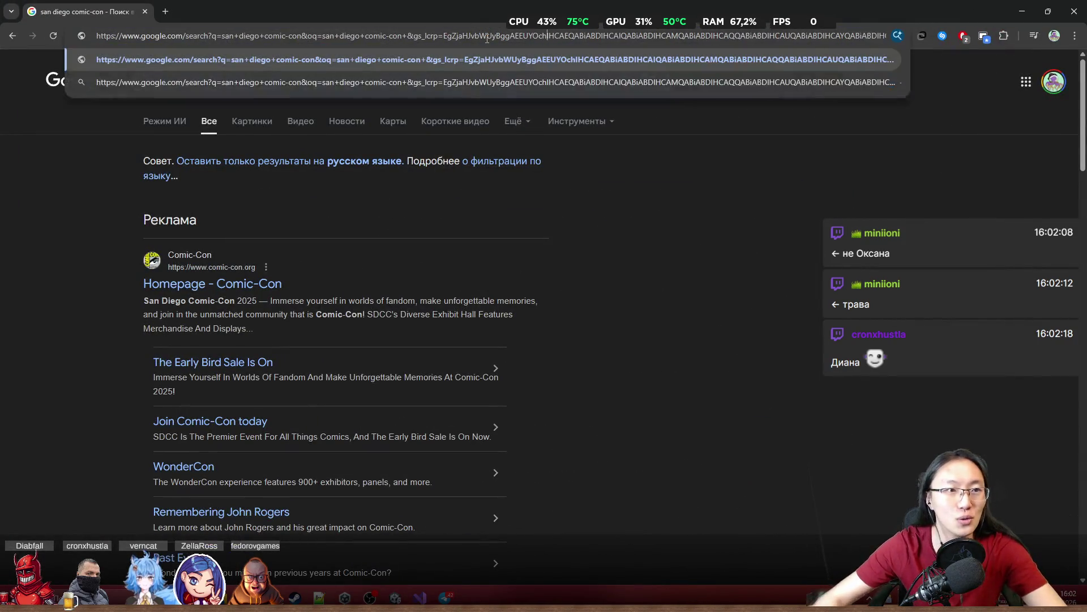
key(ctrl+a)
text(mp)
key(BackSpace)
key(BackSpace)
text(cha)
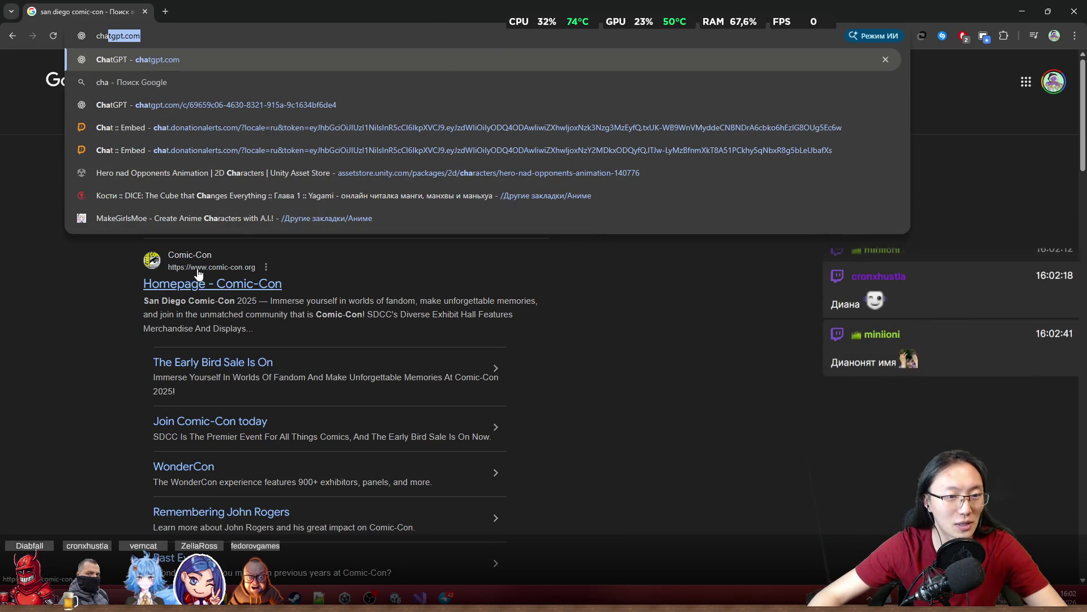
key(Return)
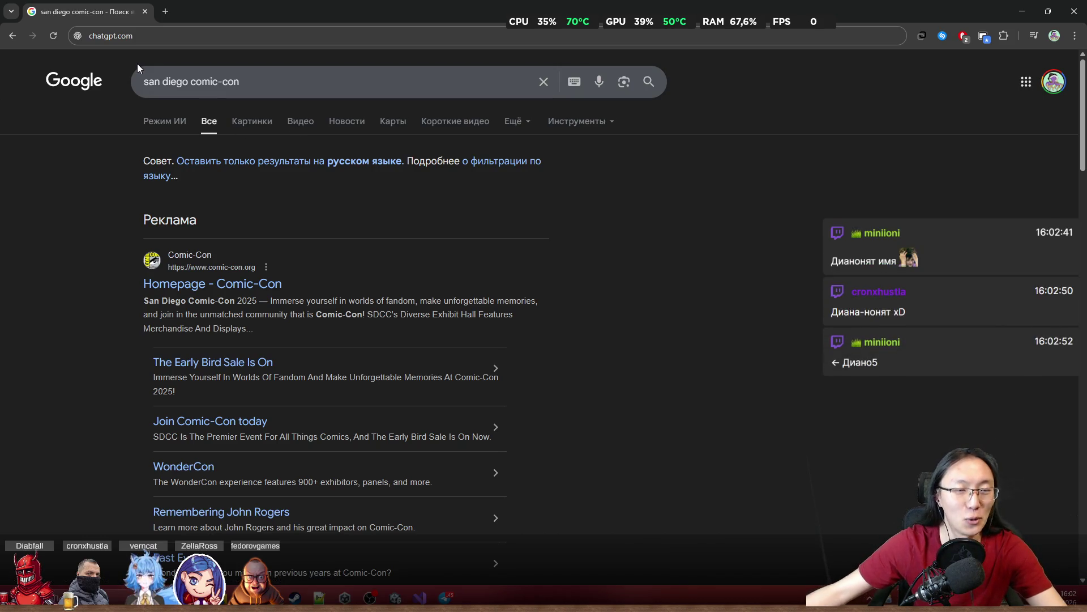
mouse_move(163, 82)
mouse_down()
mouse_move(288, 83)
mouse_move(110, 66)
mouse_up()
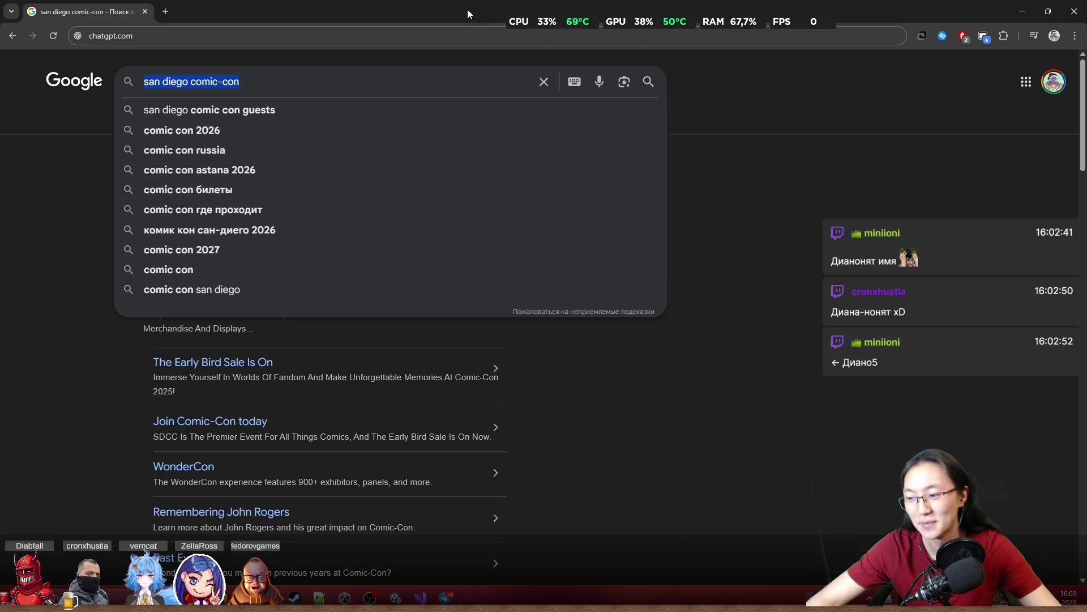
key(BackSpace)
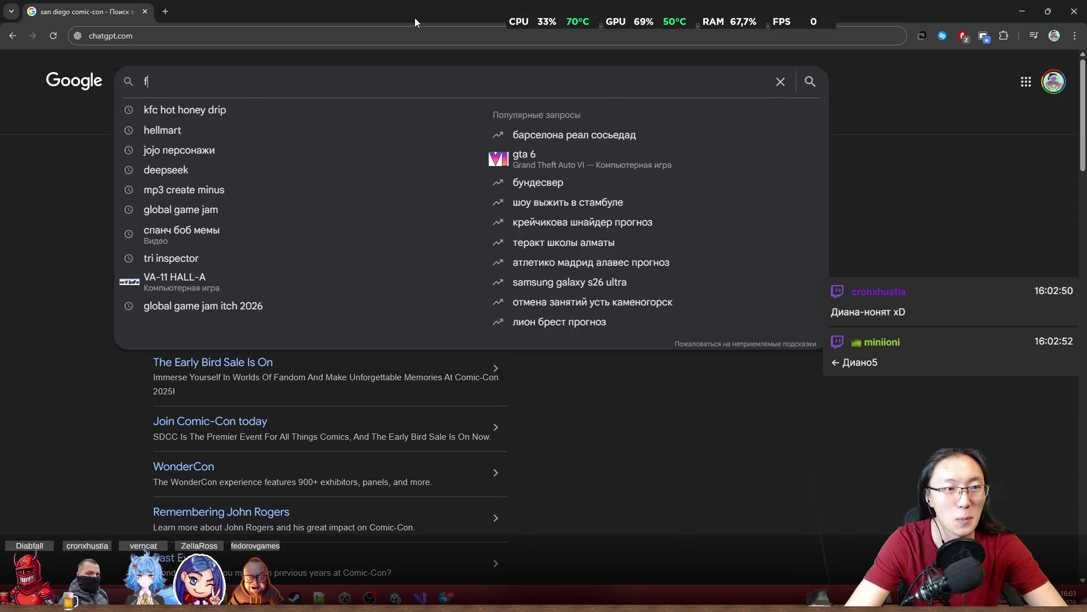
click(424, 35)
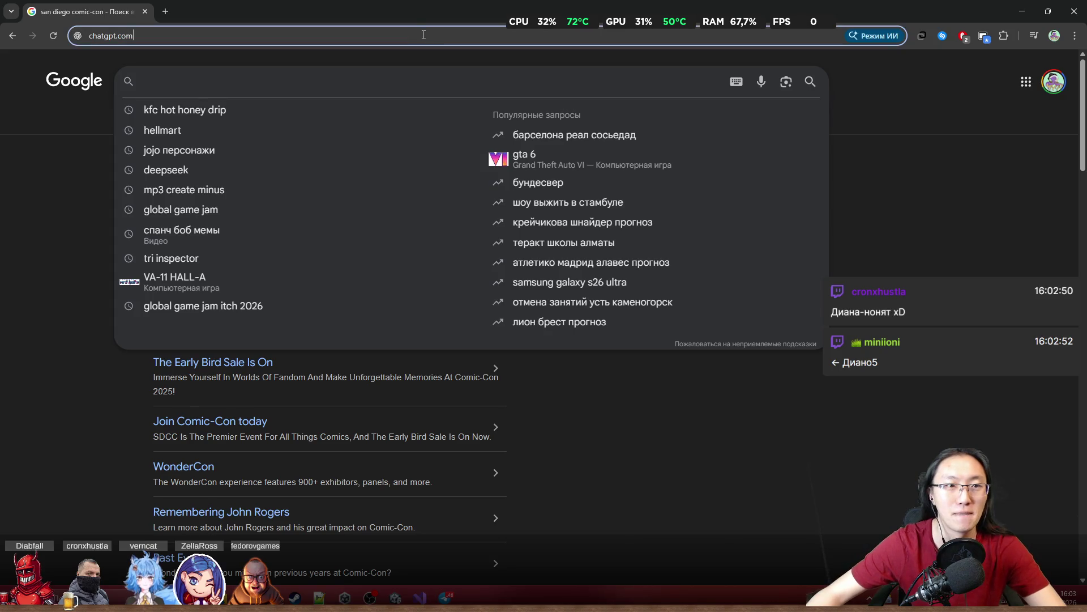
key(Return)
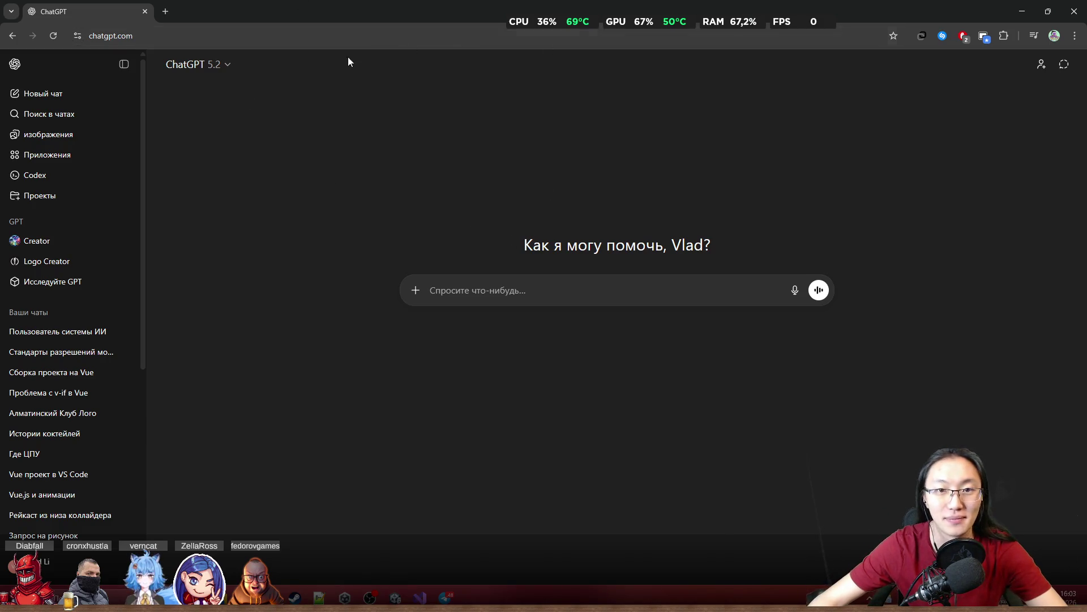
Ask ChatGPT 'Unity RectTransform set width как'
click(124, 64)
click(433, 291)
text(v)
key(BackSpace)
key(BackSpace)
text(Uni)
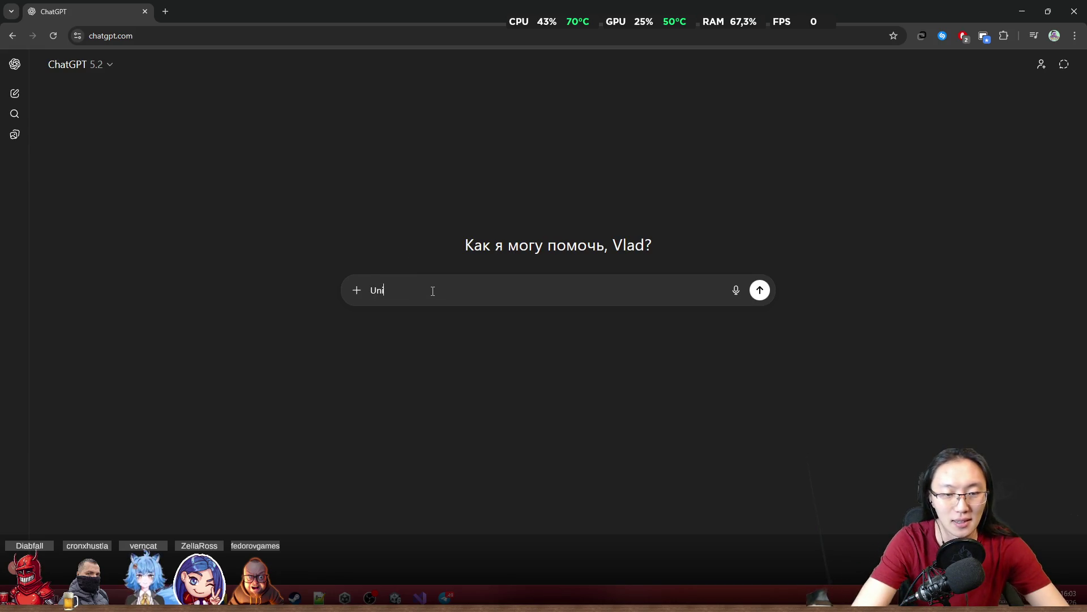
text(ty RectT)
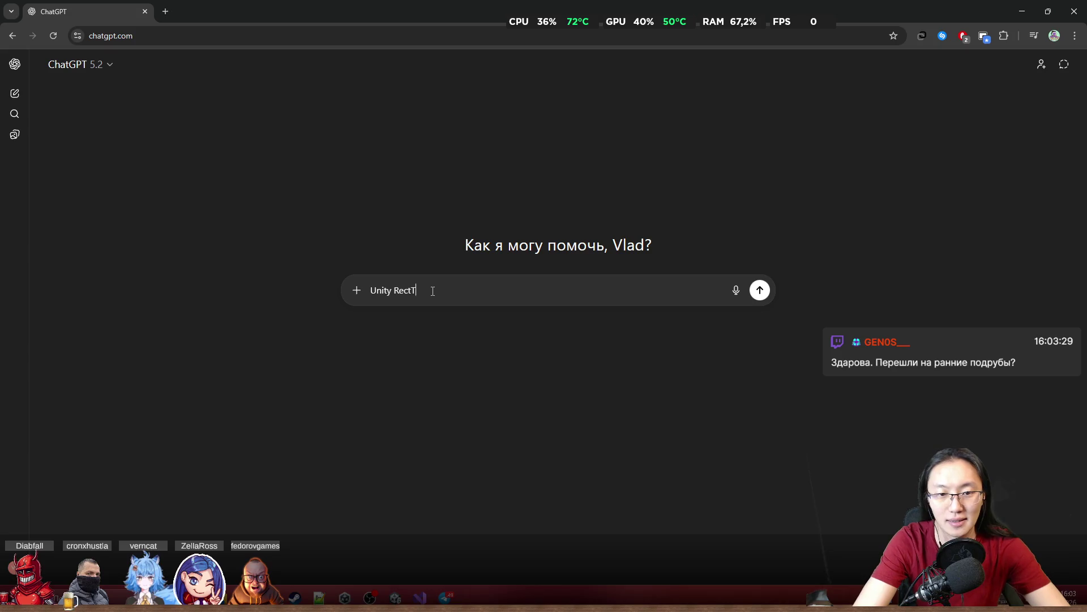
text(ransform set)
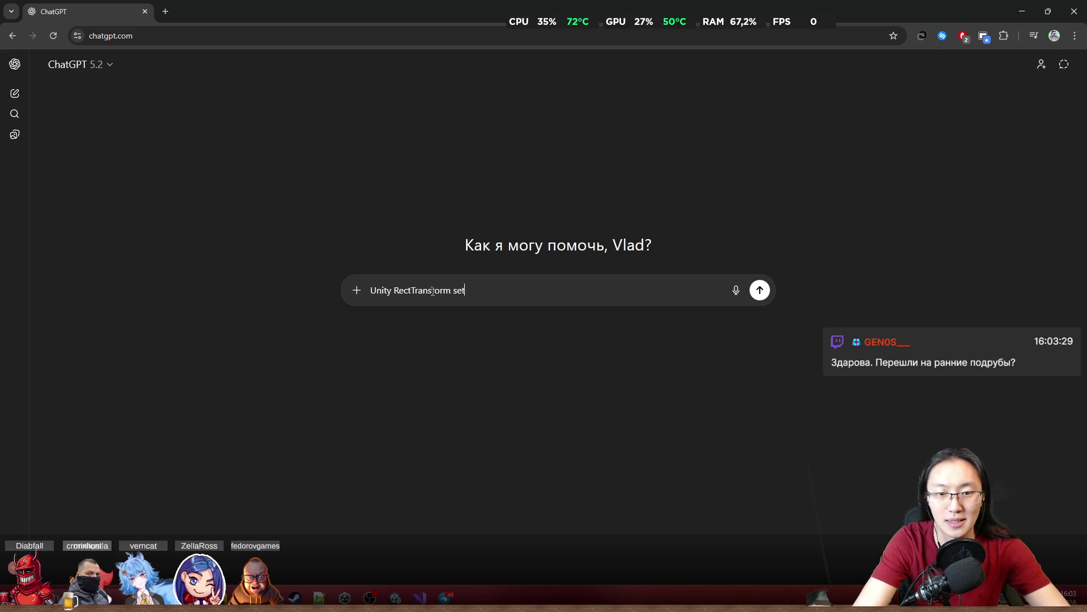
text( width)
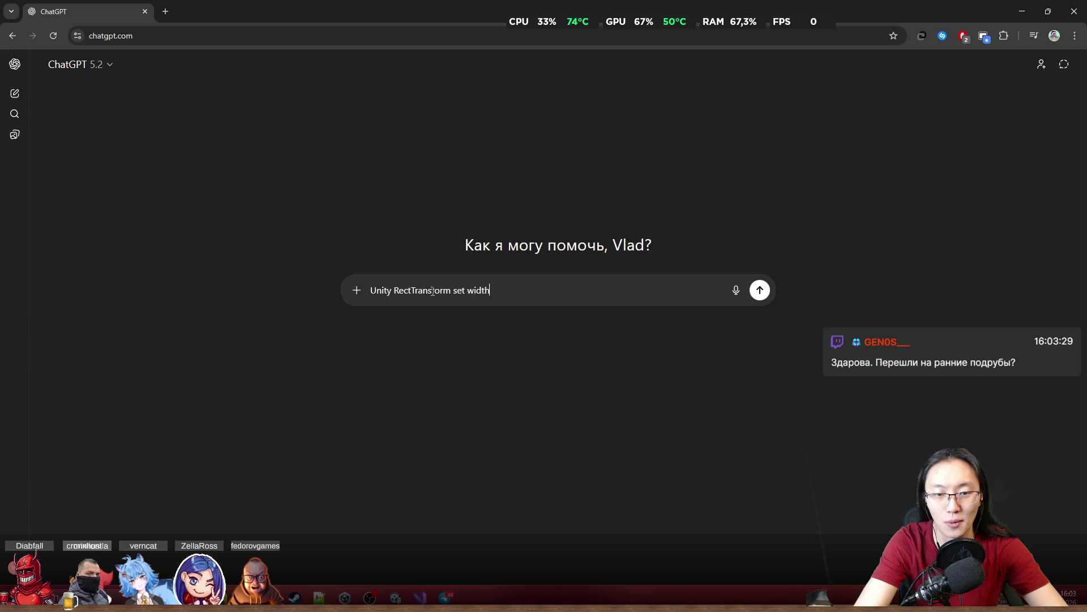
text( как)
key(Return)
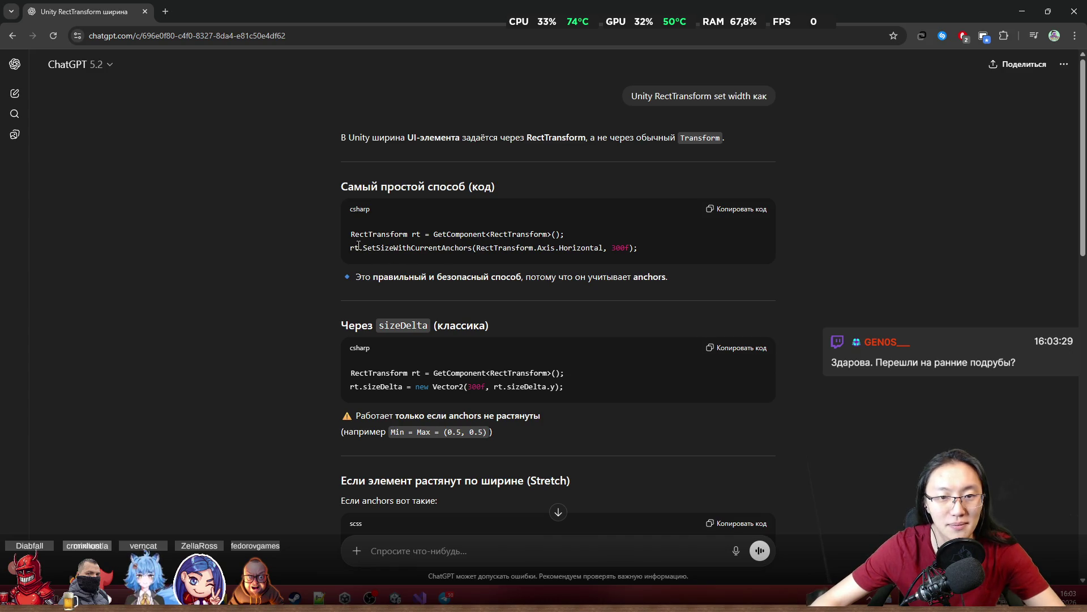
Select the rt.sizeDelta example line from the answer and copy it
drag(363, 247, 644, 254)
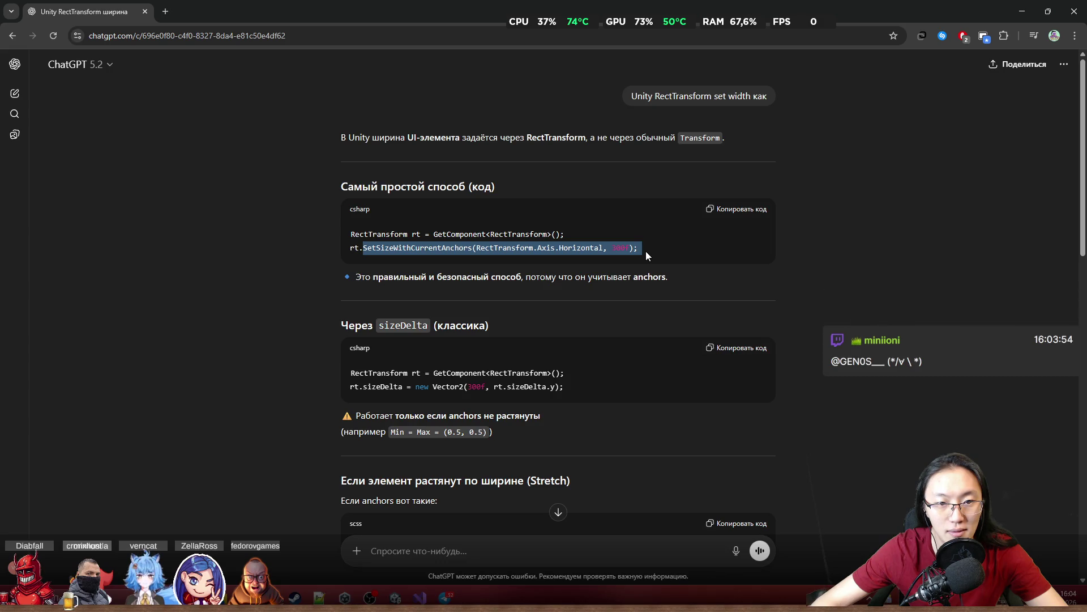
right_click(646, 251)
click(645, 238)
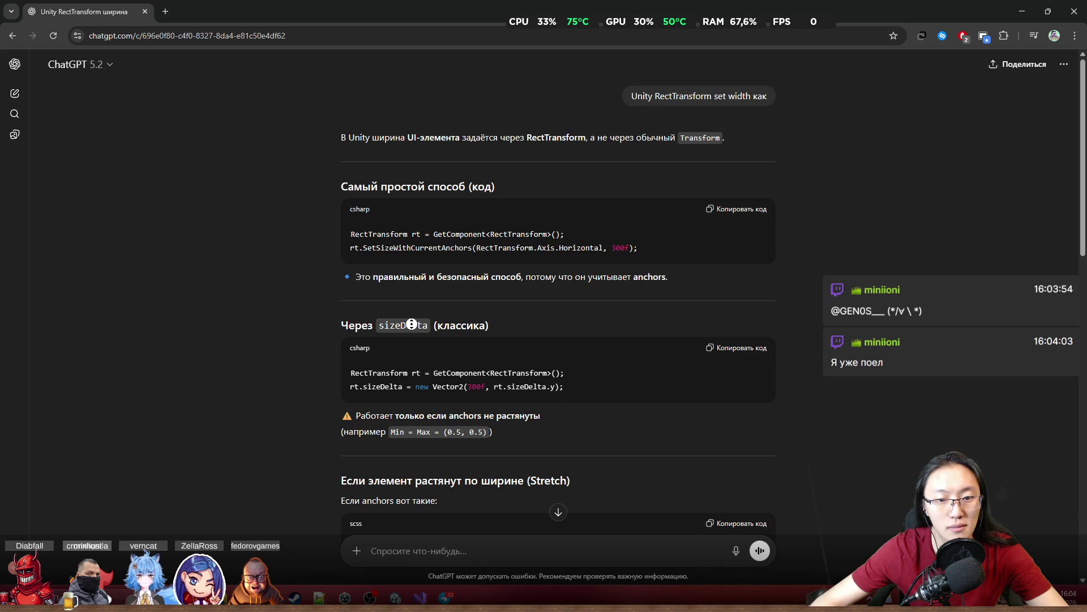
scroll(416, 369, down, 1)
scroll(407, 335, down, 1)
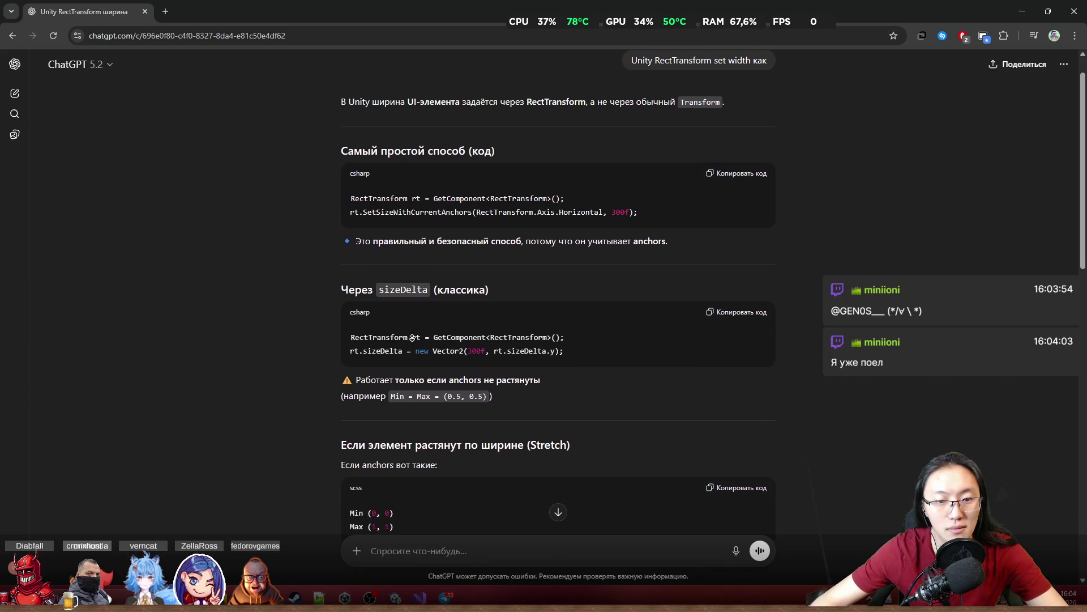
drag(395, 369, 541, 370)
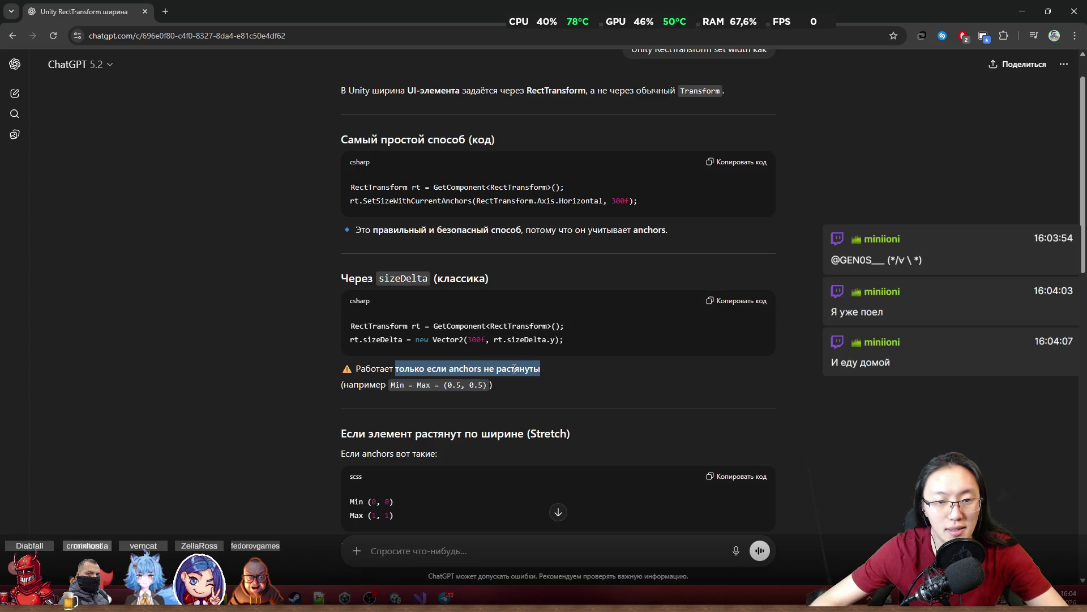
click(561, 378)
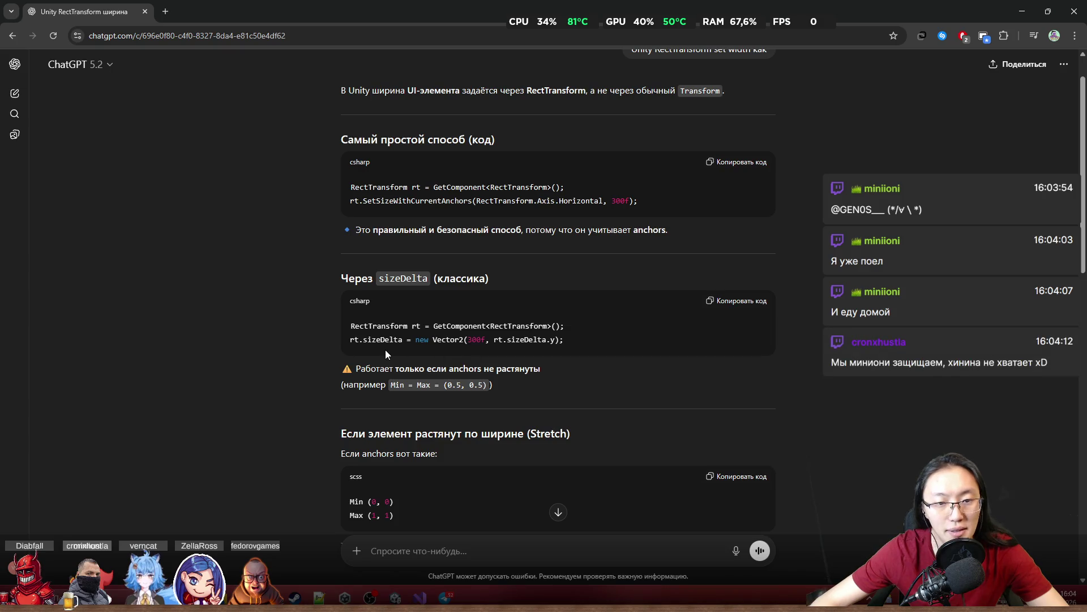
mouse_move(595, 4)
mouse_down()
mouse_move(515, 453)
mouse_move(527, 3)
mouse_up()
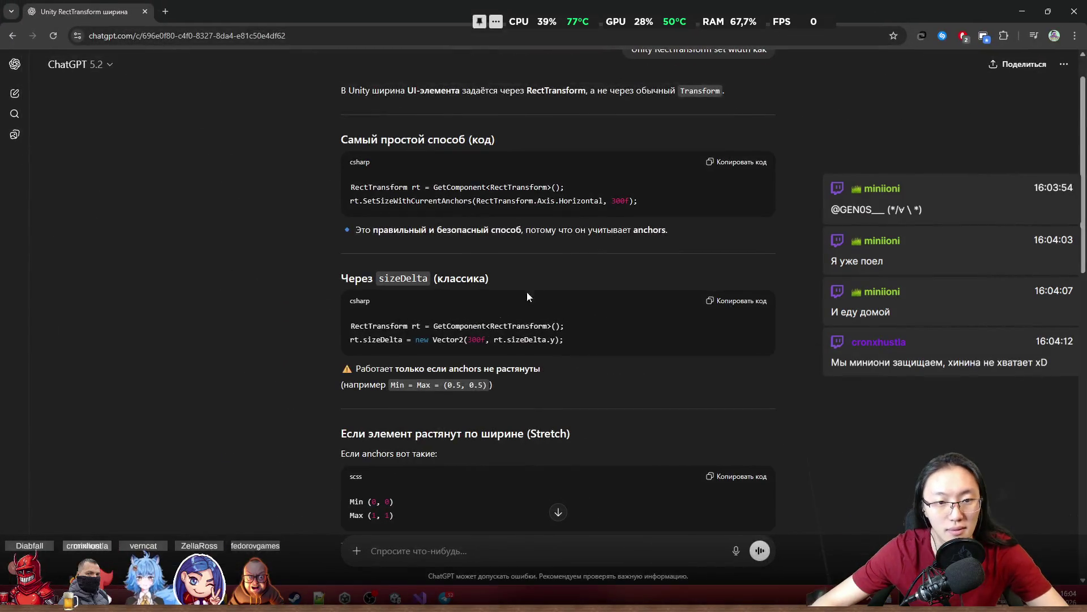
double_click(419, 278)
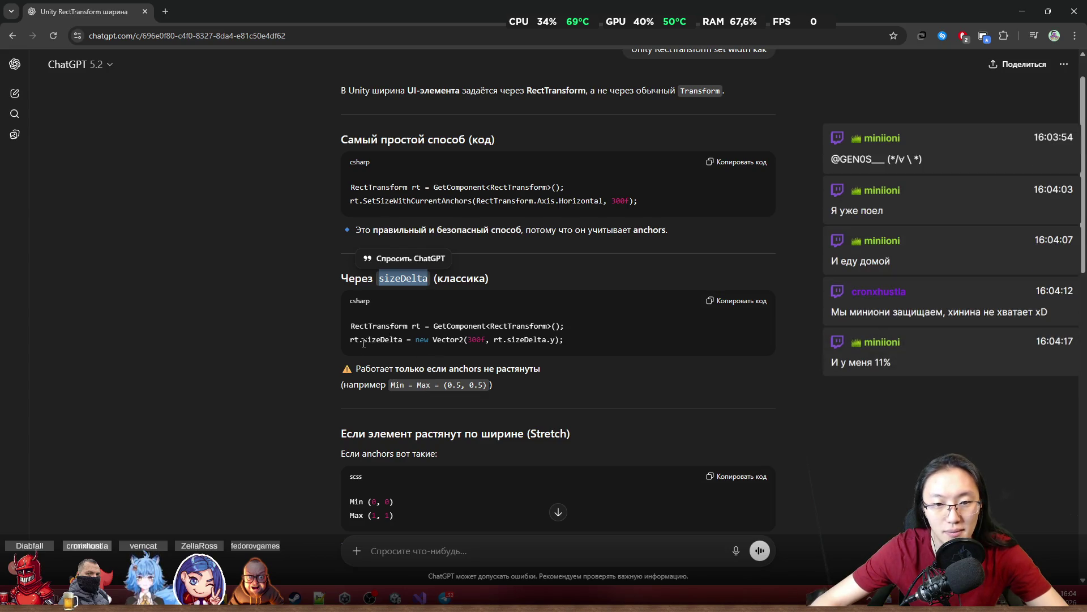
drag(345, 345, 585, 345)
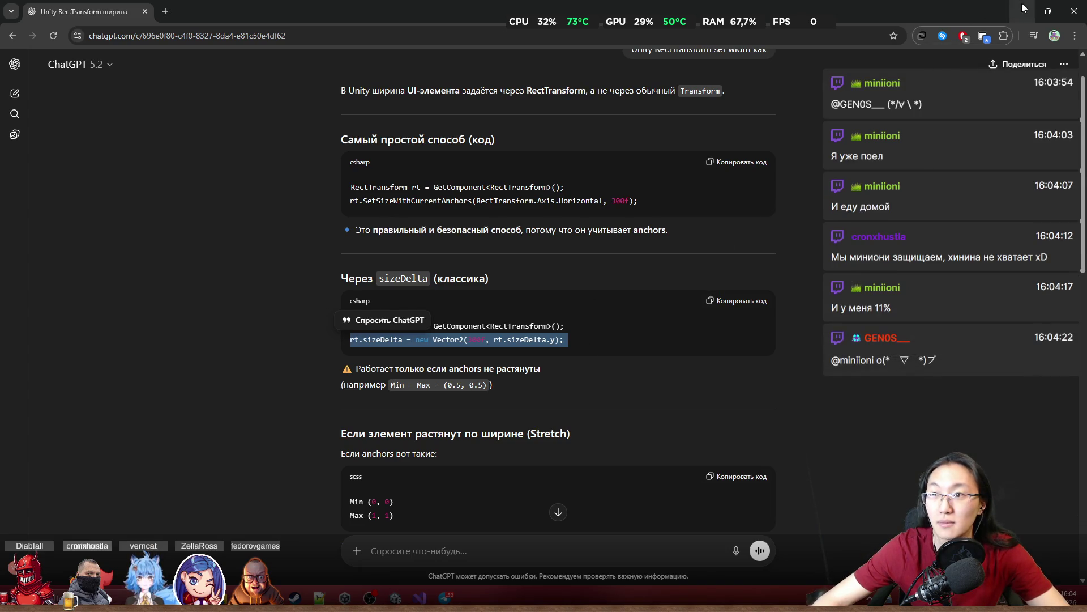
key(alt+Tab)
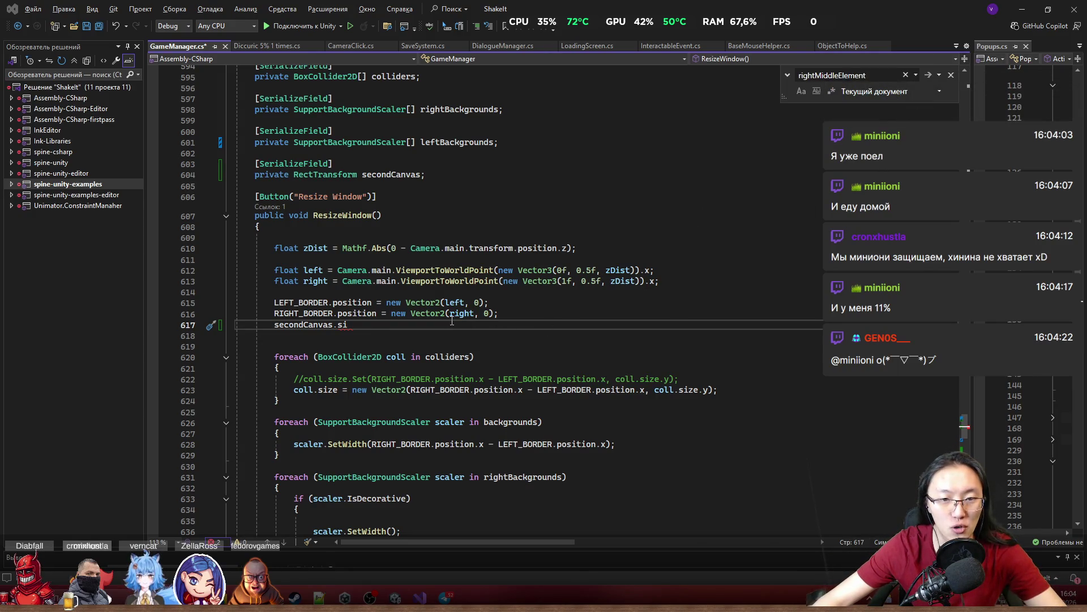
Turn the pasted example into secondCanvas.sizeDelta = new Vector2(300f, rt.sizeDelta.y)
click(547, 314)
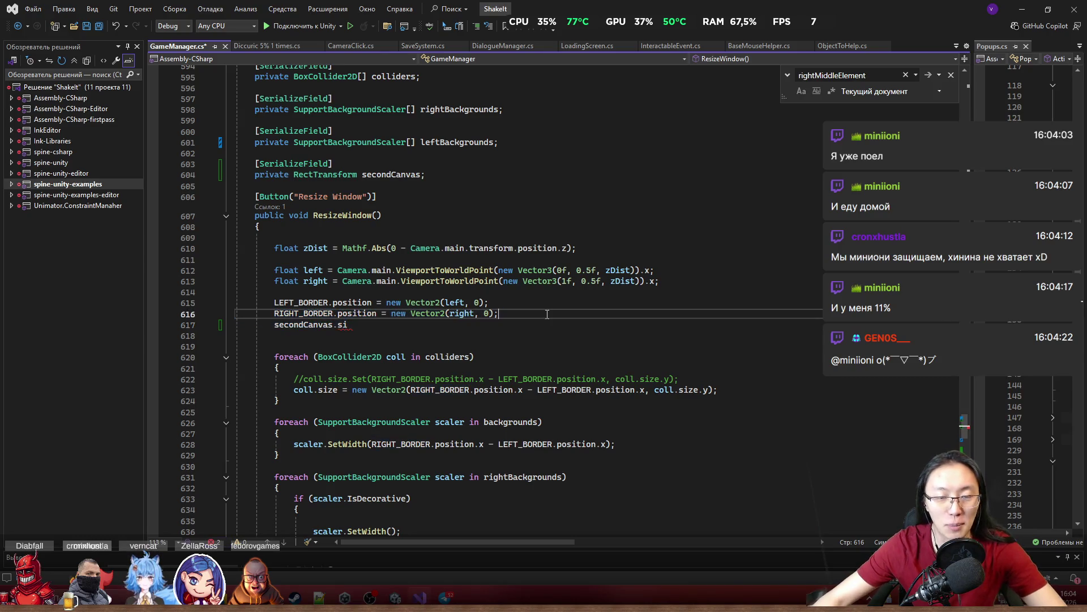
key(Return)
key(ctrl+v)
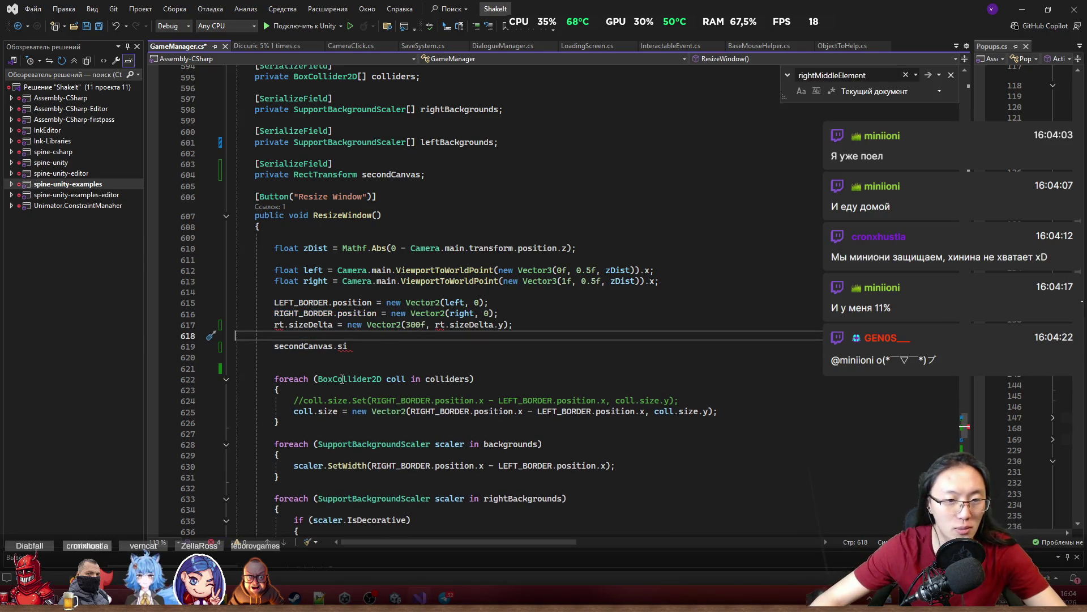
click(317, 324)
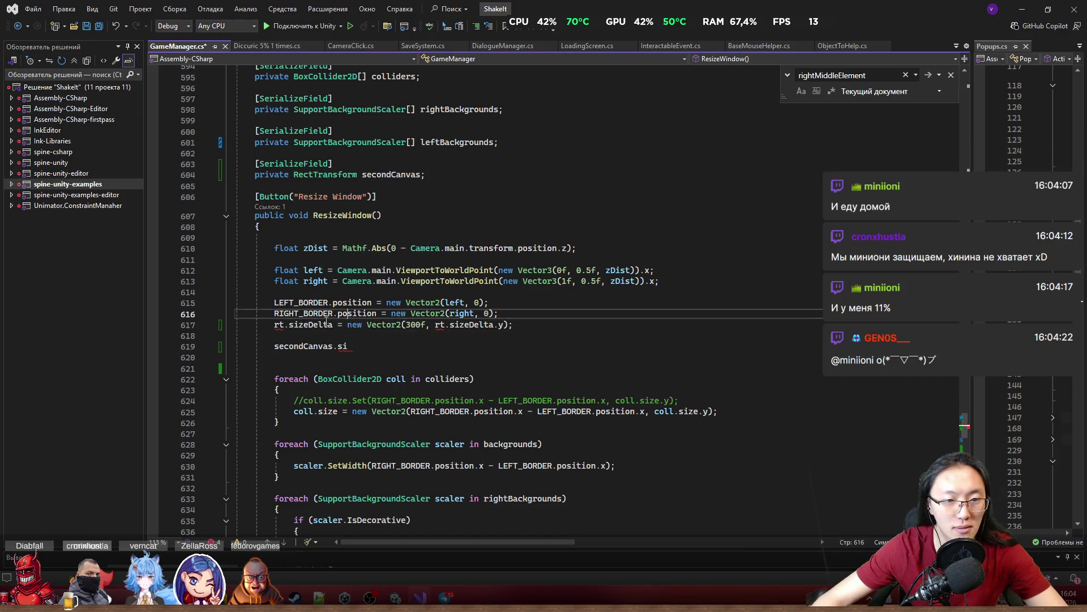
click(357, 346)
text(zeDelta )
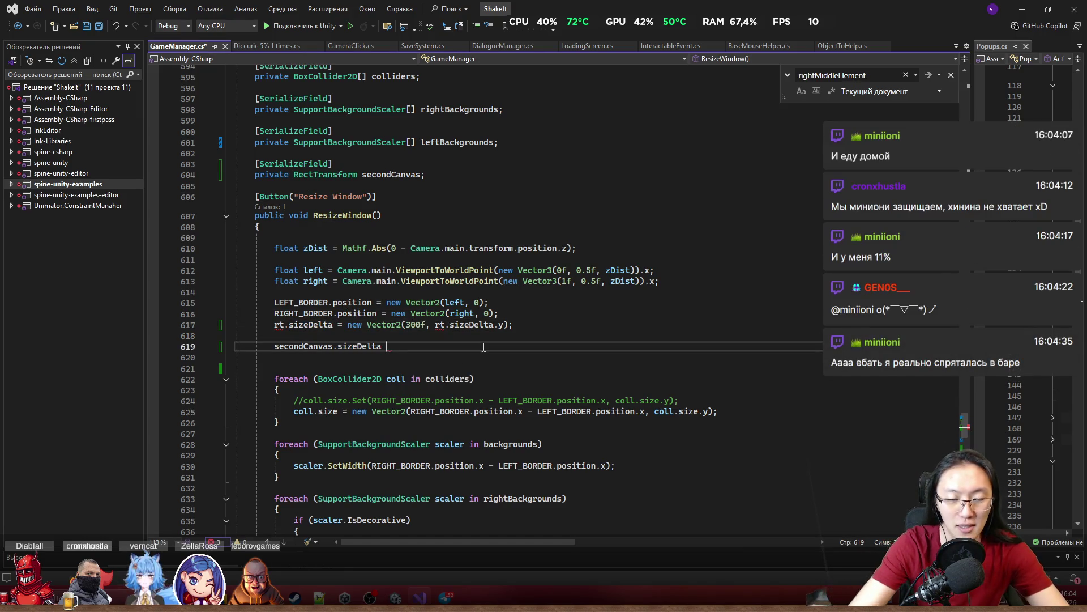
text(=)
drag(347, 324, 533, 328)
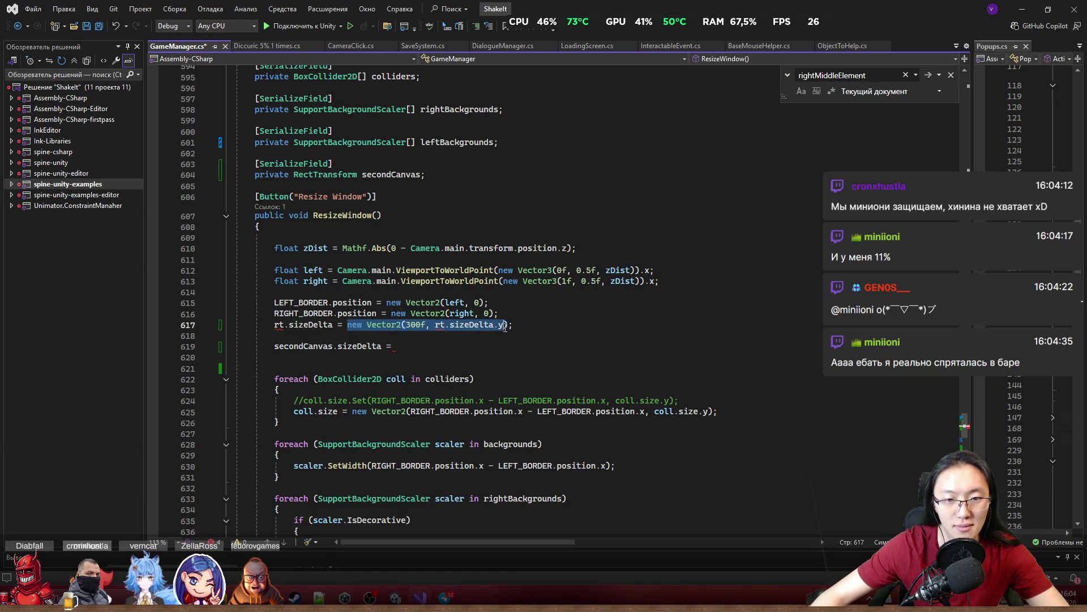
key(ctrl+x)
click(475, 346)
key(ctrl+v)
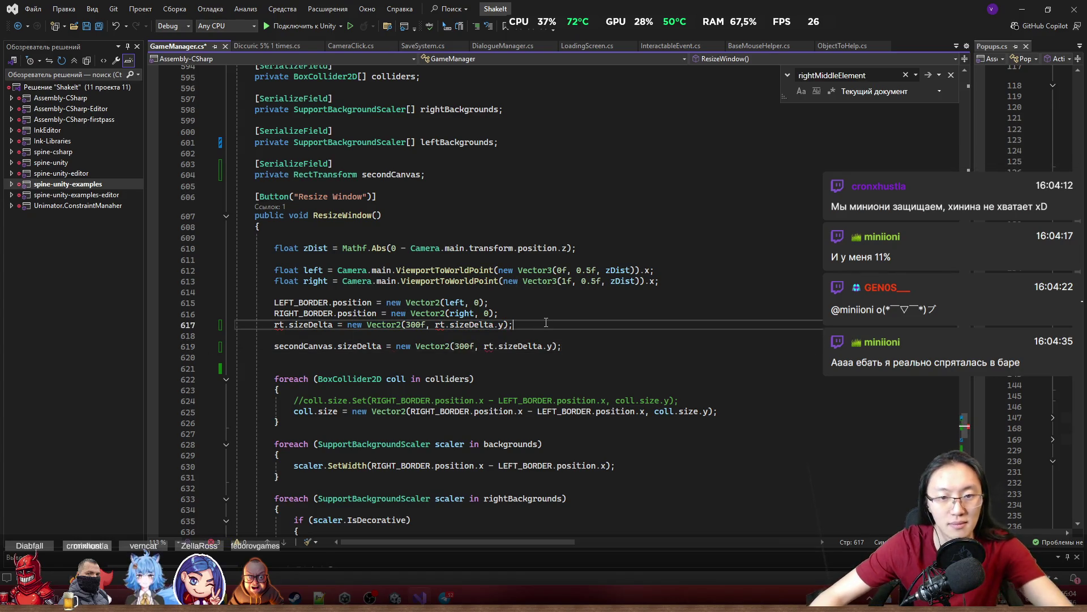
key(Up)
key(Up)
key(ctrl+shift+l)
key(Down)
Replace 300f with the RIGHT_BORDER minus LEFT_BORDER distance, rt with secondCanvas, and save
drag(410, 400, 641, 403)
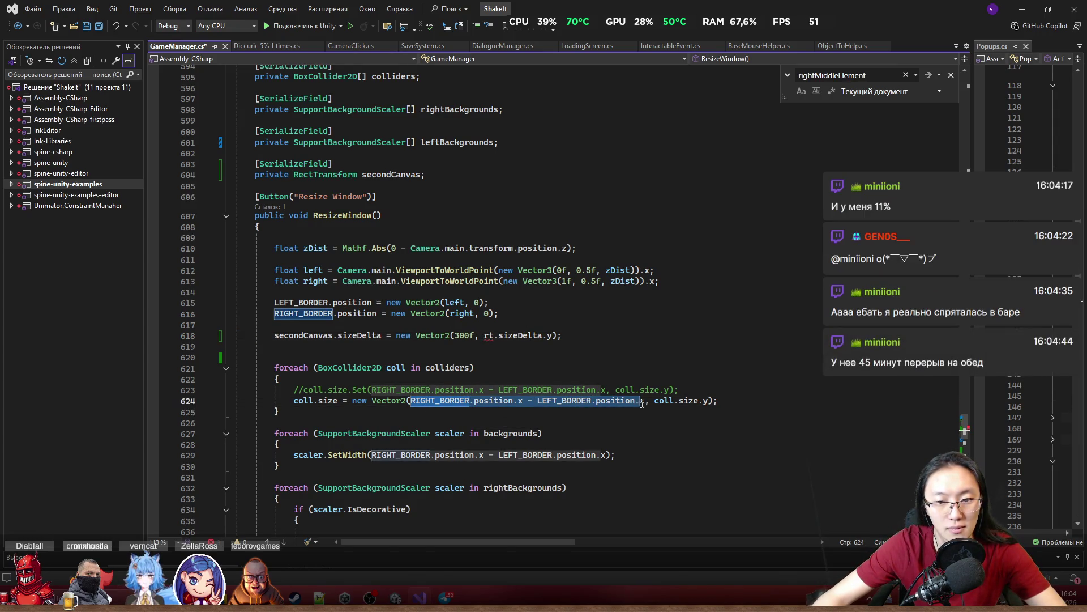
drag(484, 336, 553, 336)
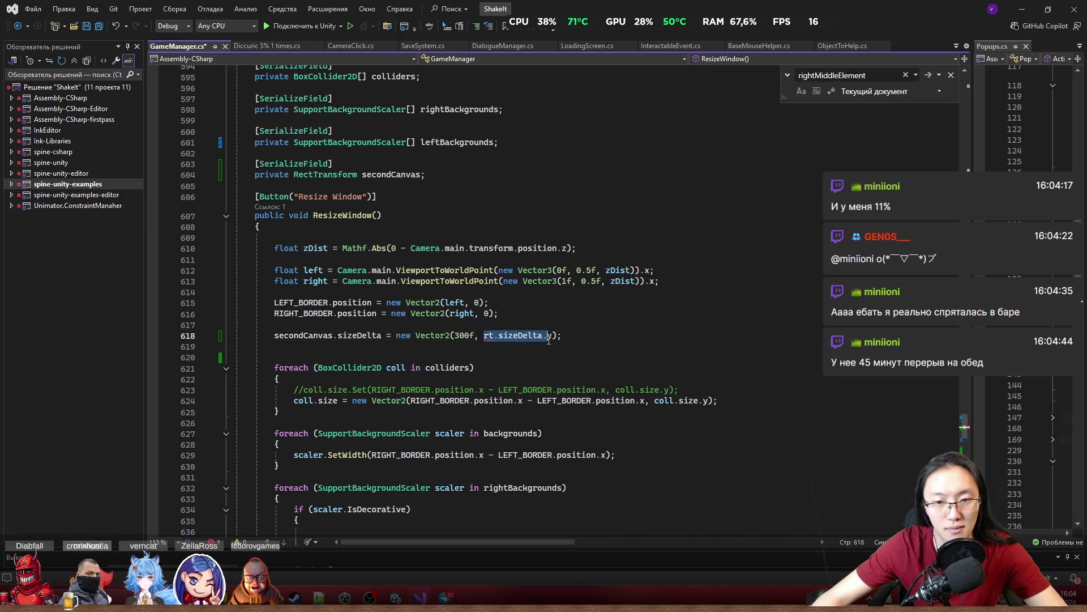
double_click(463, 335)
key(ctrl+v)
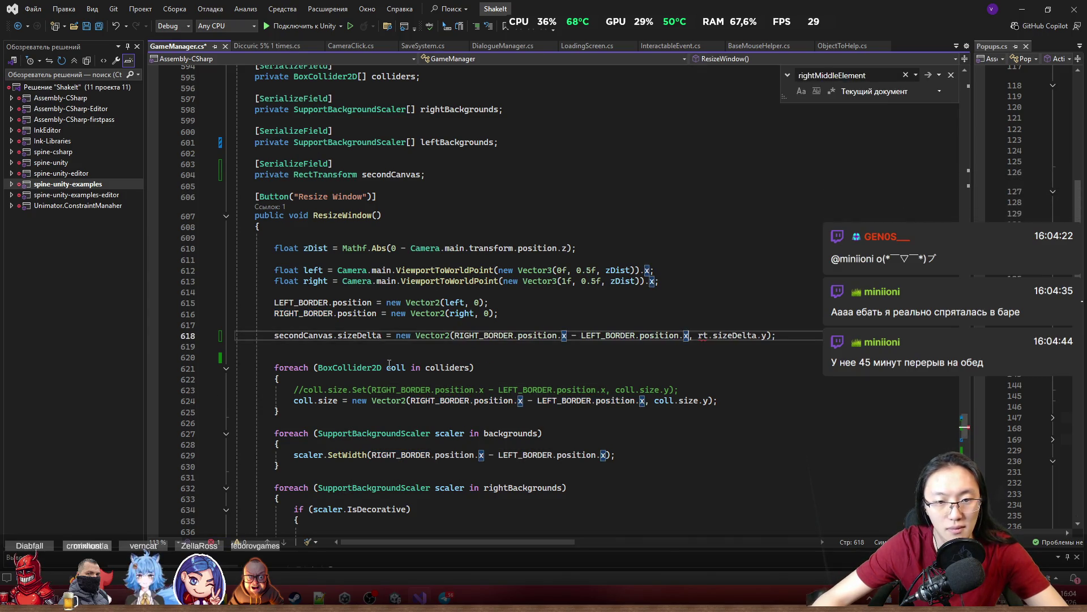
double_click(295, 338)
key(ctrl+c)
double_click(703, 335)
key(ctrl+v)
click(773, 379)
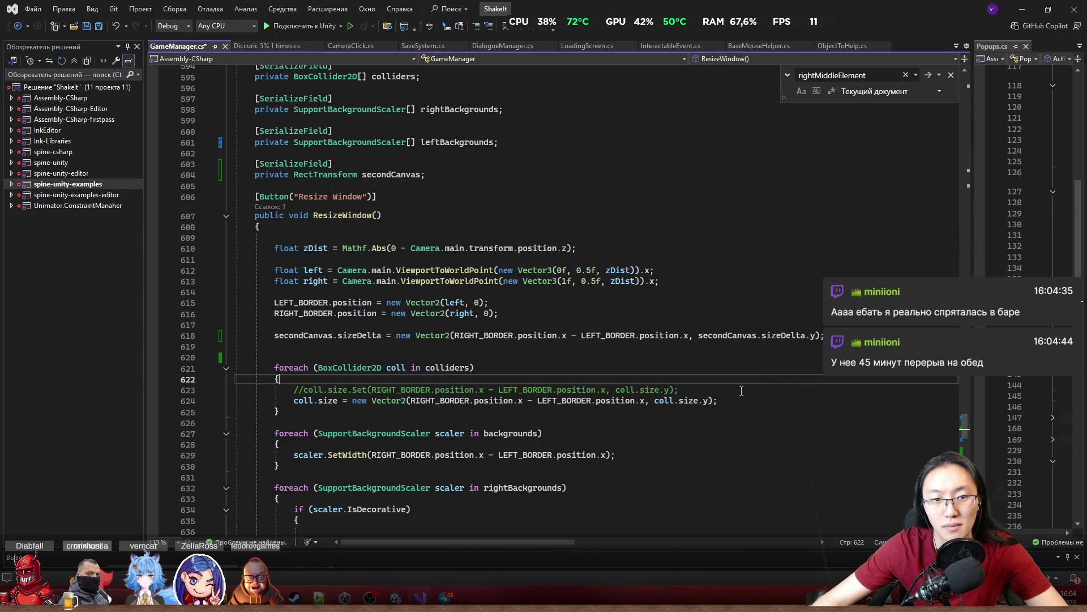
key(ctrl+s)
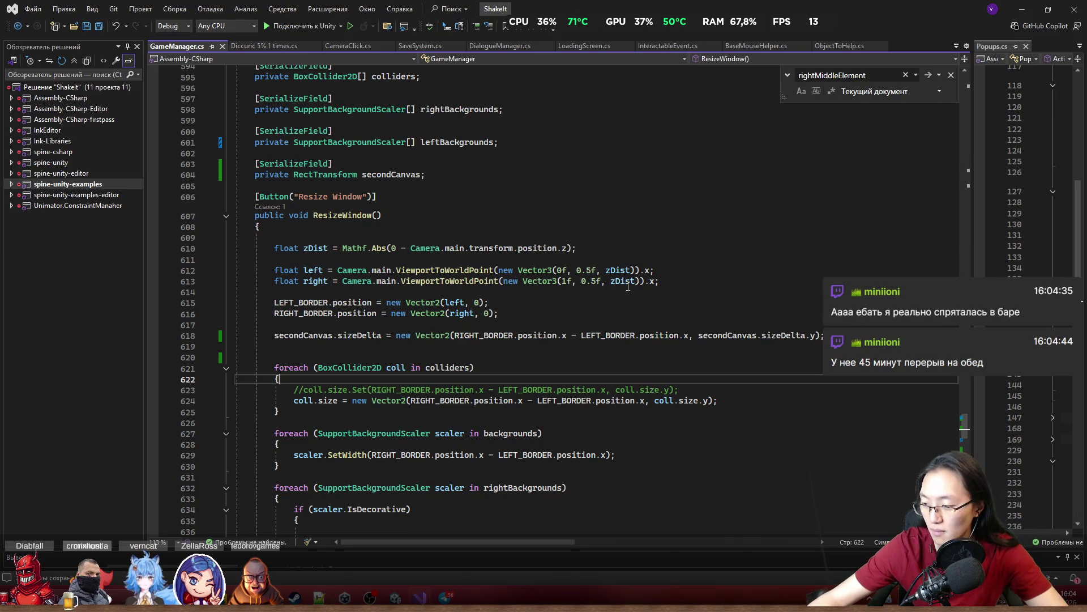
click(538, 217)
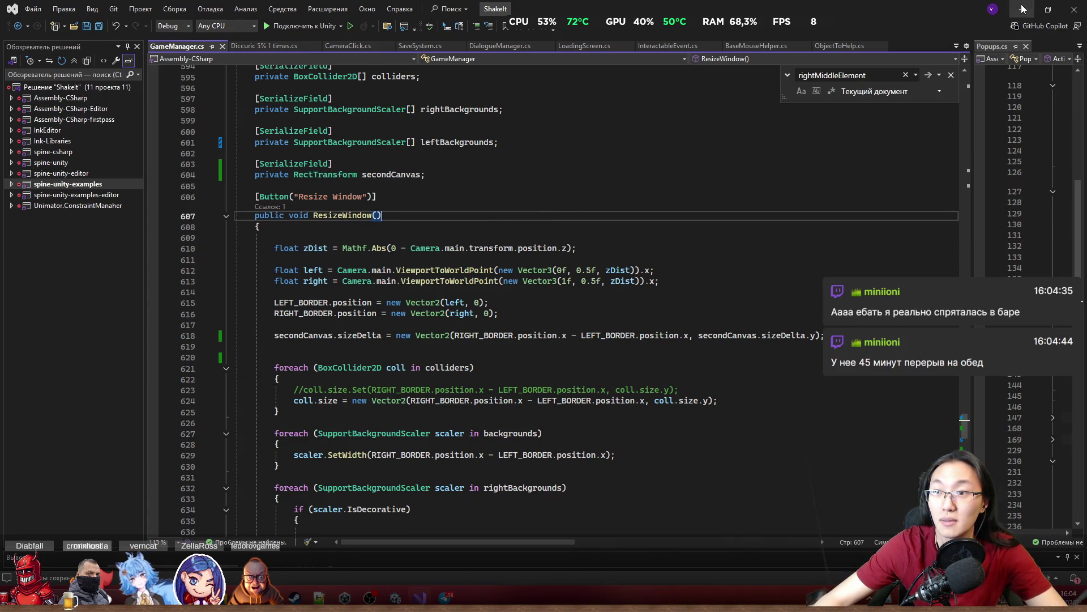
click(1021, 7)
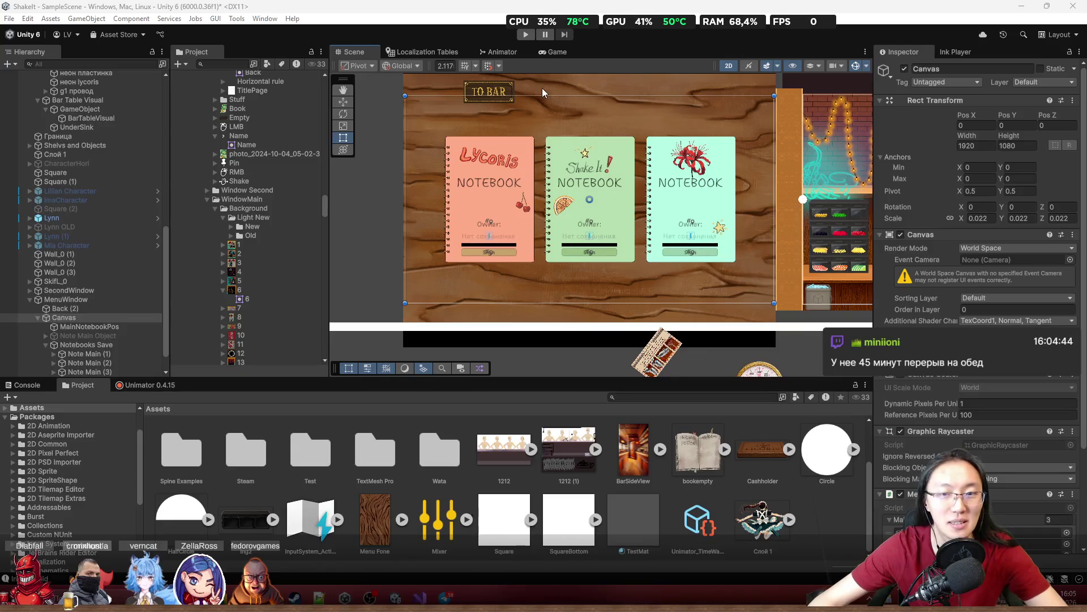
click(567, 169)
scroll(566, 169, down, 3)
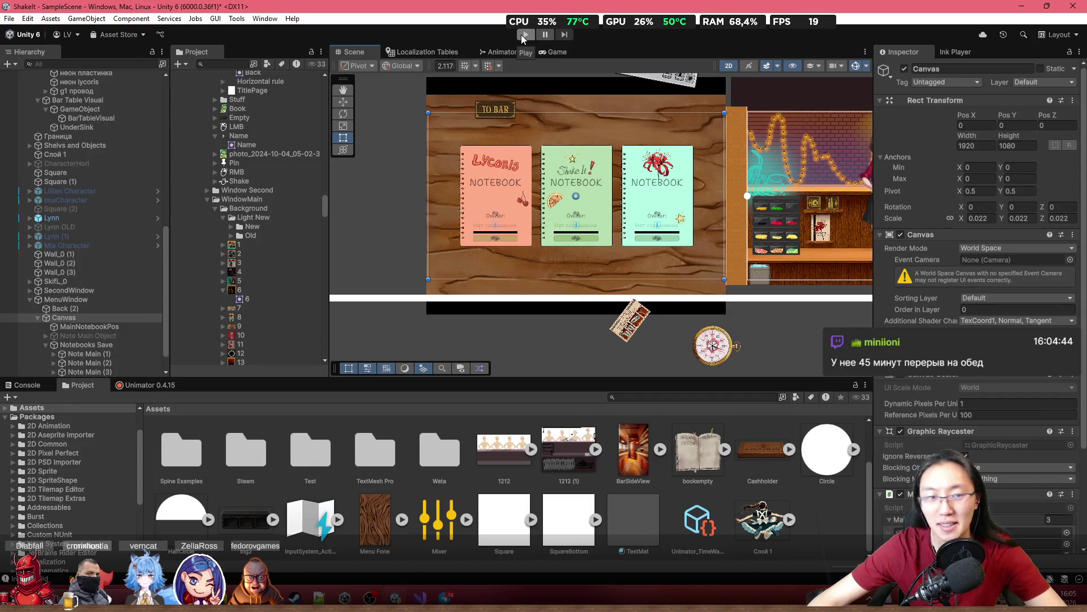
scroll(917, 306, down, 5)
scroll(916, 306, up, 5)
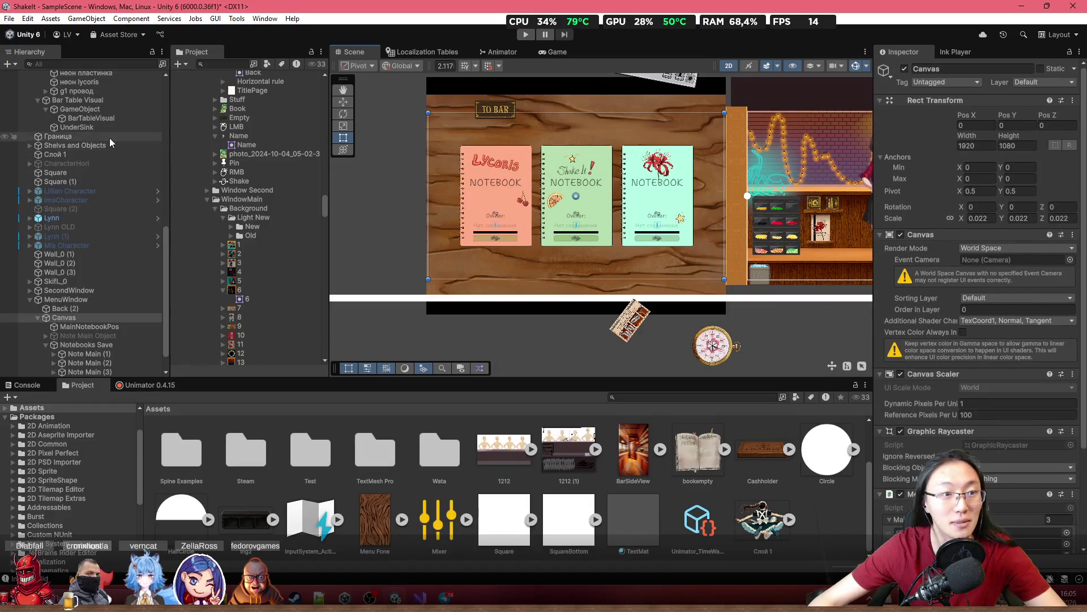
scroll(117, 135, up, 15)
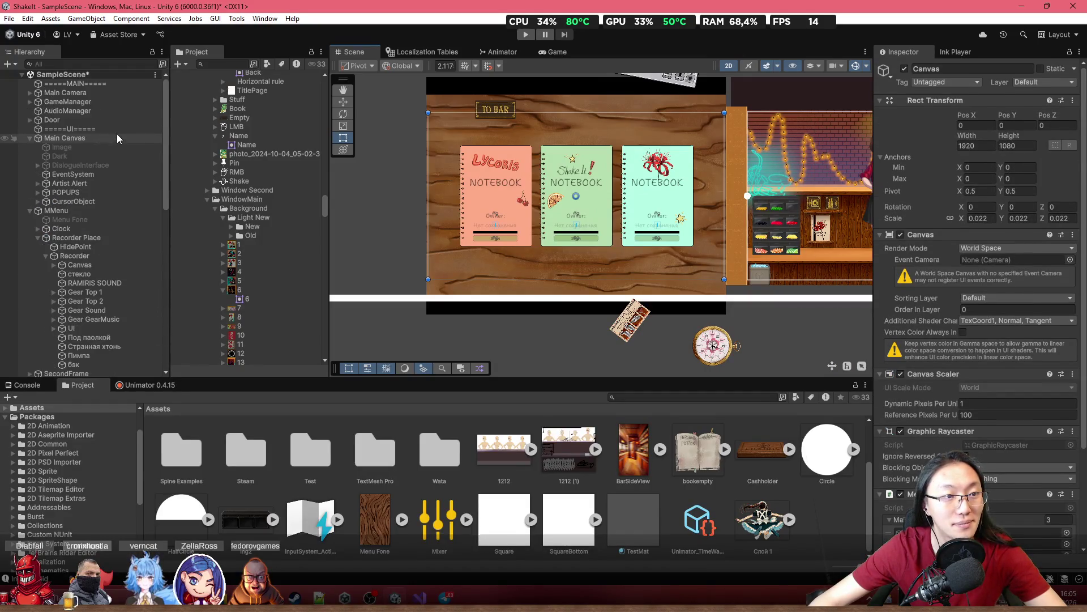
Select GameManager and scroll its Inspector to the AutoScaling section's empty Second Canvas field
click(101, 101)
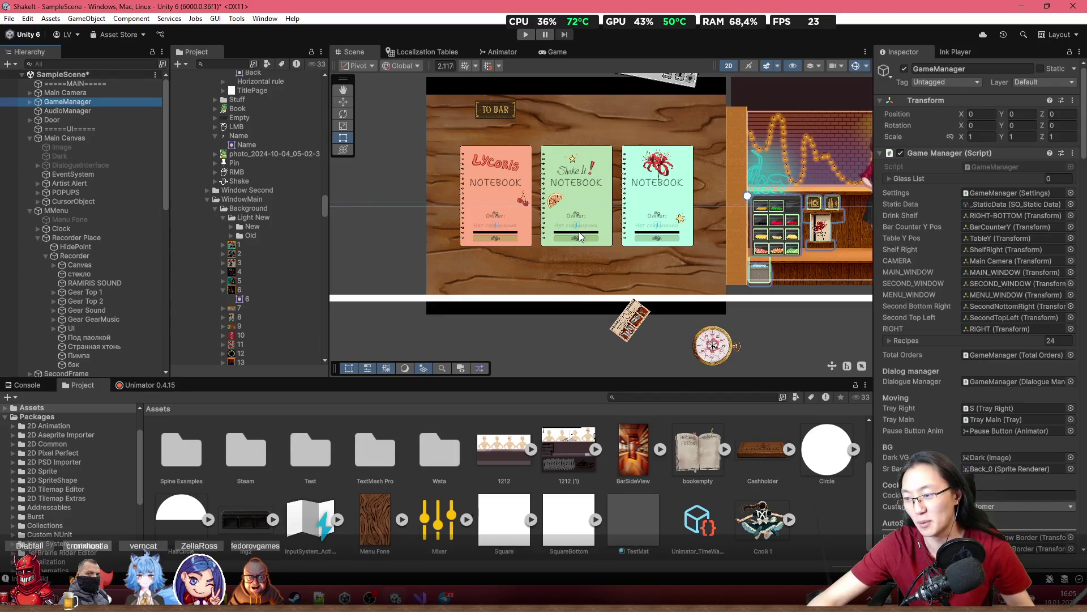
scroll(583, 227, down, 4)
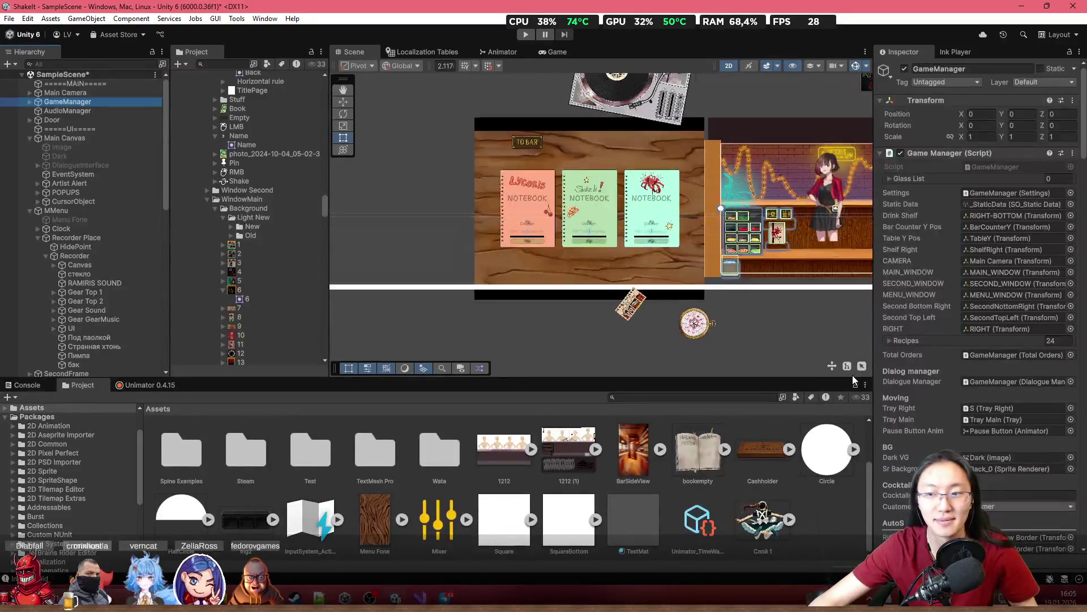
scroll(684, 246, up, 5)
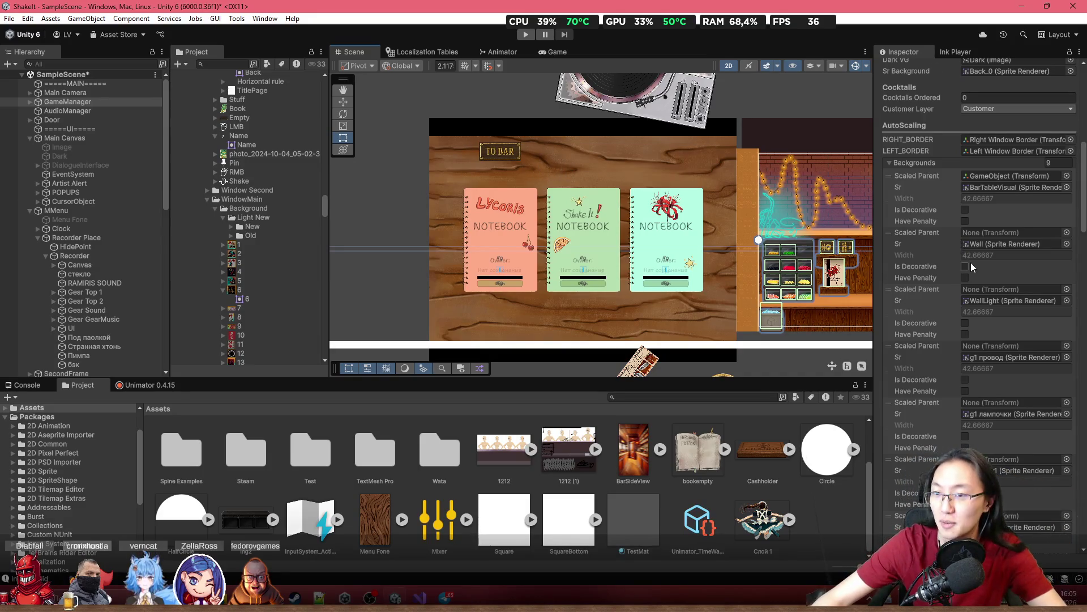
scroll(970, 266, down, 5)
scroll(971, 264, up, 6)
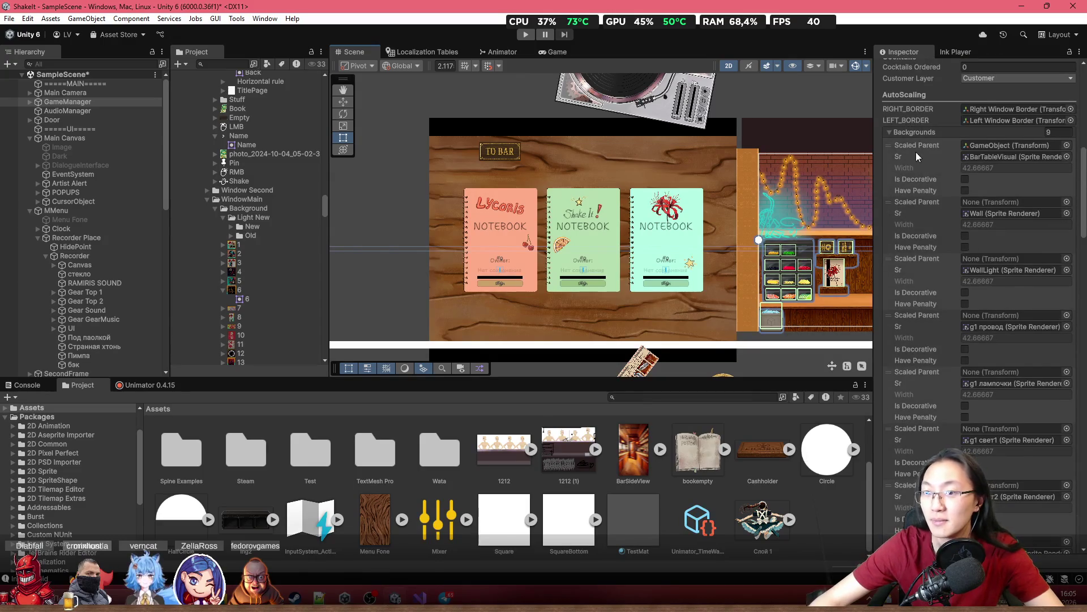
scroll(929, 134, down, 15)
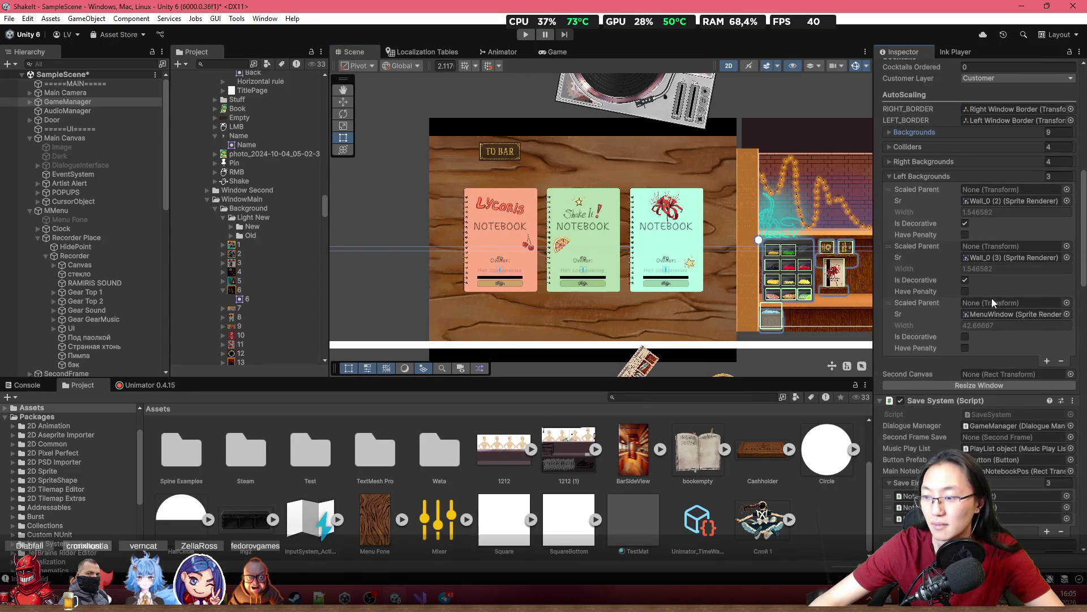
scroll(991, 306, up, 5)
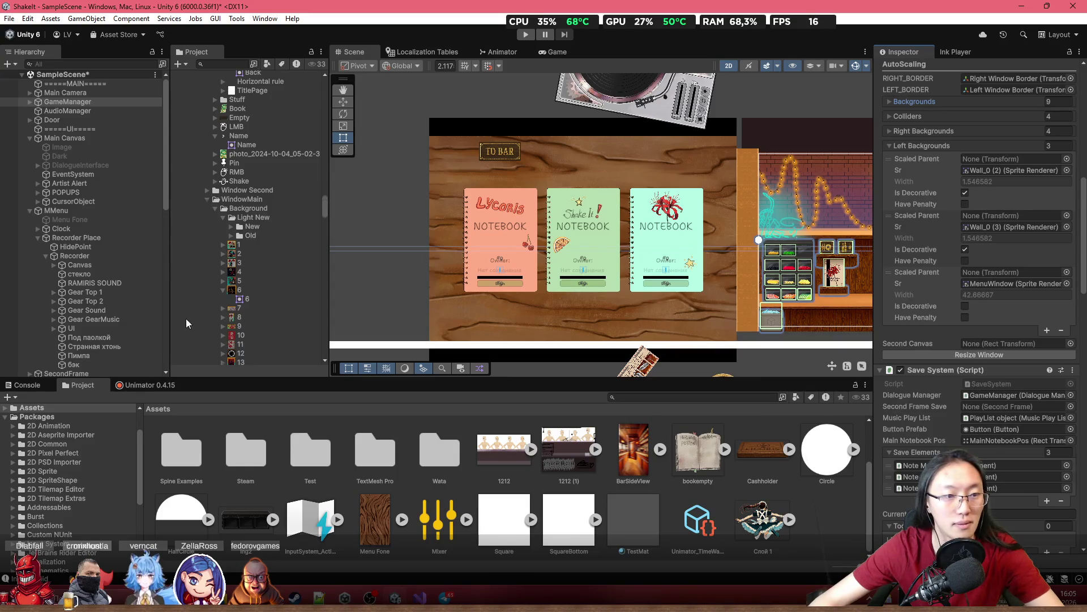
scroll(97, 255, down, 10)
mouse_move(93, 282)
mouse_down()
mouse_move(103, 300)
mouse_move(390, 295)
mouse_up()
Assign the menu Canvas to GameManager's Second Canvas field and run the resize routine
mouse_move(64, 290)
mouse_down()
mouse_move(776, 300)
mouse_move(991, 344)
mouse_up()
click(990, 356)
click(980, 354)
click(976, 352)
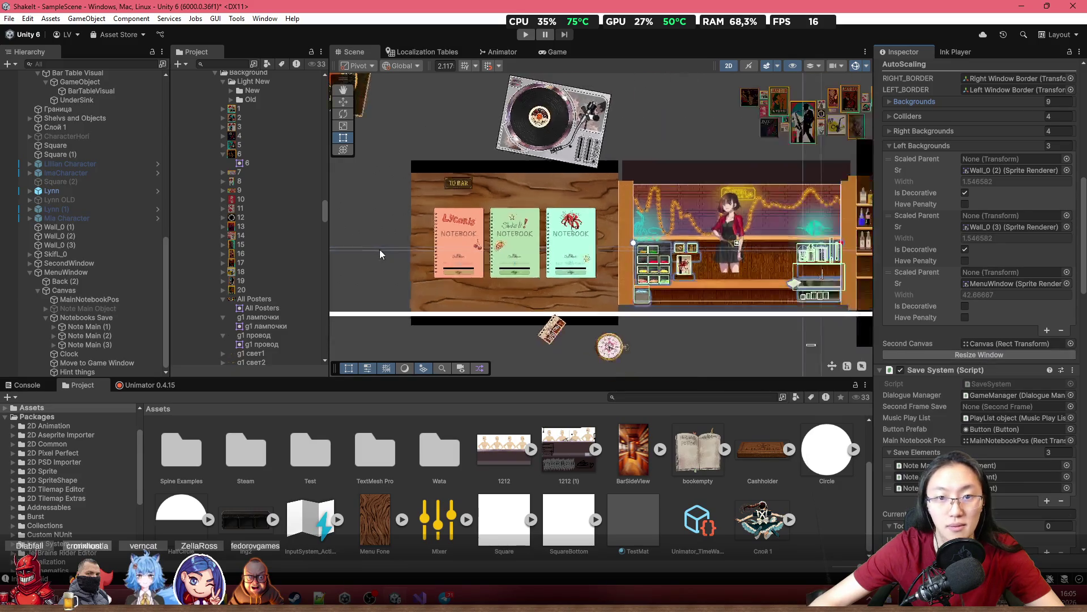
scroll(1024, 101, up, 5)
scroll(1024, 101, down, 5)
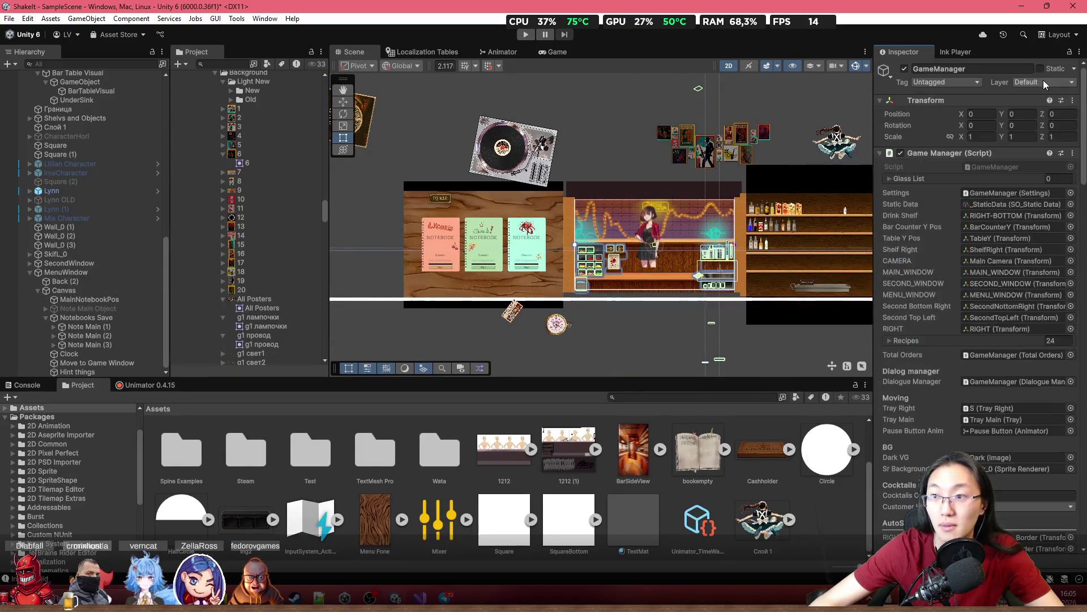
scroll(974, 317, down, 5)
Unlock the Inspector to check the menu Canvas size (width 42.67, height 1080), then return to Visual Studio
click(63, 290)
scroll(465, 254, up, 2)
scroll(465, 255, up, 3)
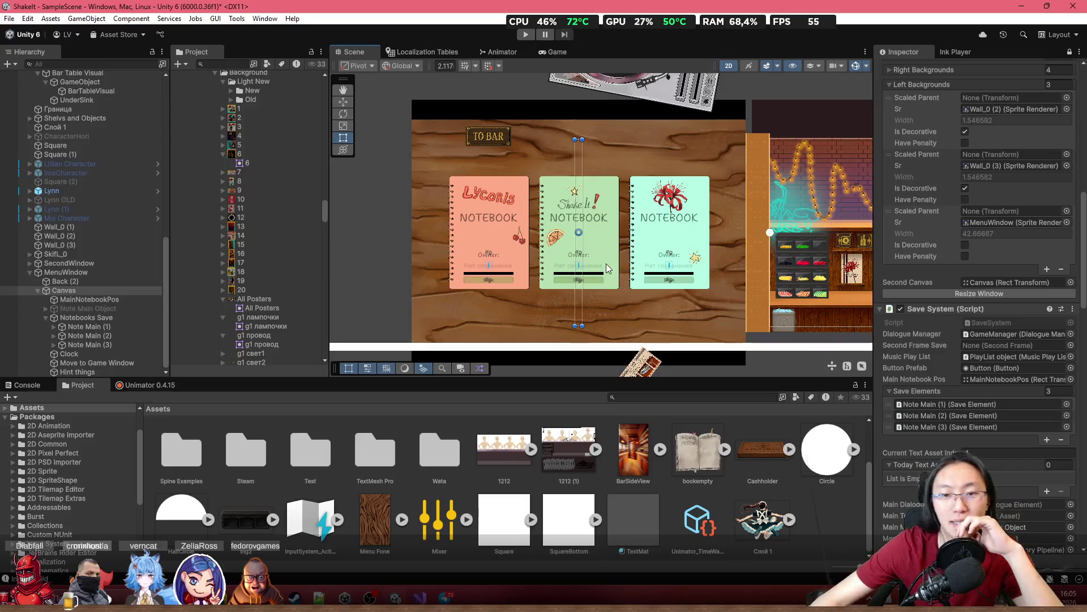
scroll(955, 300, up, 10)
scroll(957, 300, up, 3)
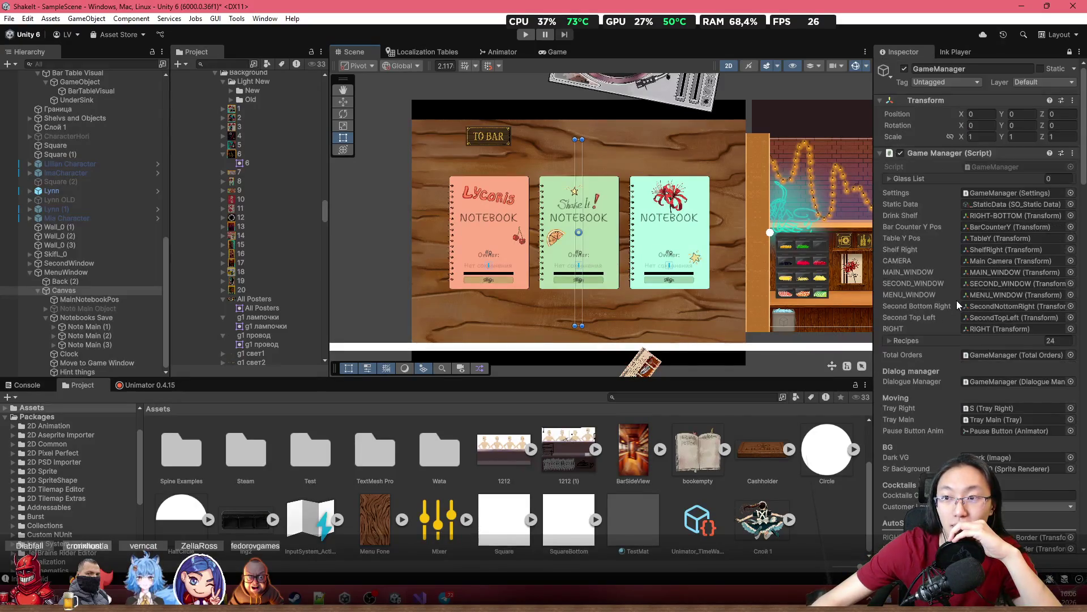
click(1070, 53)
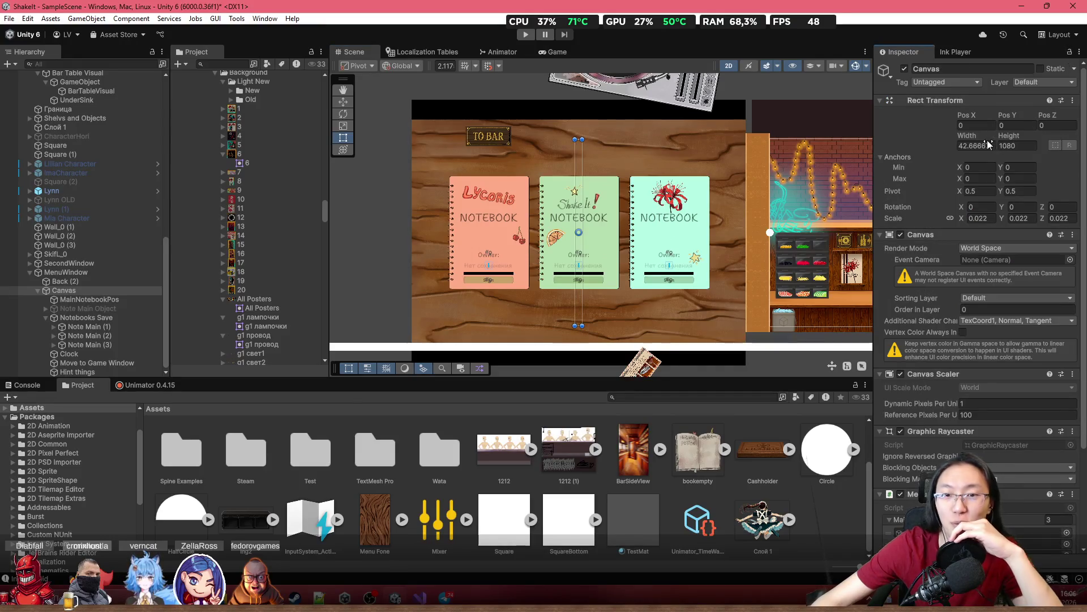
click(420, 597)
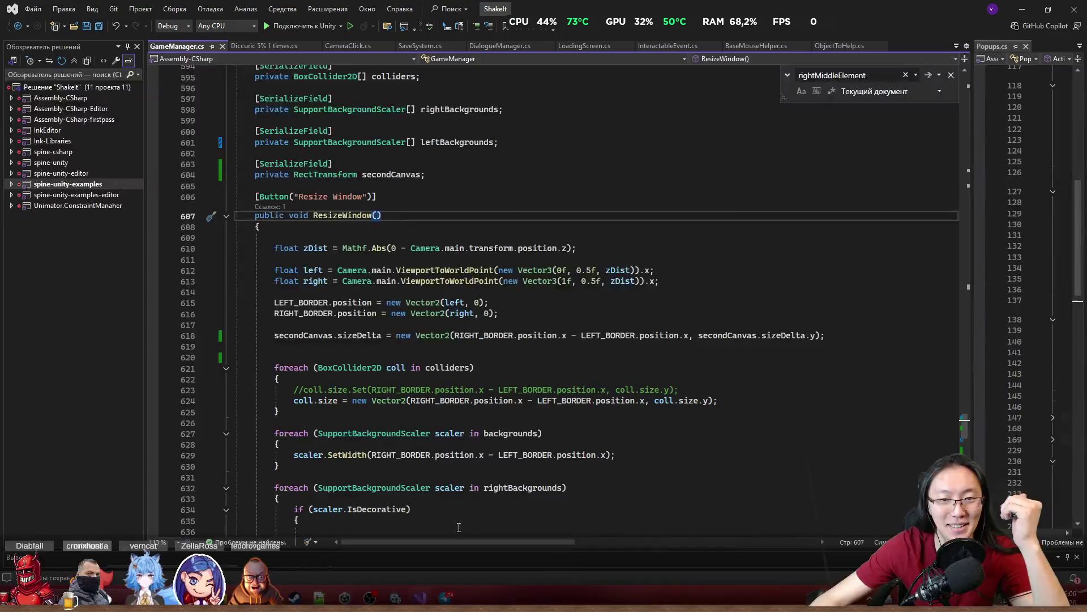
Review line 618 setting secondCanvas.sizeDelta from RIGHT_BORDER, then minimize Visual Studio
click(305, 336)
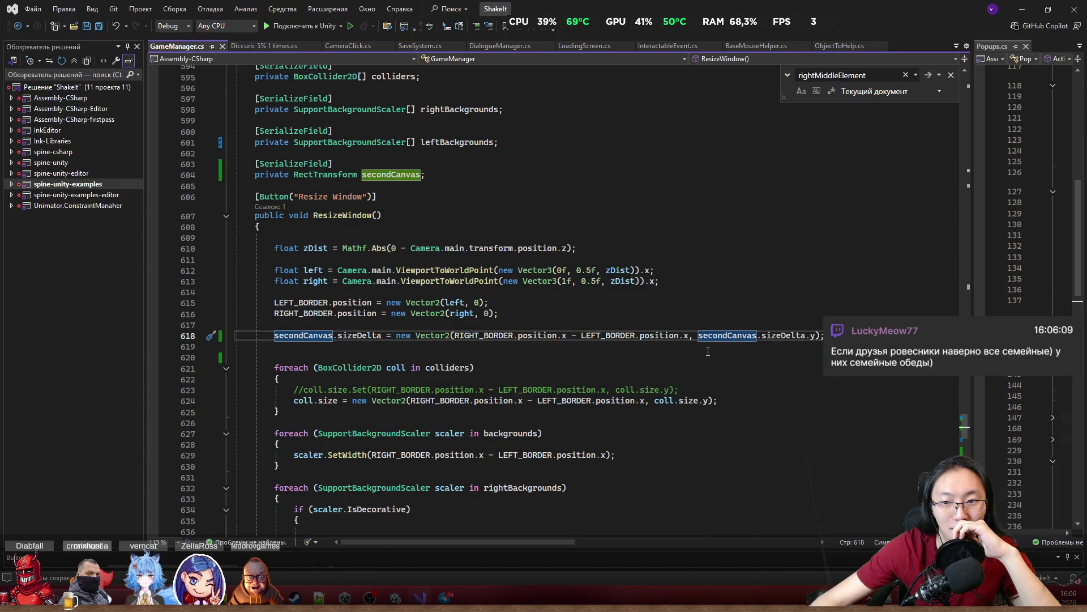
double_click(784, 339)
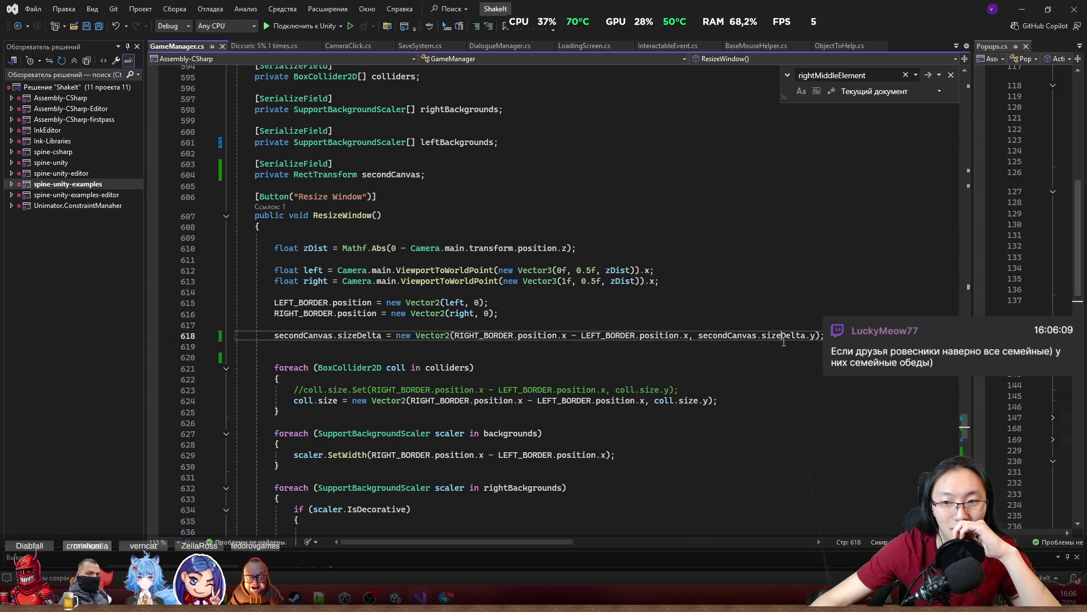
double_click(473, 338)
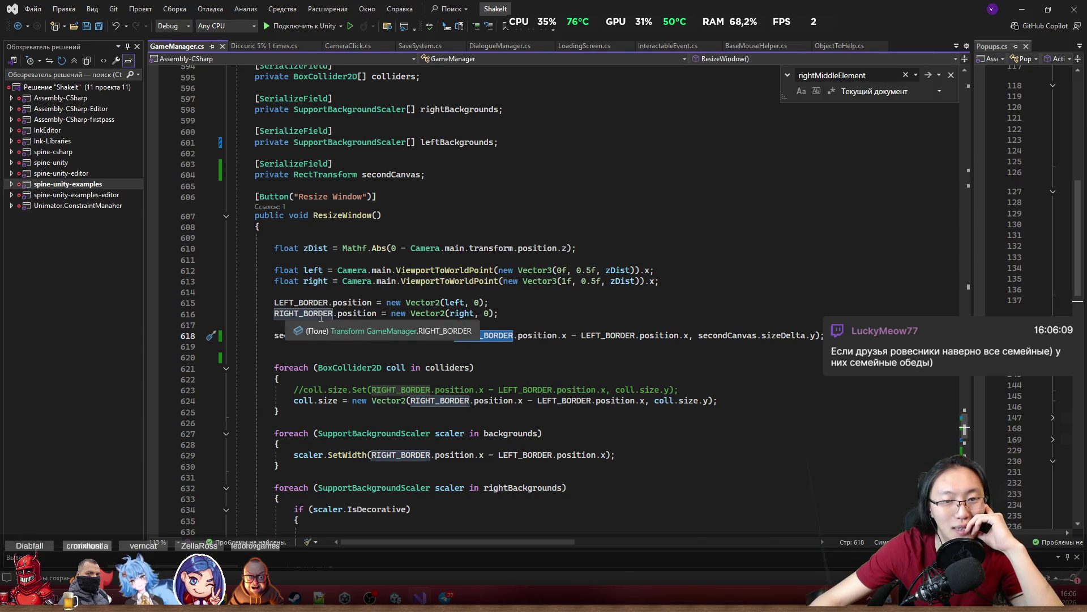
click(1022, 9)
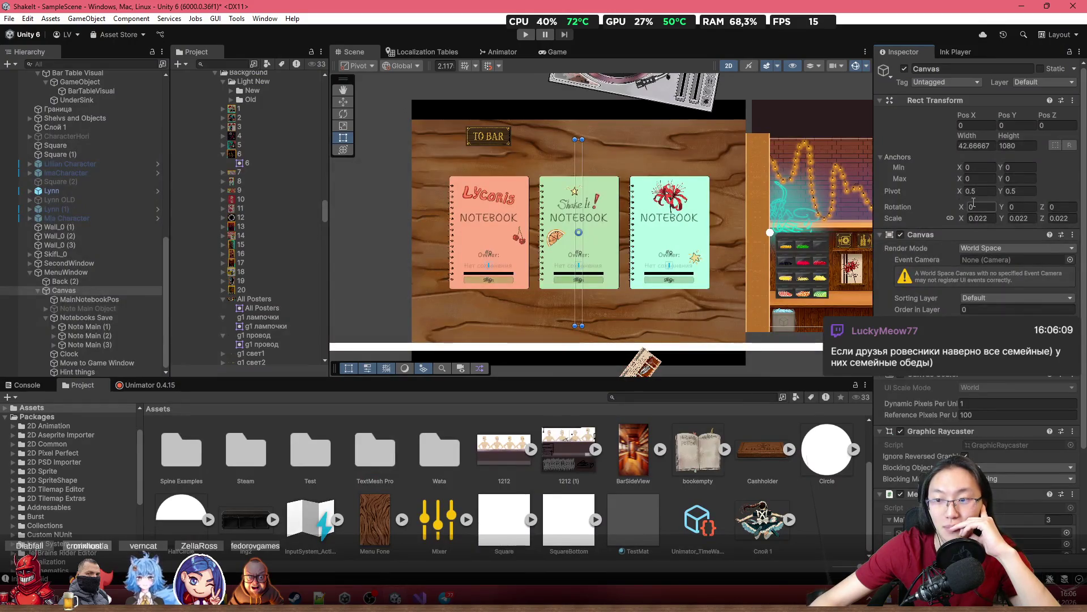
Drag the notebook menu Canvas wider in the Scene to test its sizing
scroll(999, 376, down, 5)
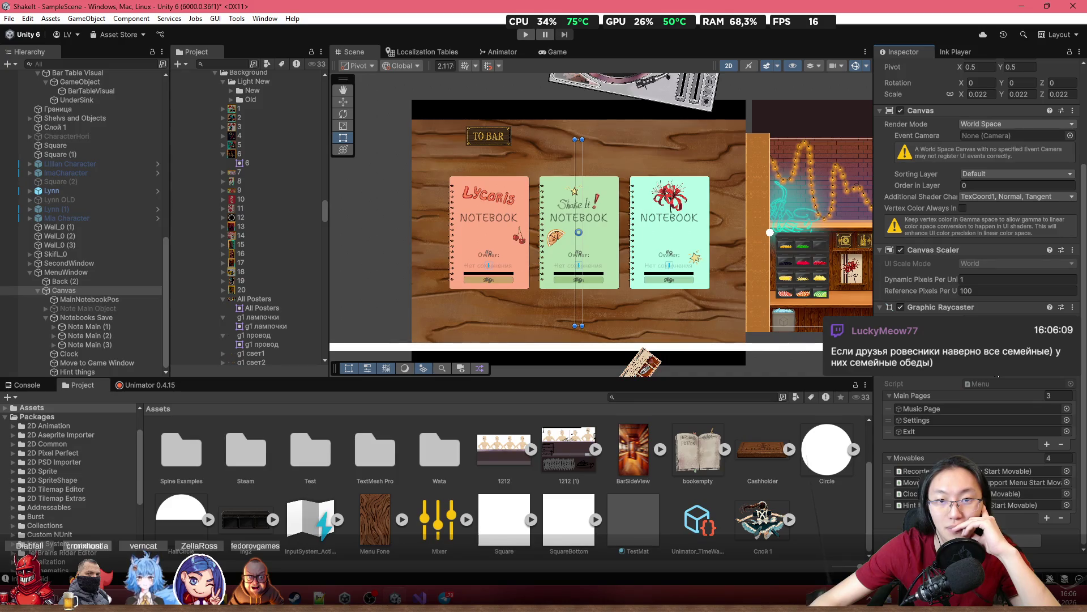
scroll(652, 227, down, 3)
scroll(652, 227, up, 3)
scroll(1006, 246, up, 3)
scroll(1005, 246, up, 1)
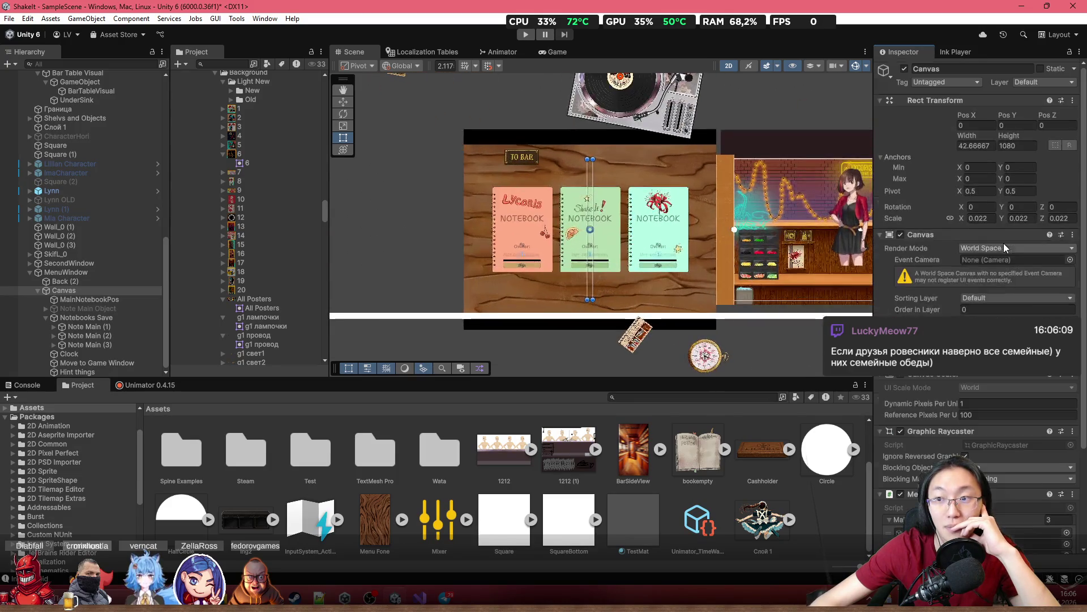
mouse_move(967, 136)
mouse_down()
mouse_move(68, 158)
mouse_move(379, 214)
mouse_move(476, 213)
mouse_up()
scroll(80, 163, up, 10)
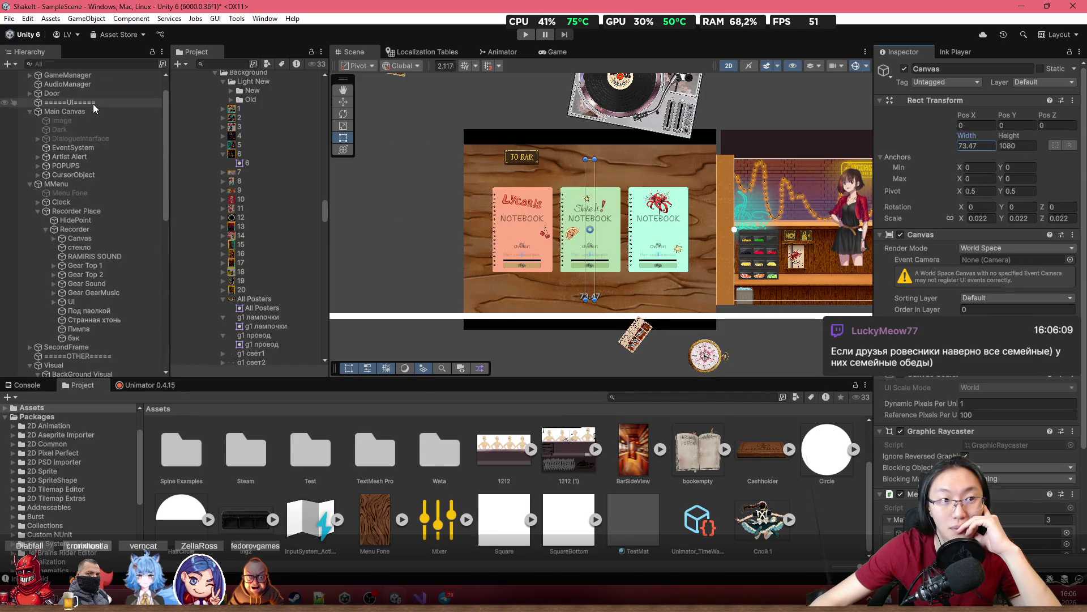
Check GameManager's AutoScaling references, reselect the menu Canvas, then switch to Visual Studio
click(97, 76)
scroll(998, 324, down, 5)
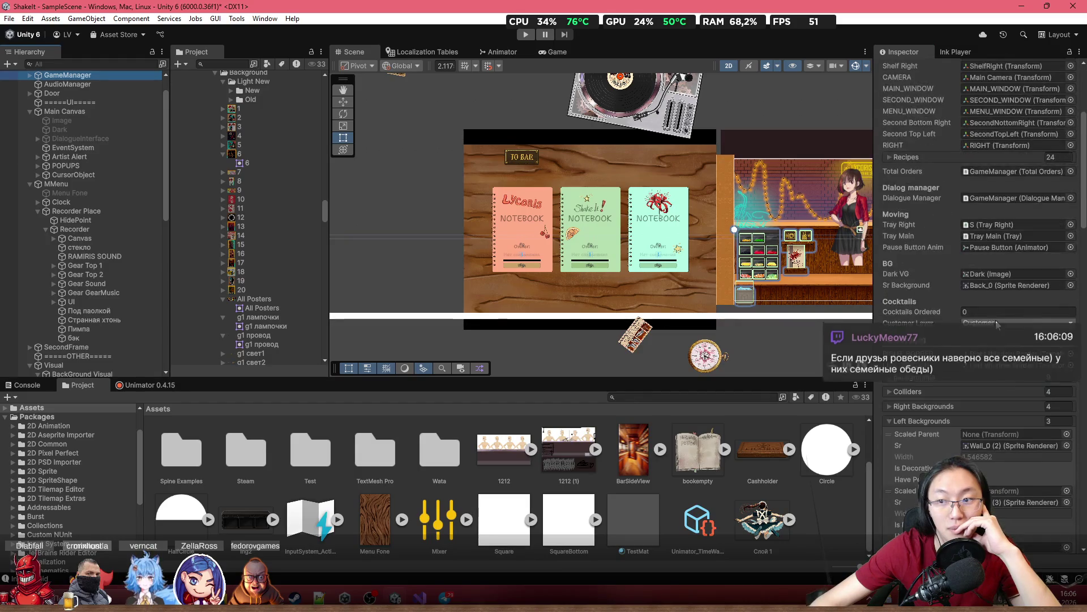
scroll(998, 325, up, 5)
scroll(976, 374, down, 4)
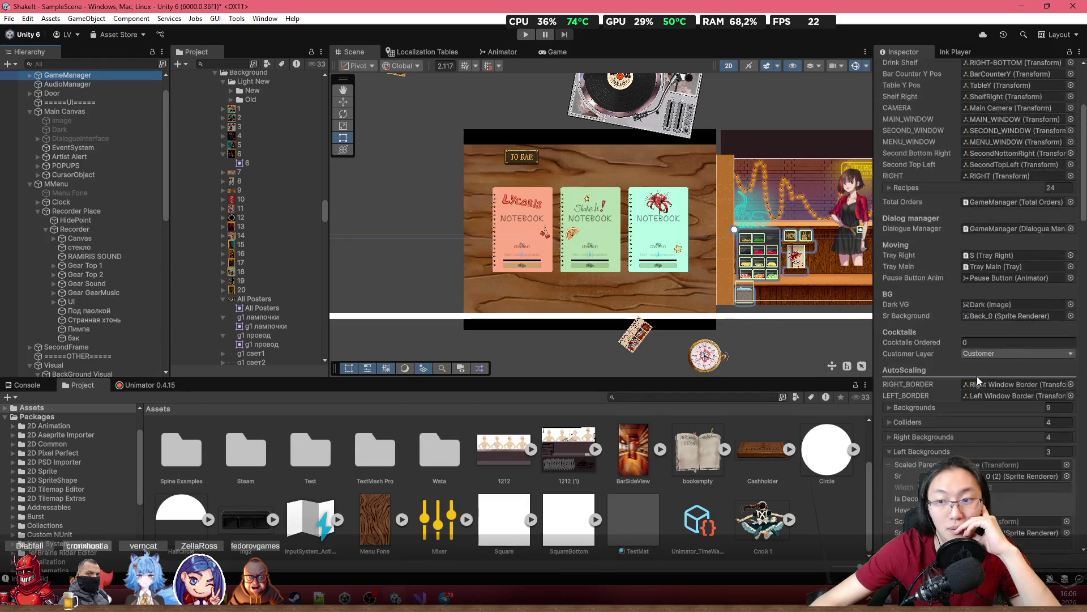
scroll(976, 374, down, 5)
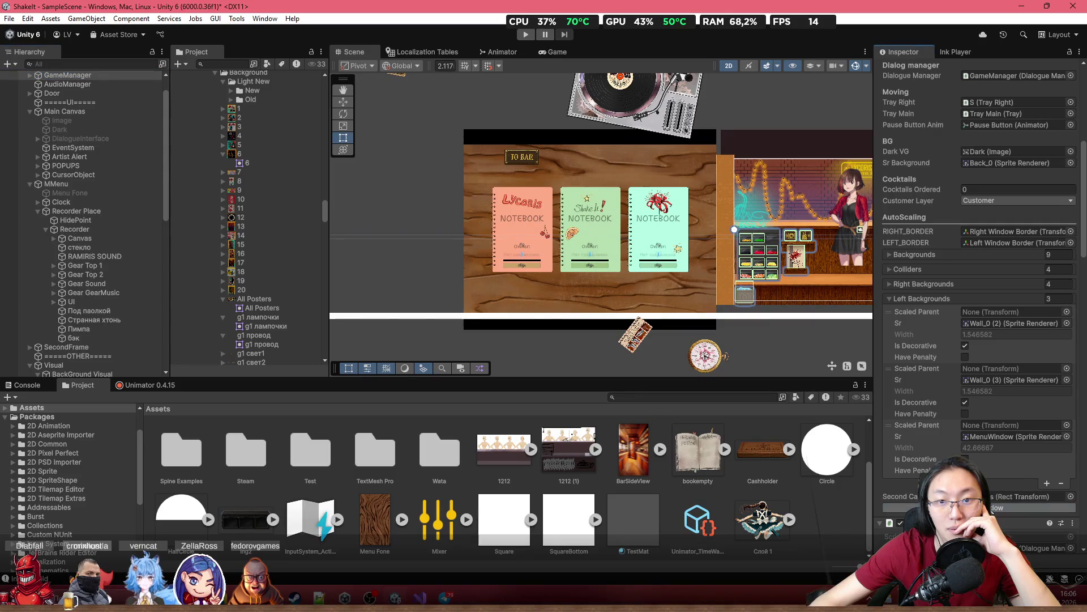
scroll(59, 301, down, 10)
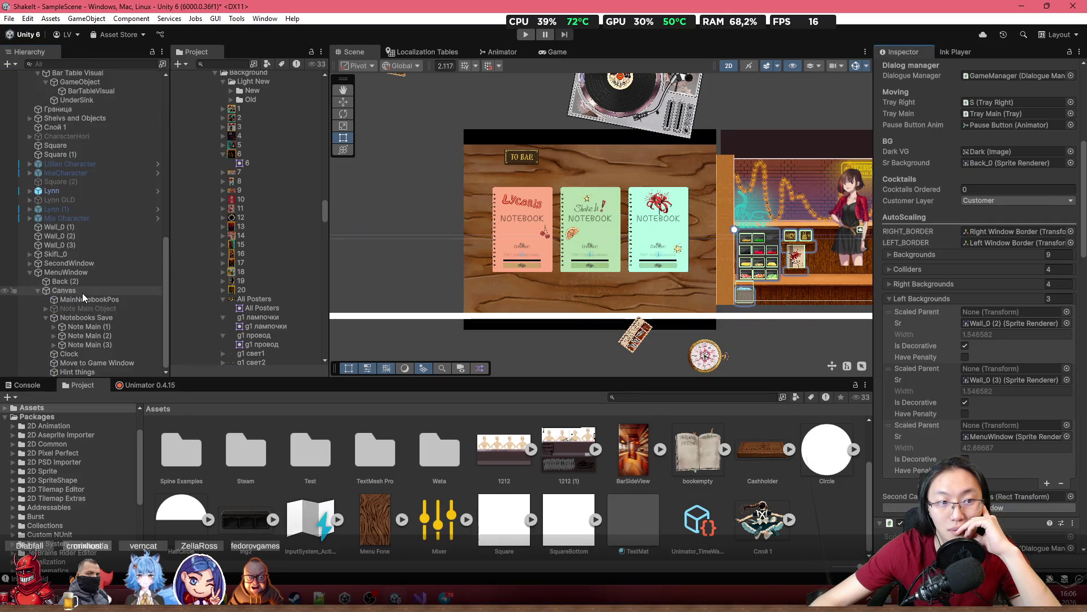
click(83, 292)
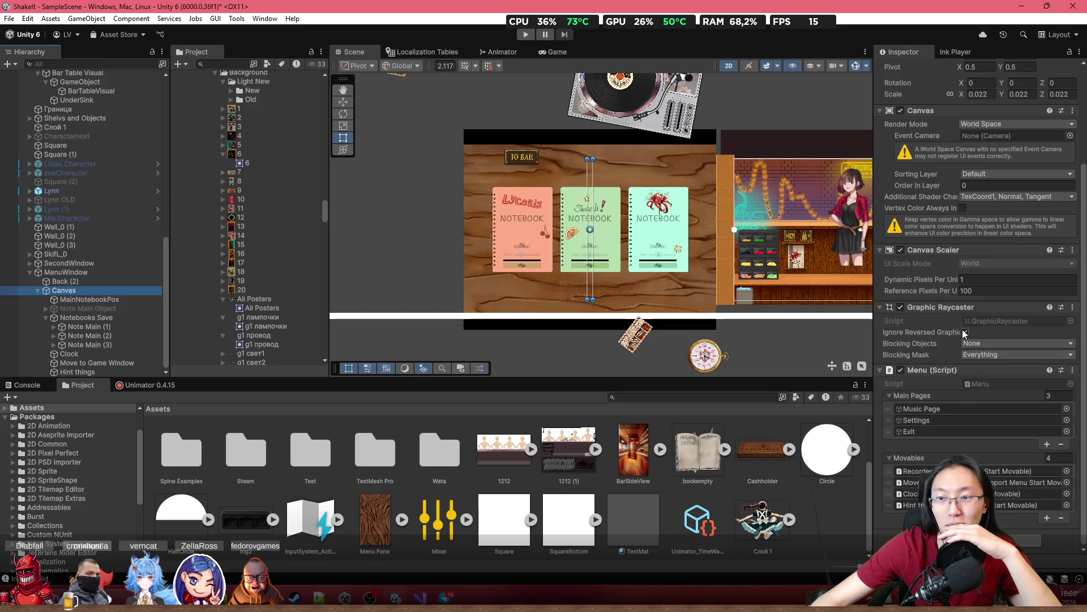
scroll(963, 333, up, 4)
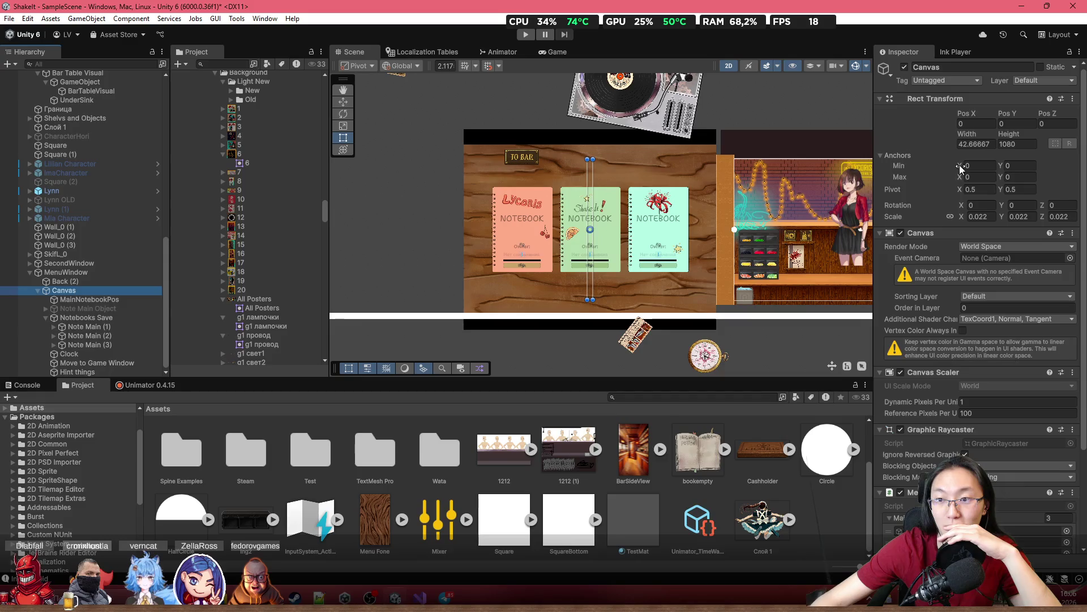
key(alt+Tab)
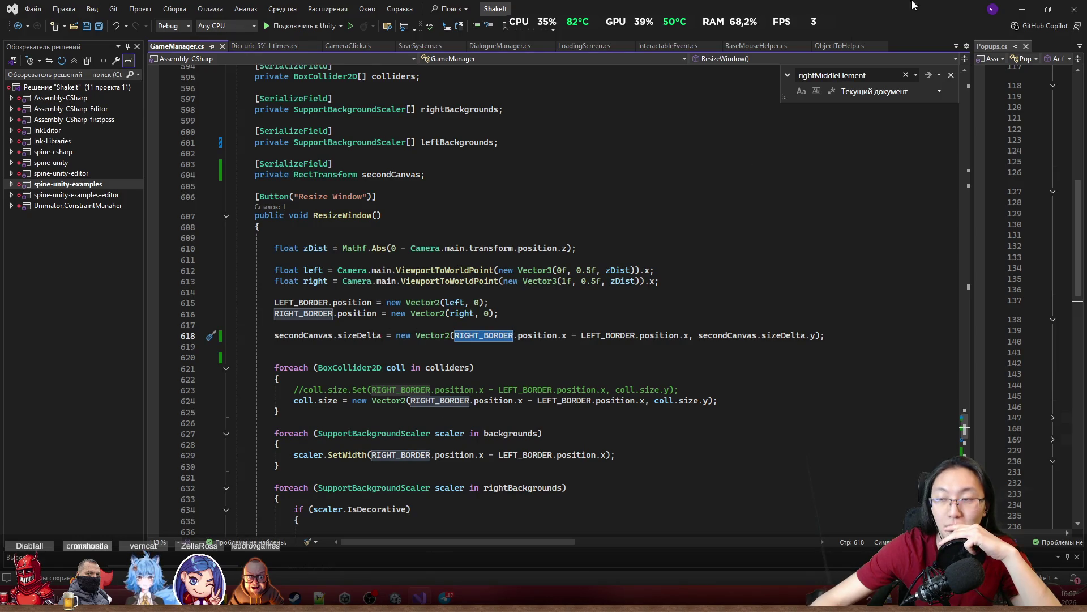
Return to Unity, then bring up the ChatGPT answer on setting RectTransform width
key(alt+Tab)
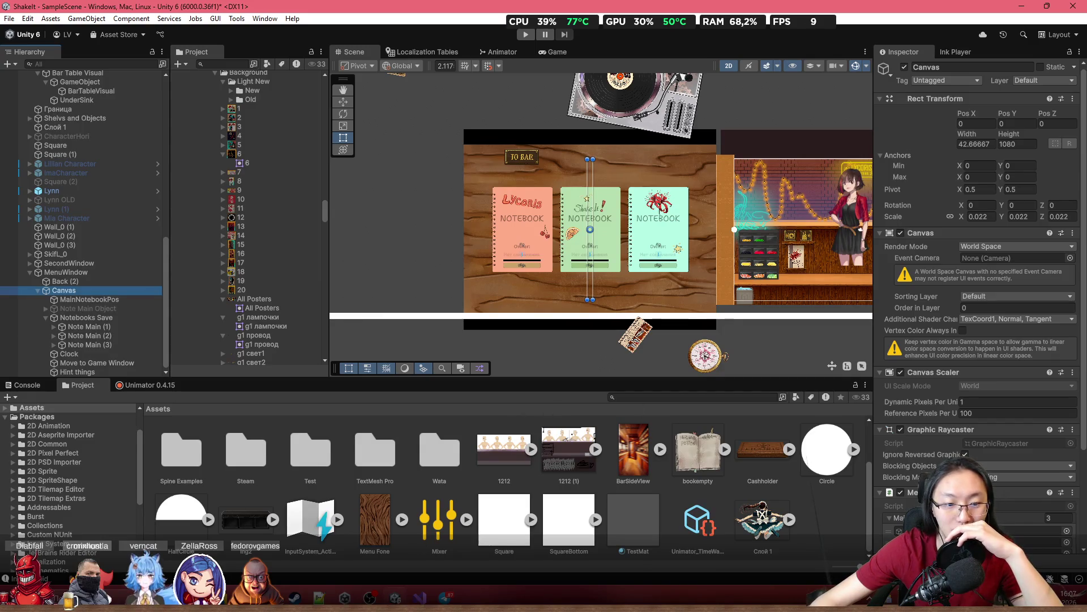
mouse_move(247, 597)
click(278, 535)
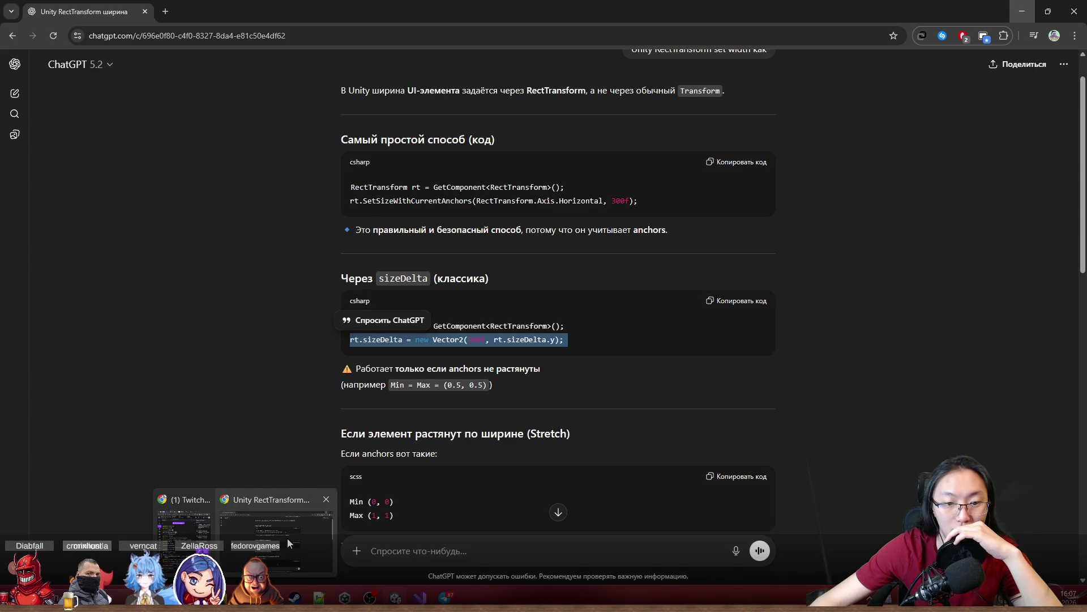
Highlight ChatGPT's warning that sizeDelta needs unstretched anchors like (0.5, 0.5), then return to Unity
key(alt+Tab)
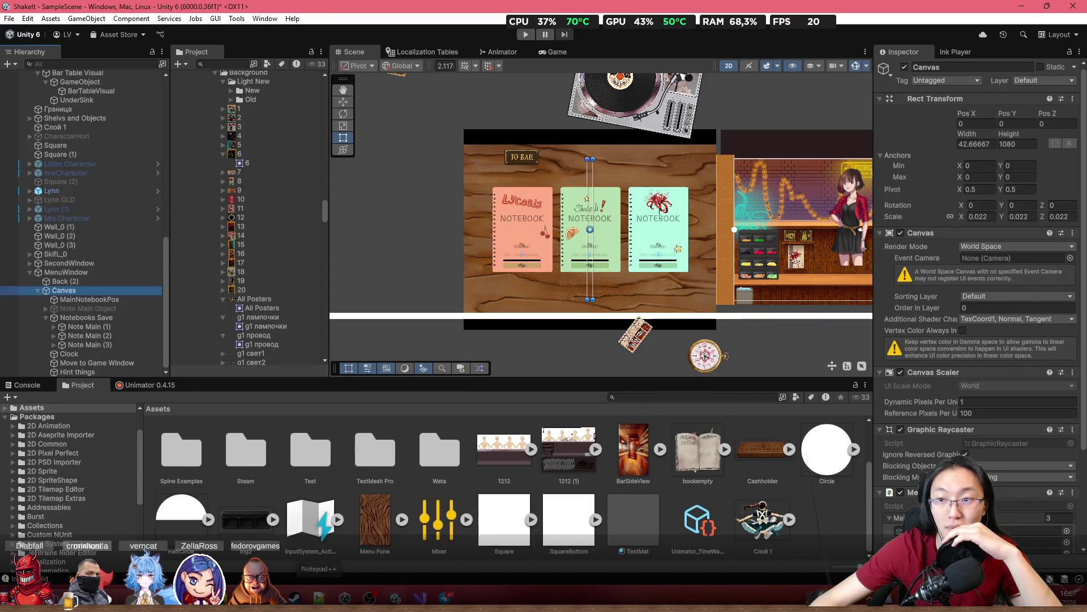
mouse_move(246, 598)
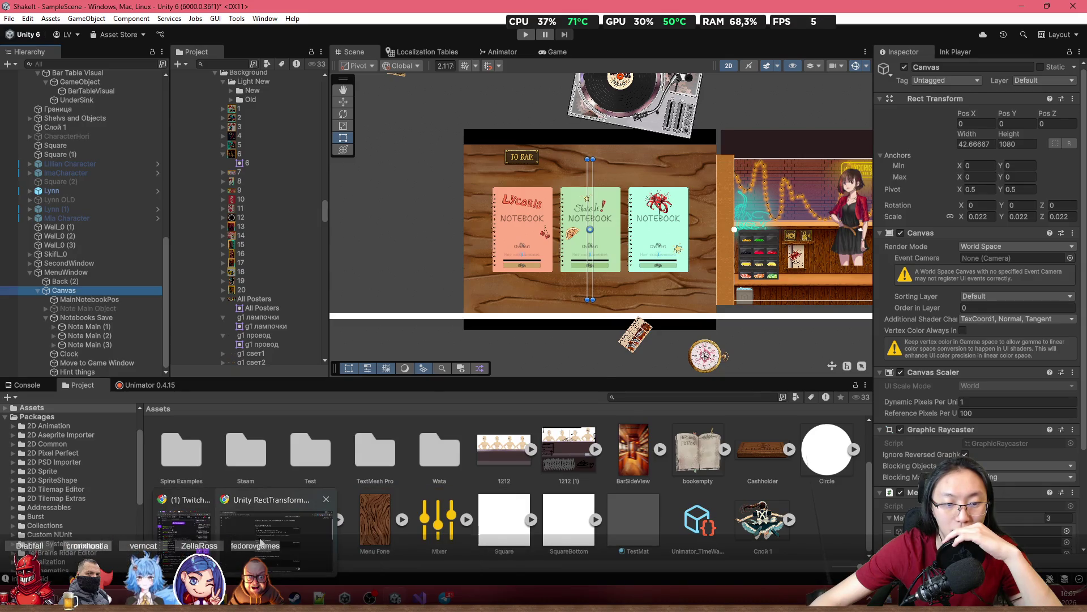
mouse_move(261, 542)
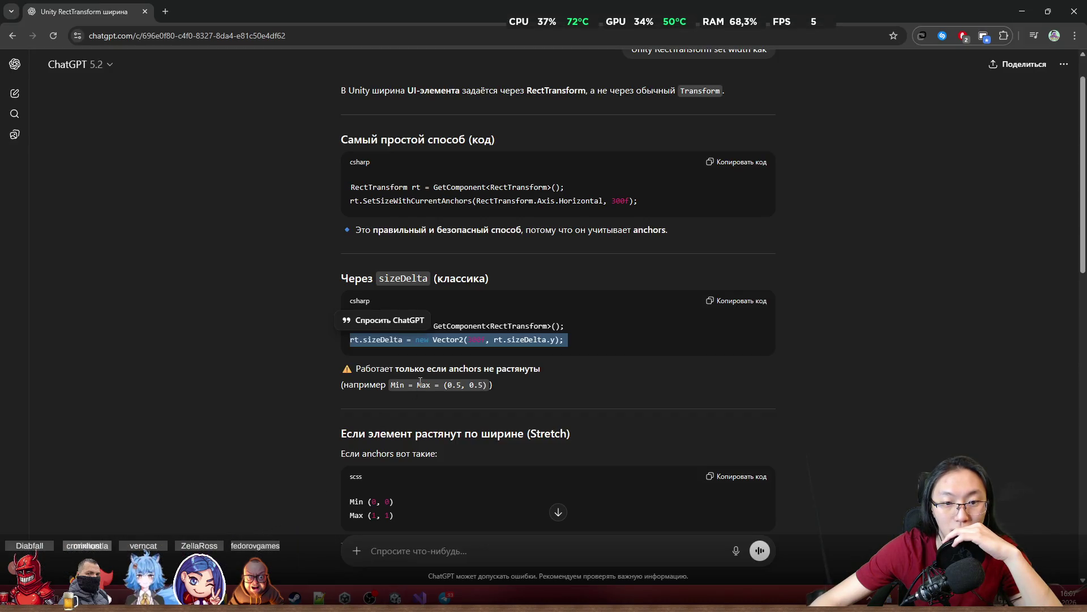
click(417, 385)
mouse_move(382, 371)
mouse_down()
mouse_move(440, 372)
mouse_move(450, 385)
mouse_up()
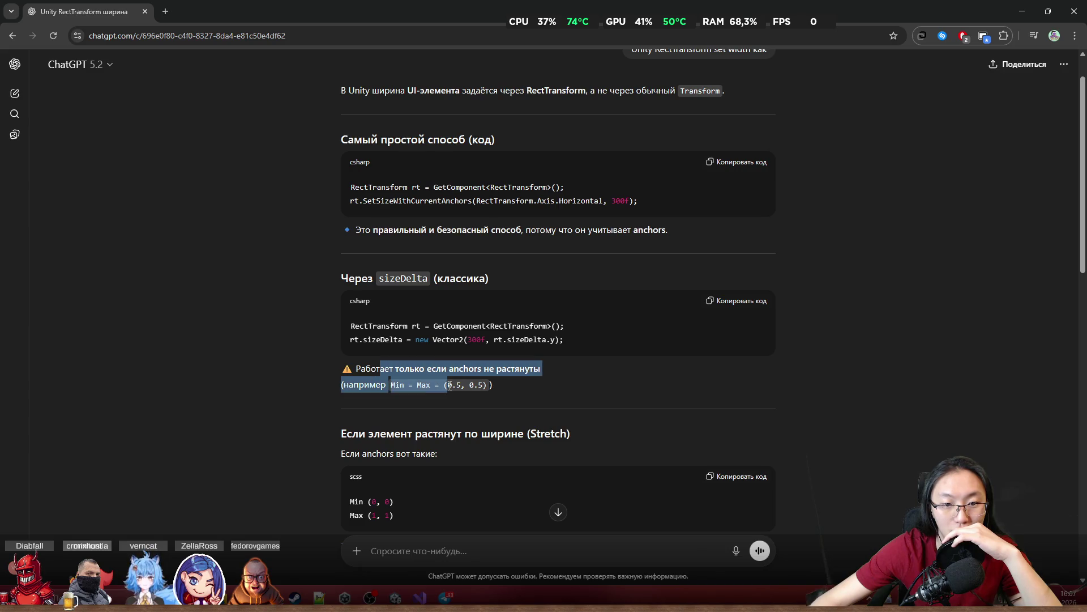
click(474, 388)
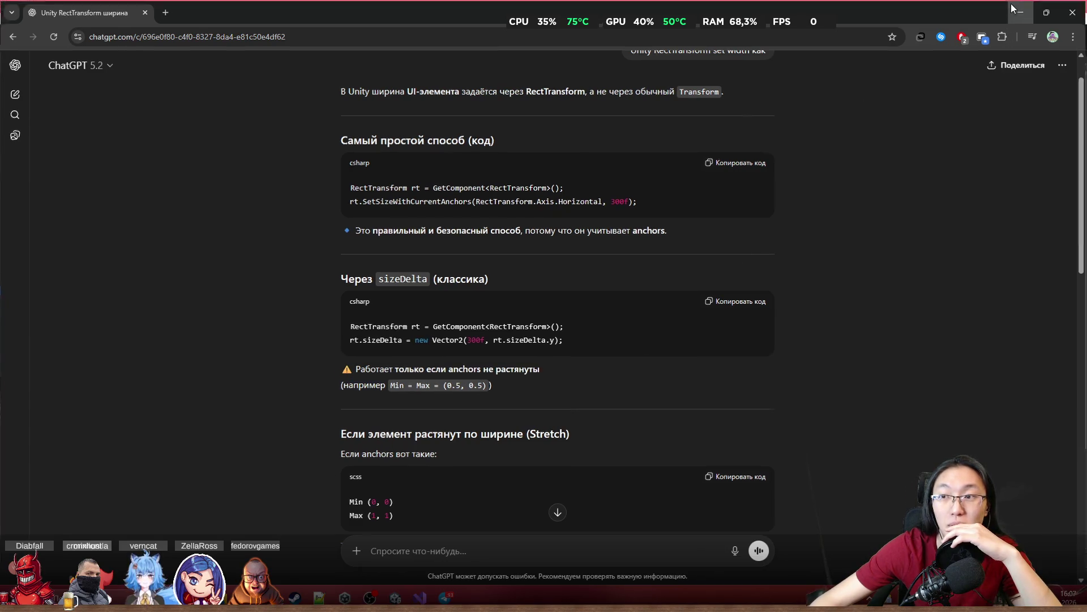
key(alt+Tab)
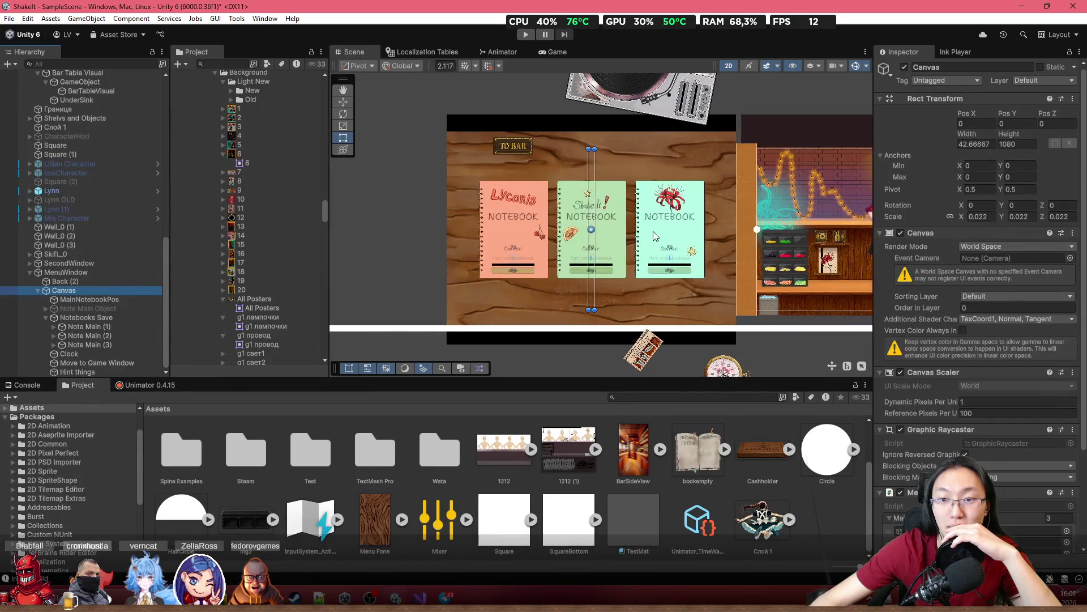
Set the menu Canvas anchors Min and Max X/Y to 0.5
click(990, 165)
text(0.5)
key(Tab)
text(0.5)
key(Tab)
key(Tab)
text(.5)
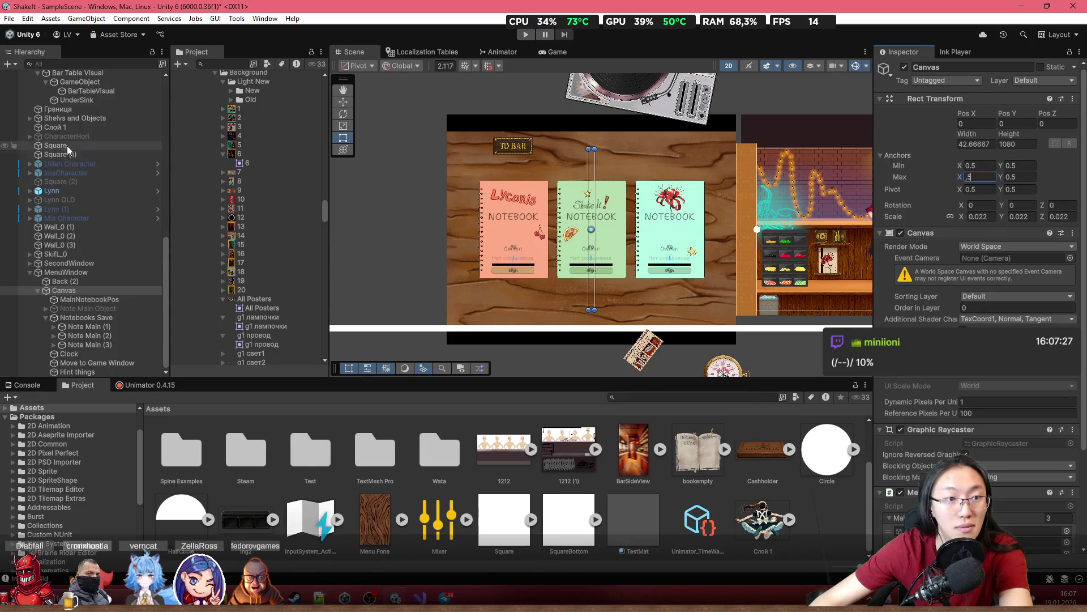
Check GameManager's AutoScaling settings, then reselect the menu Canvas to verify its (0.5, 0.5) anchors
scroll(91, 165, up, 10)
scroll(93, 142, up, 7)
click(99, 102)
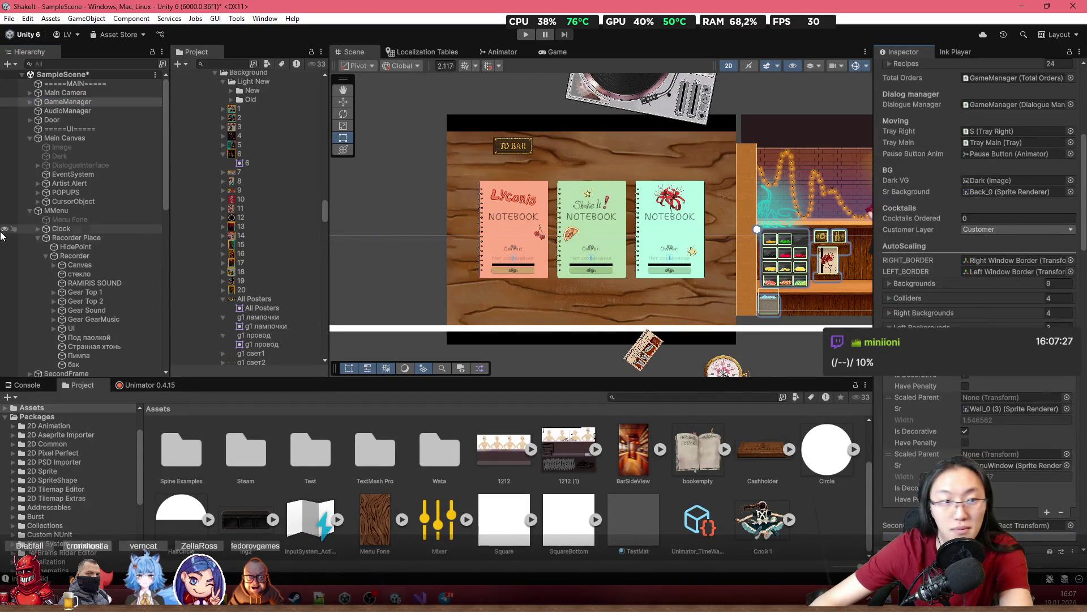
scroll(104, 233, down, 15)
scroll(104, 234, down, 3)
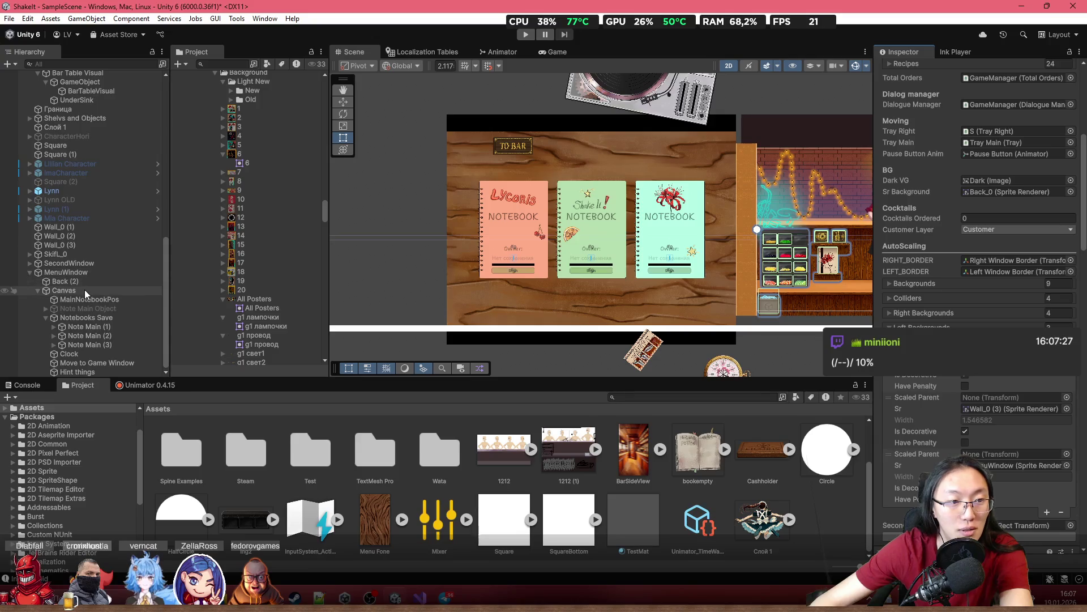
click(83, 290)
scroll(954, 237, up, 3)
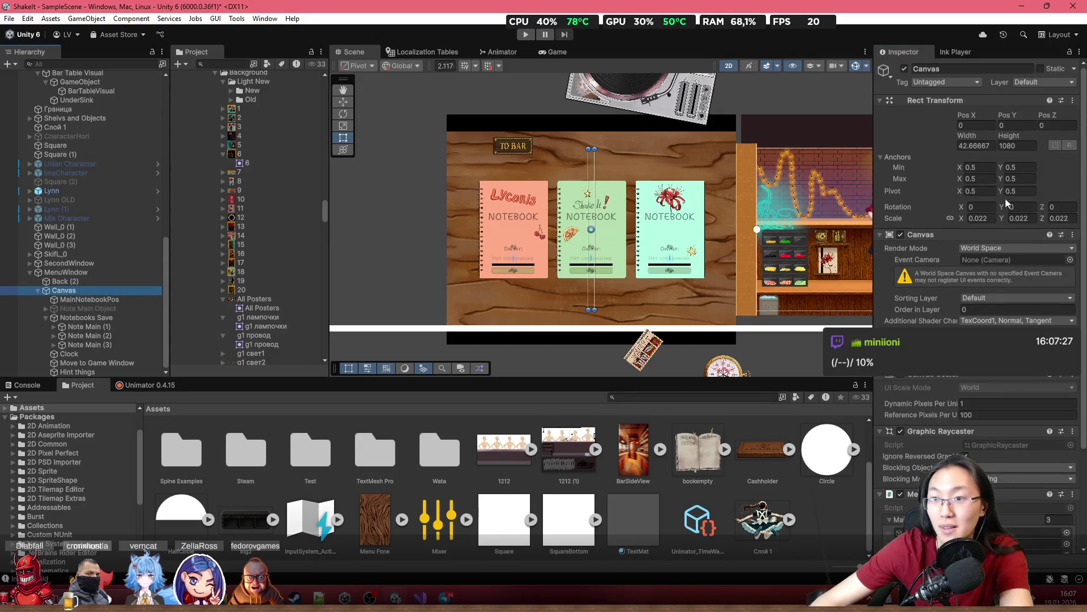
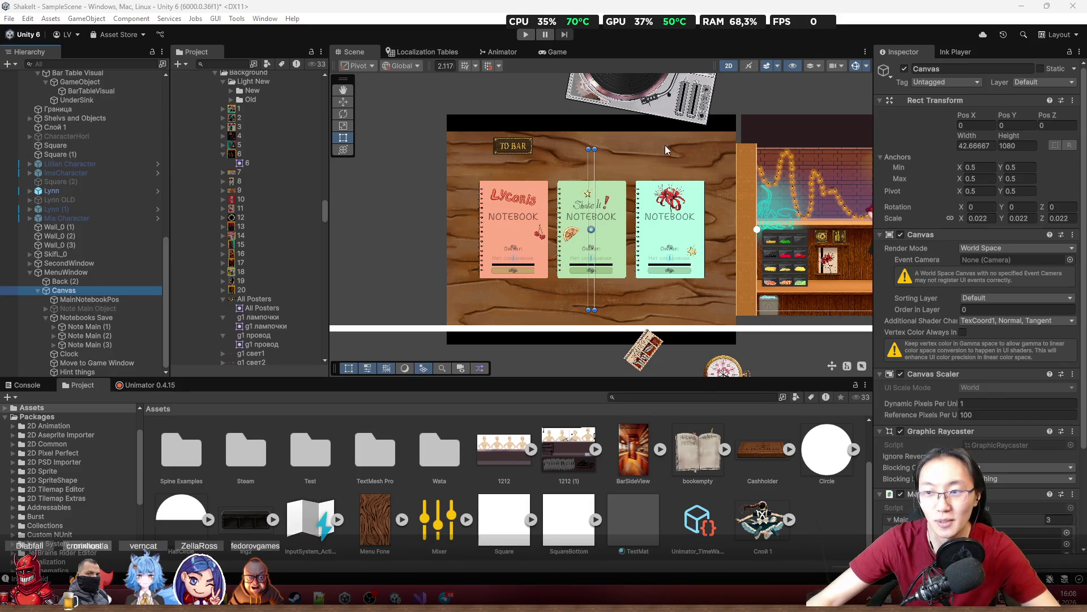
Zoom the Scene view, scroll the Inspector, and switch to GameManager.cs in Visual Studio
scroll(594, 280, up, 4)
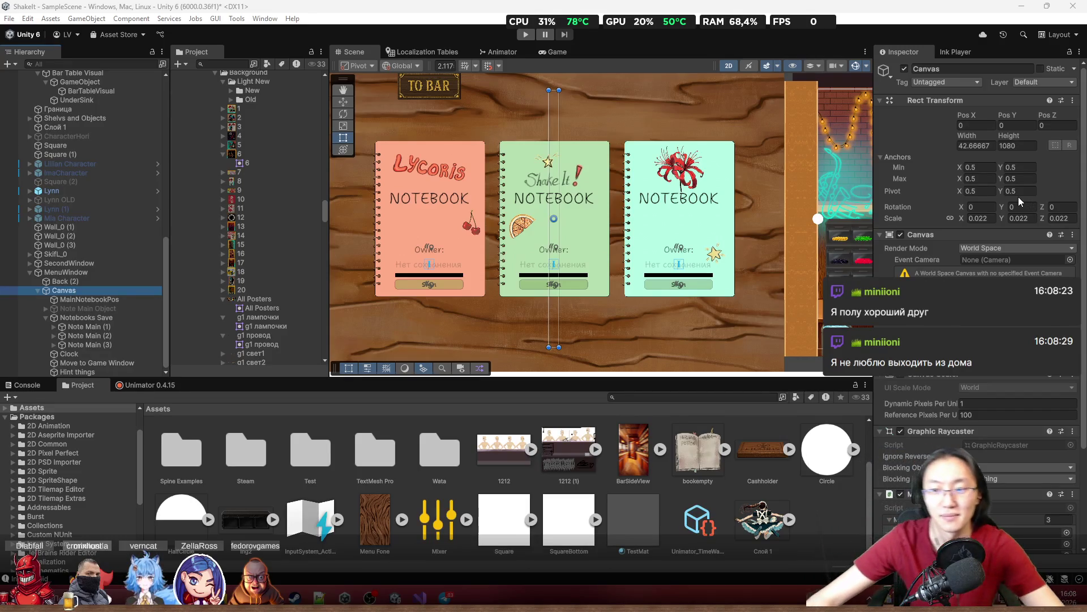
scroll(1019, 196, down, 5)
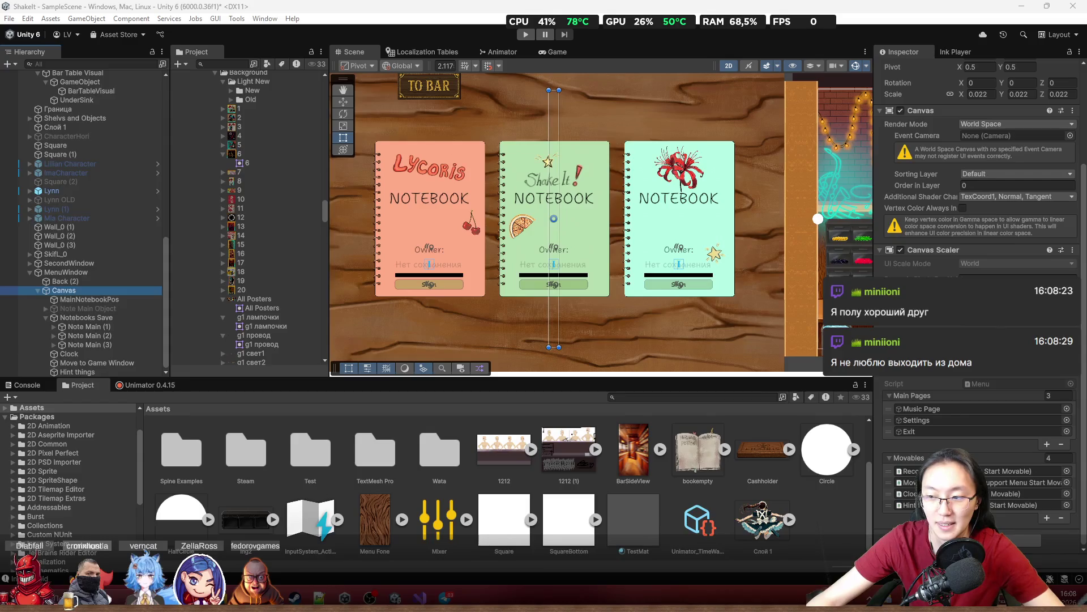
scroll(573, 301, down, 3)
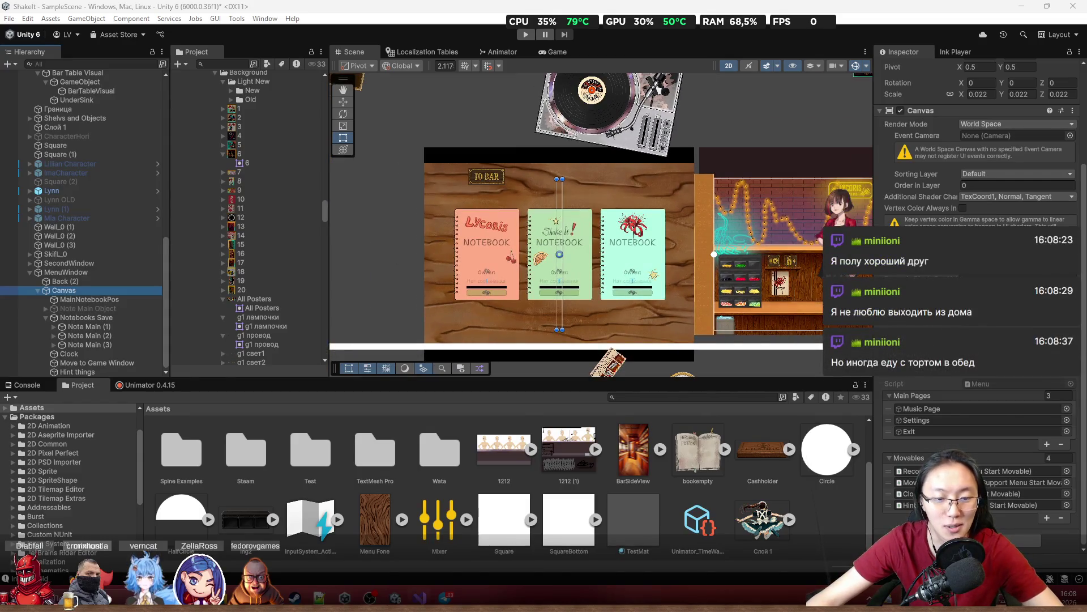
key(alt+Tab)
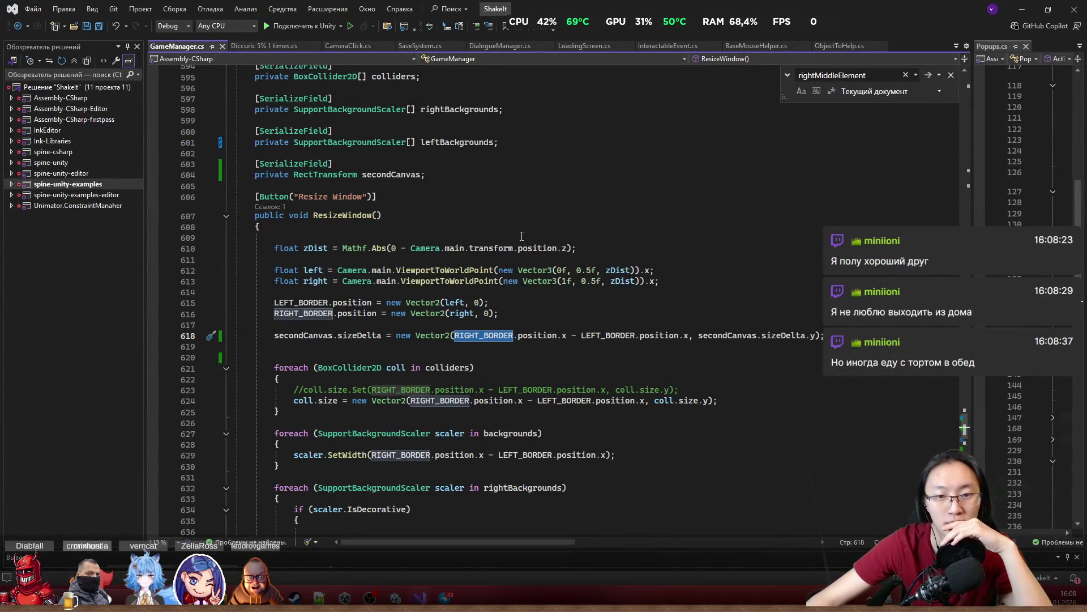
Scroll the ResizeWindow code, then restore Visual Studio smaller and low so Unity shows above
scroll(661, 322, down, 2)
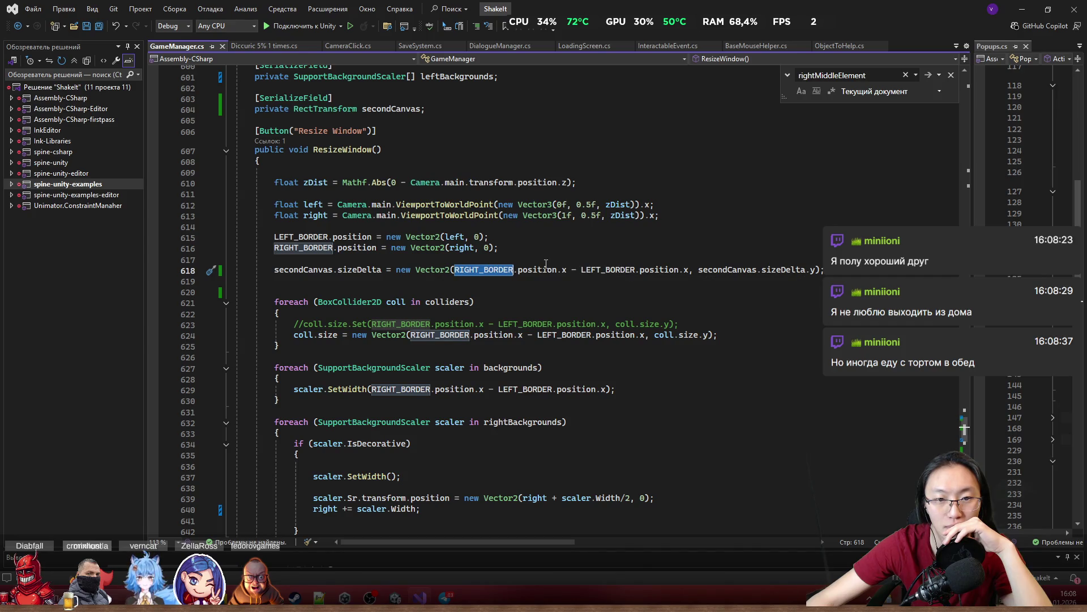
mouse_move(949, 17)
mouse_down()
mouse_move(753, 362)
mouse_move(729, 443)
mouse_up()
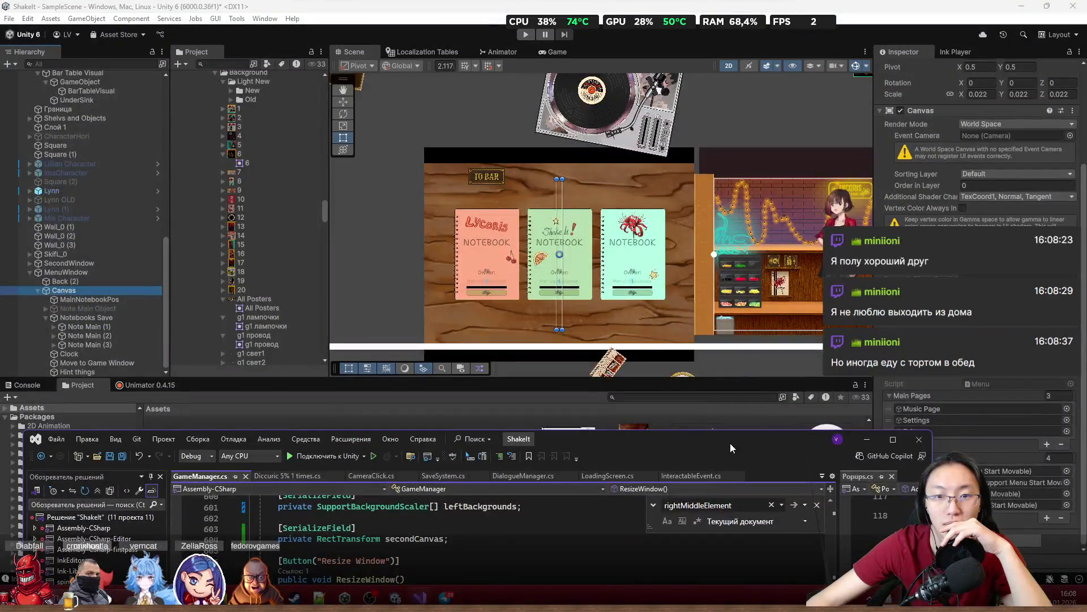
Try a Canvas Rect Transform Width of 1920 and frame the notebooks in the Scene view
scroll(958, 158, up, 5)
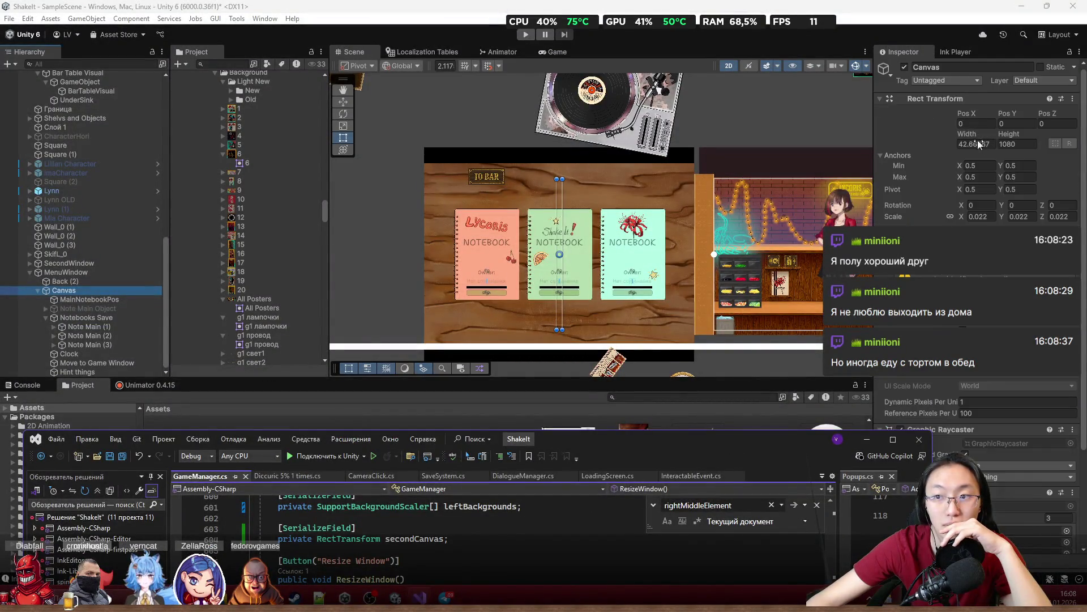
click(979, 143)
text(192)
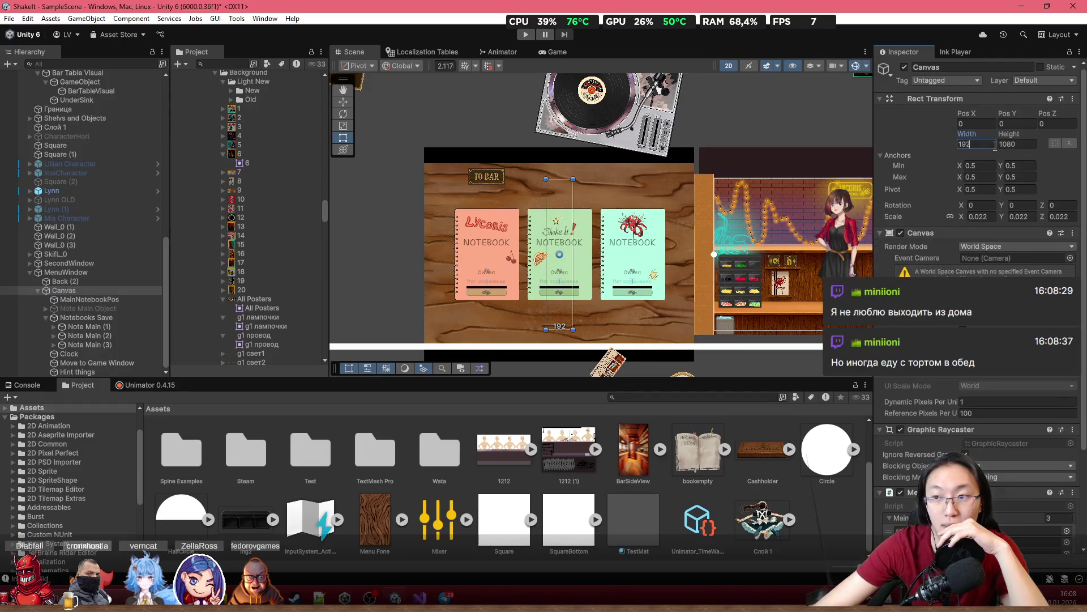
text(0)
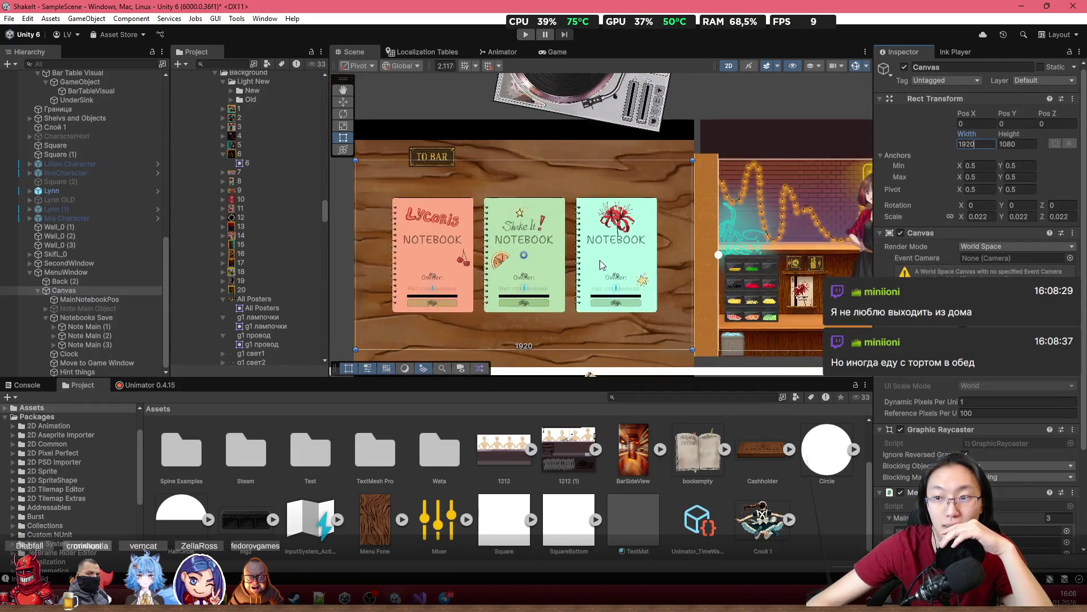
scroll(600, 260, up, 2)
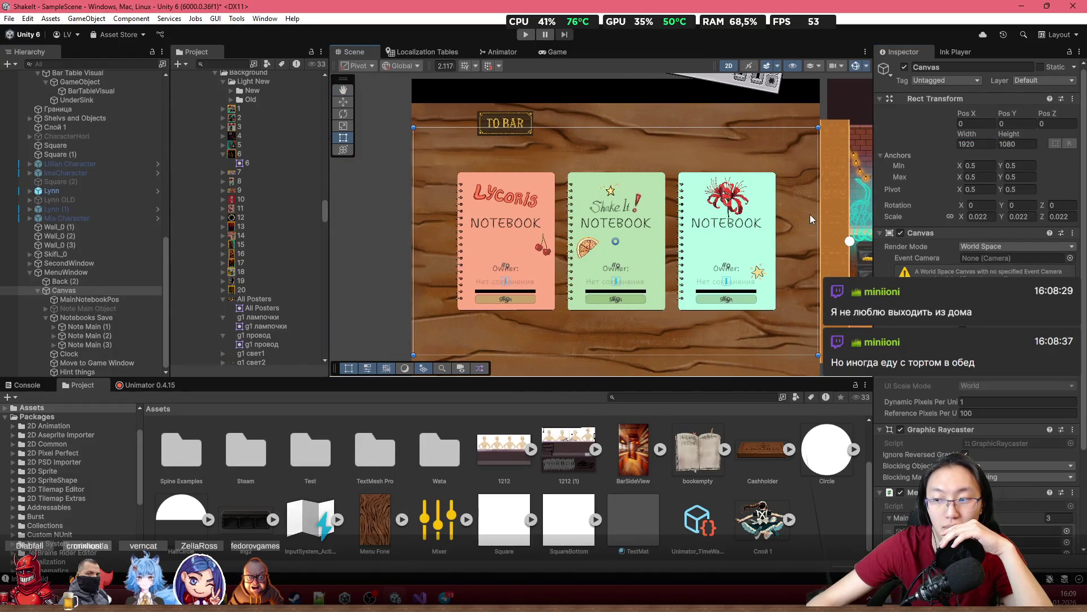
scroll(718, 209, up, 1)
mouse_move(716, 209)
mouse_down()
mouse_move(673, 200)
mouse_move(719, 164)
mouse_move(684, 182)
mouse_up()
drag(762, 234, 776, 238)
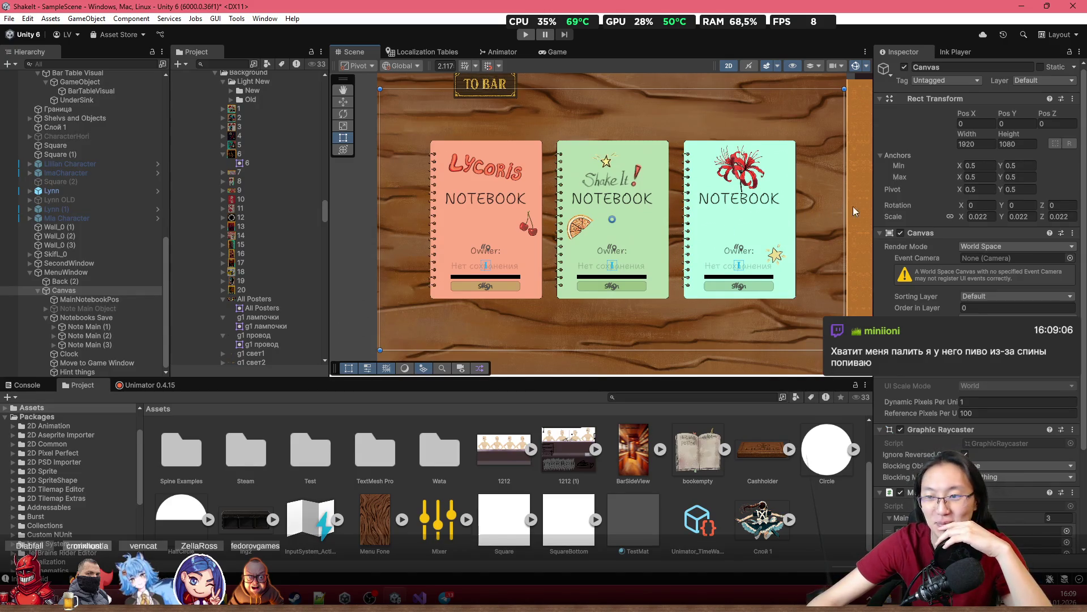
drag(630, 222, 638, 219)
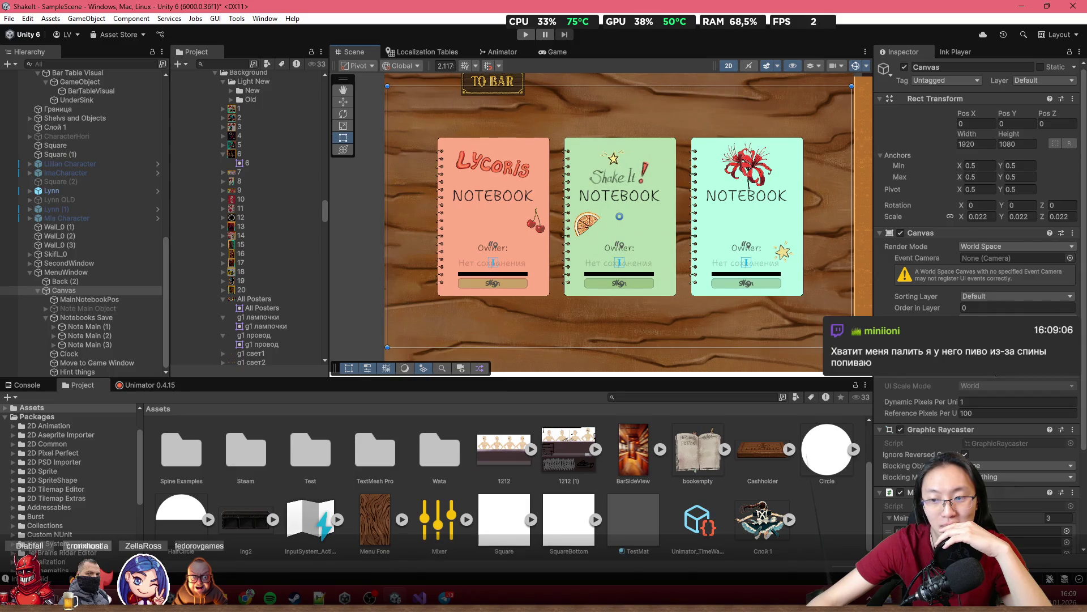
scroll(988, 378, down, 5)
scroll(989, 377, up, 5)
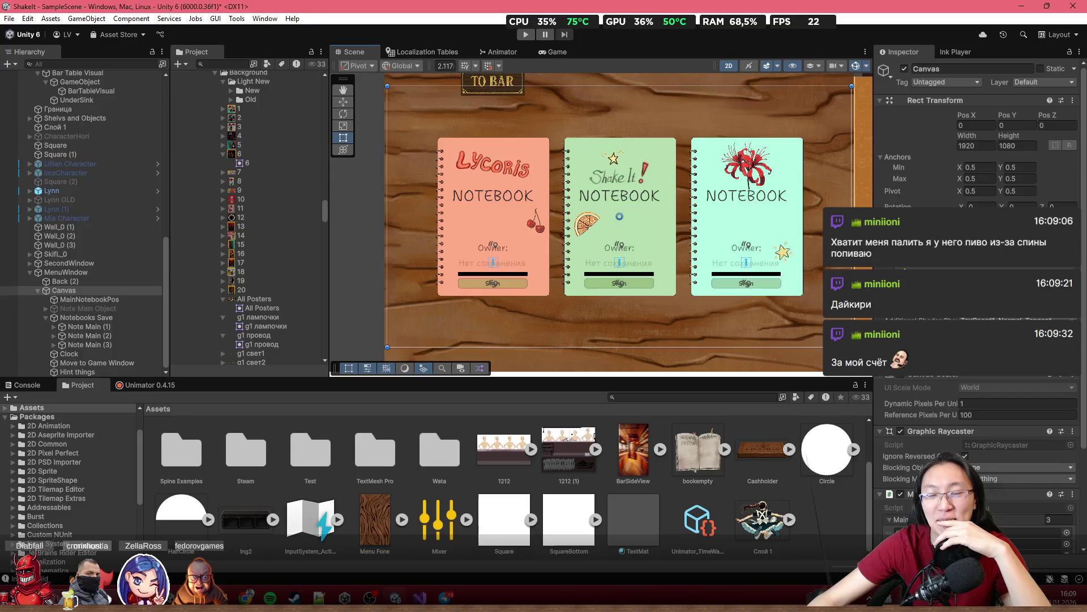
scroll(774, 234, down, 3)
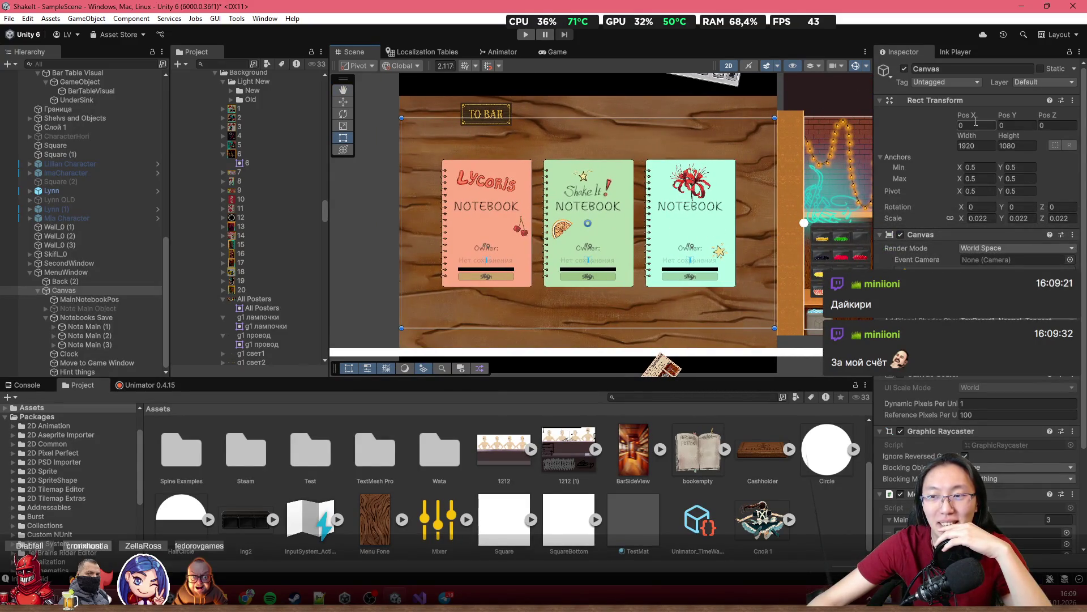
scroll(86, 120, up, 10)
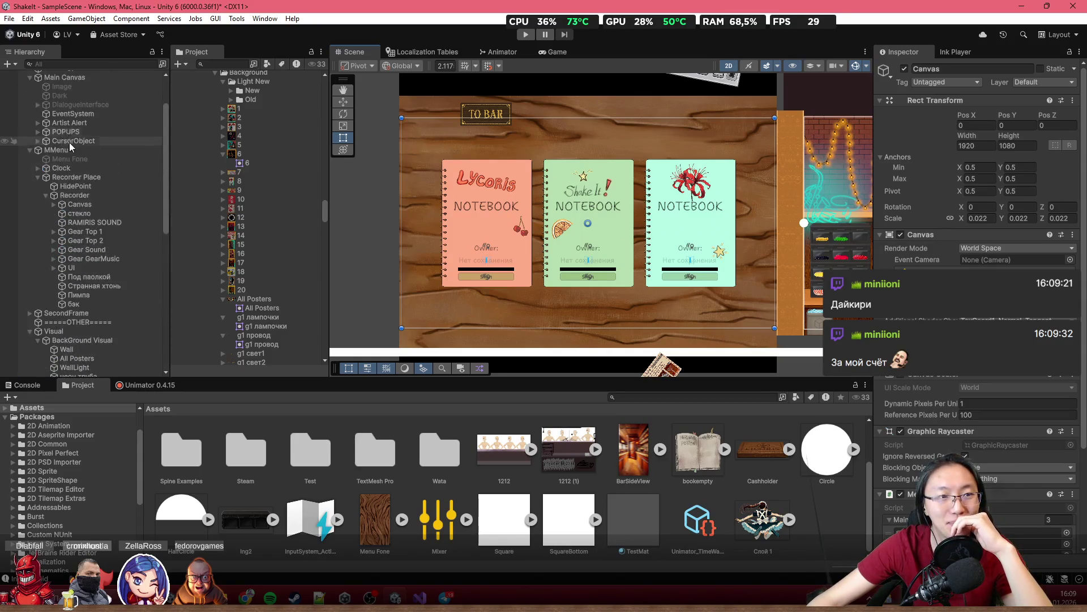
Inspect GameManager's AutoScaling lists, then reselect the Canvas under MenuWindow
click(67, 101)
scroll(1006, 378, down, 5)
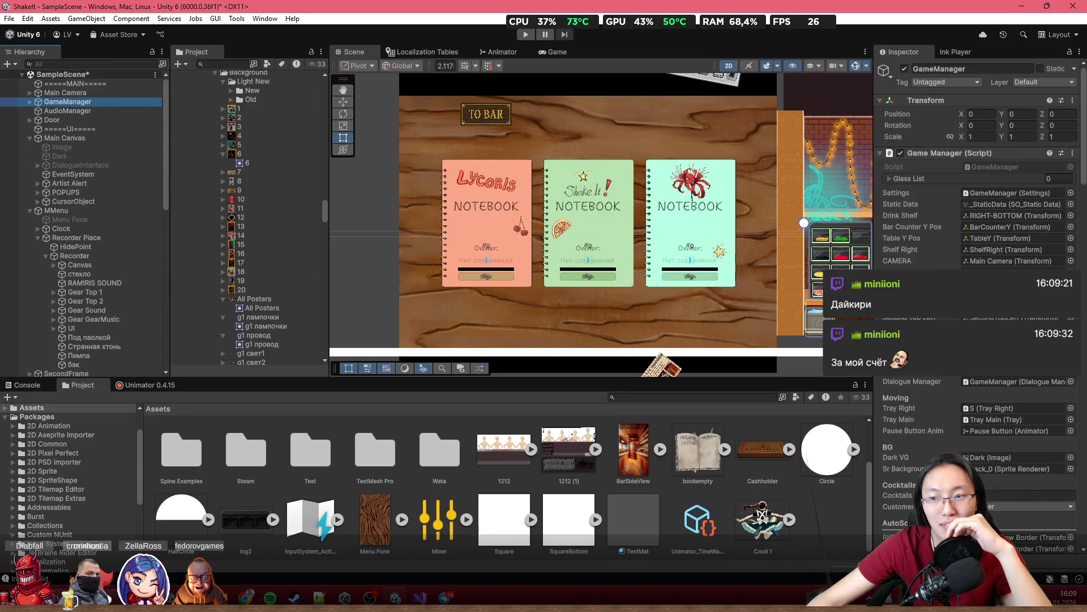
scroll(1006, 379, down, 3)
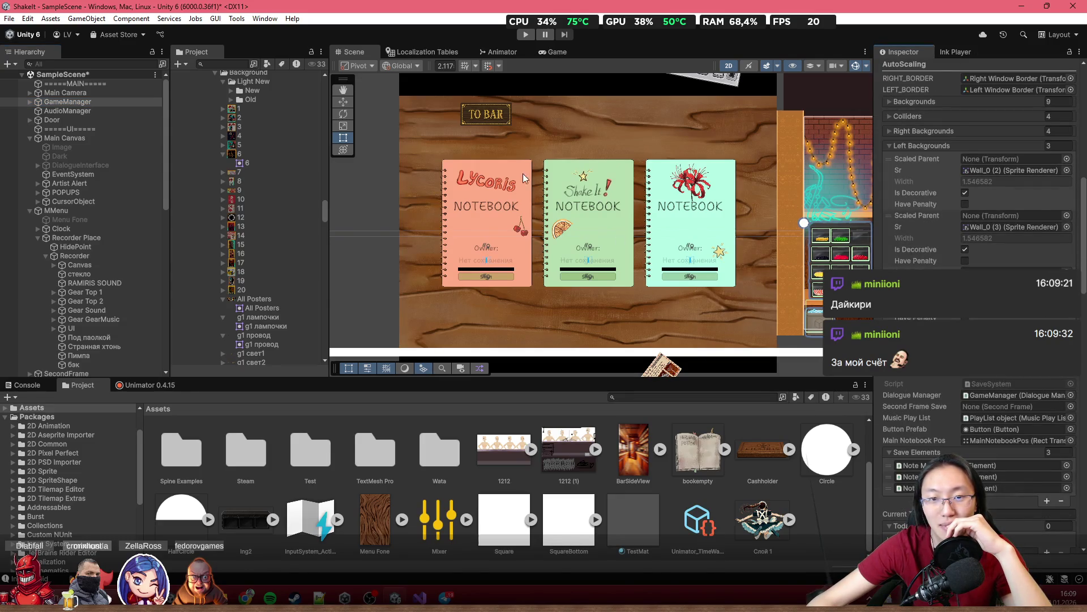
scroll(66, 207, down, 5)
scroll(121, 226, down, 5)
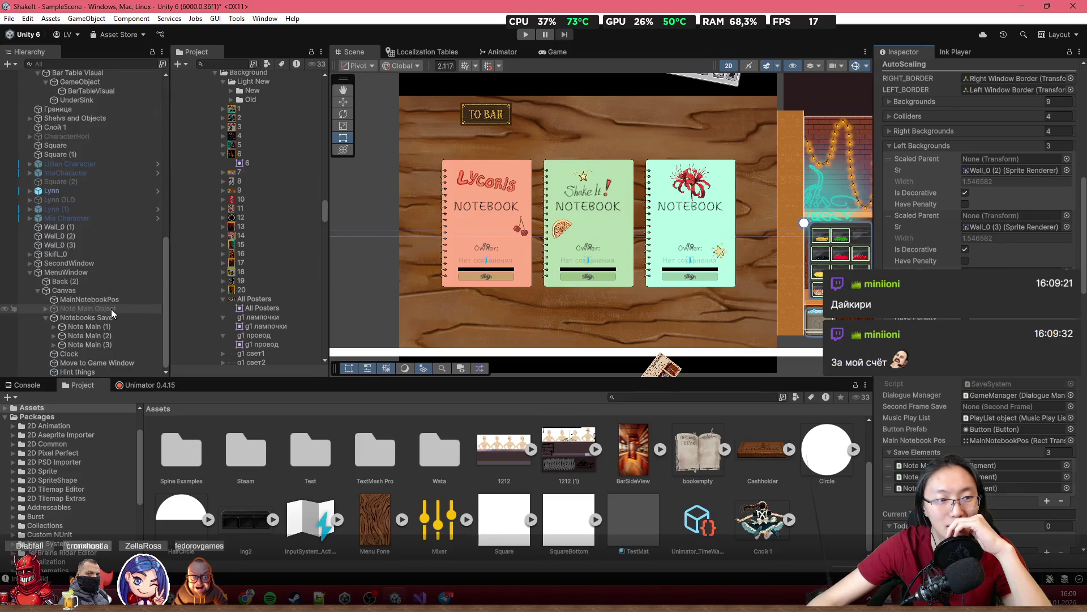
click(101, 290)
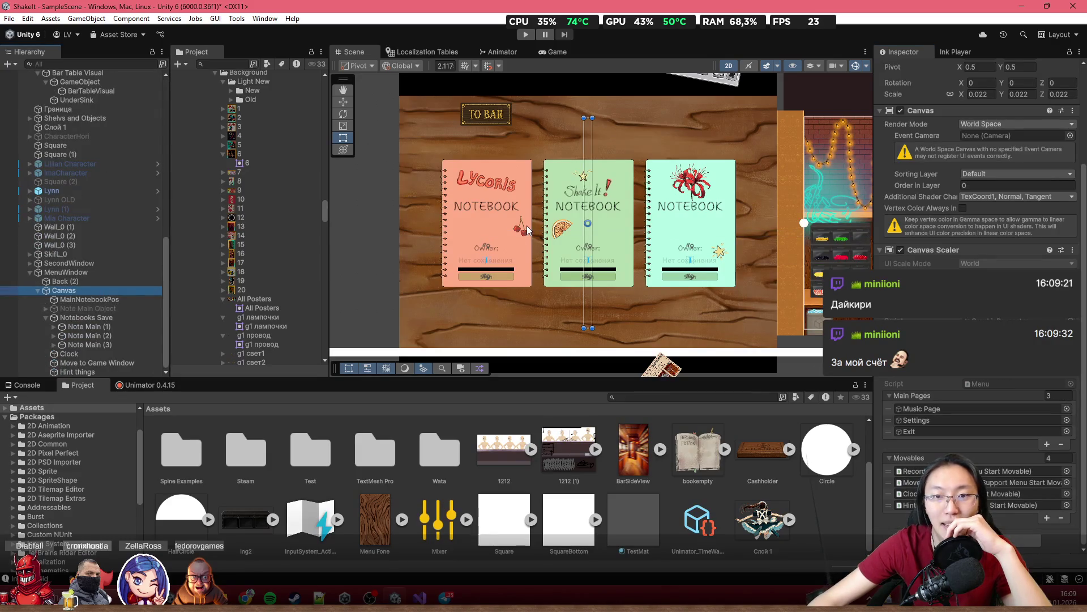
scroll(975, 145, up, 2)
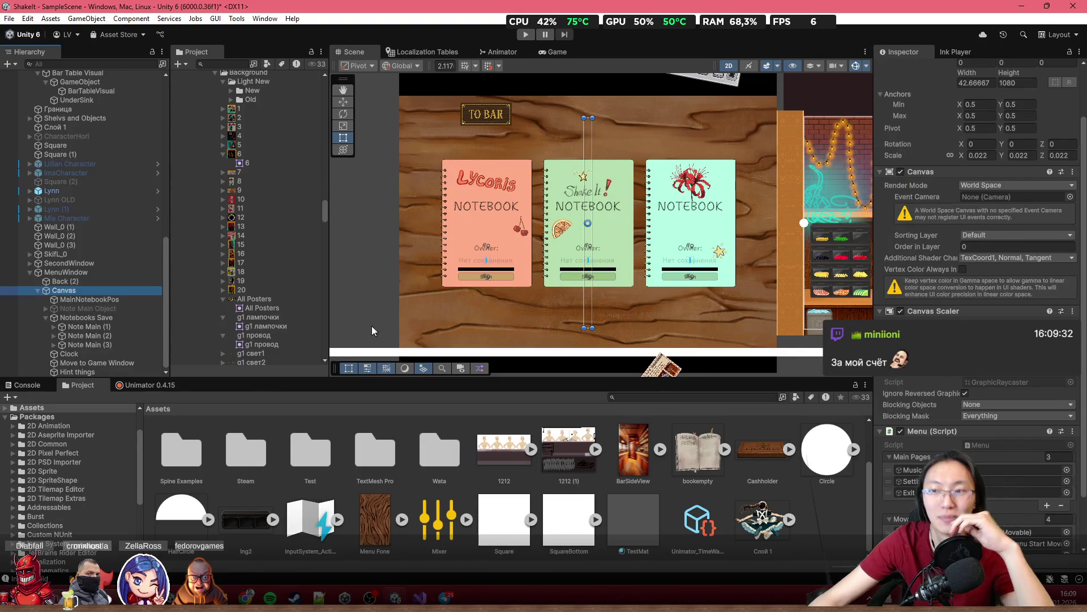
key(super)
Find and launch the Windows Calculator app through search
text(сф)
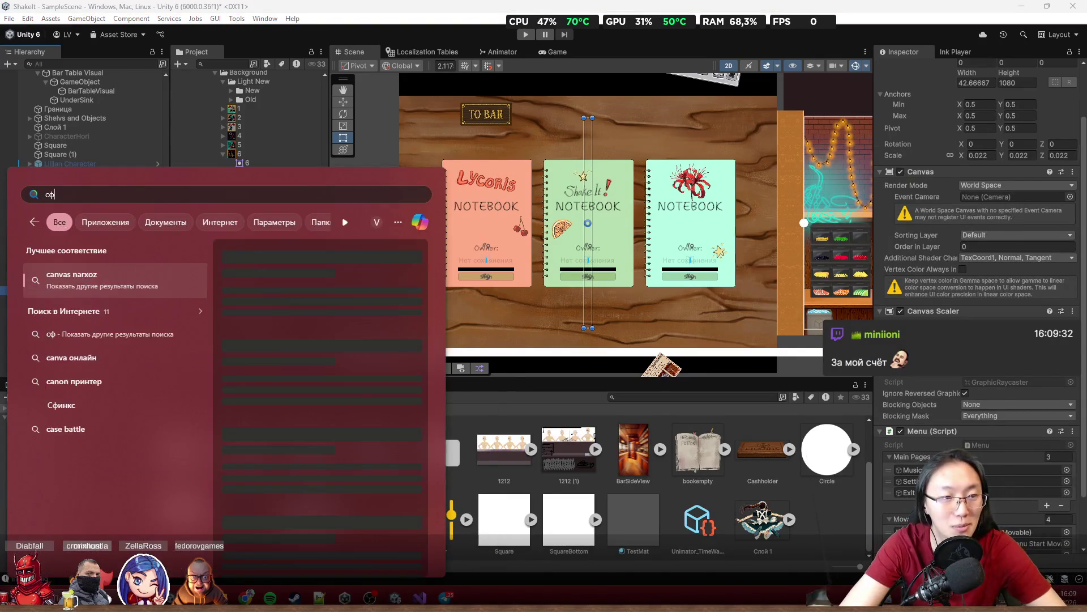
key(BackSpace)
key(BackSpace)
text(calc)
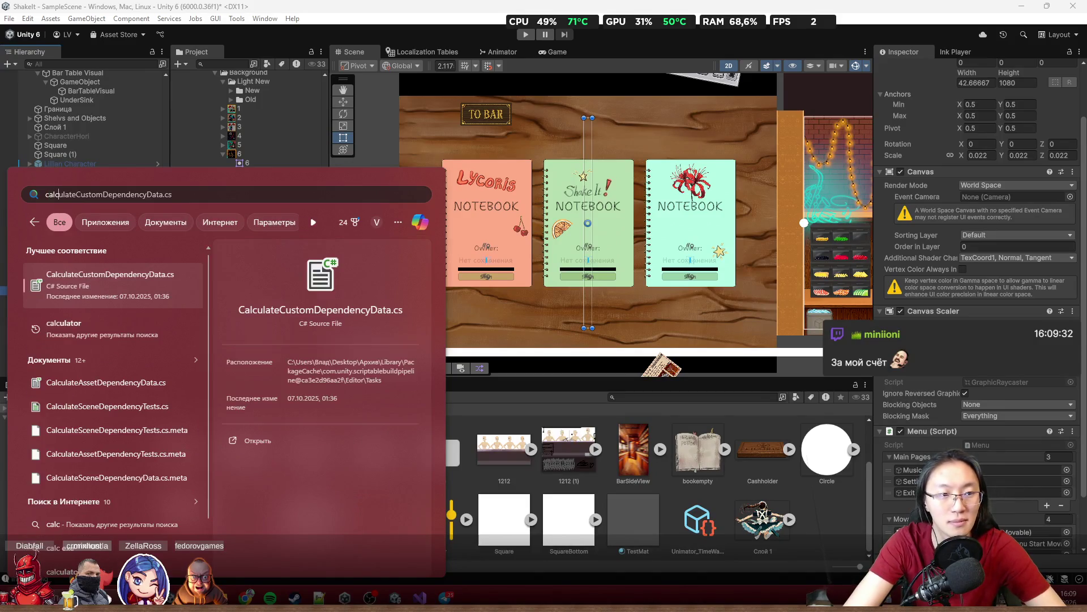
key(BackSpace)
key(BackSpace)
key(BackSpace)
text(калькулятор)
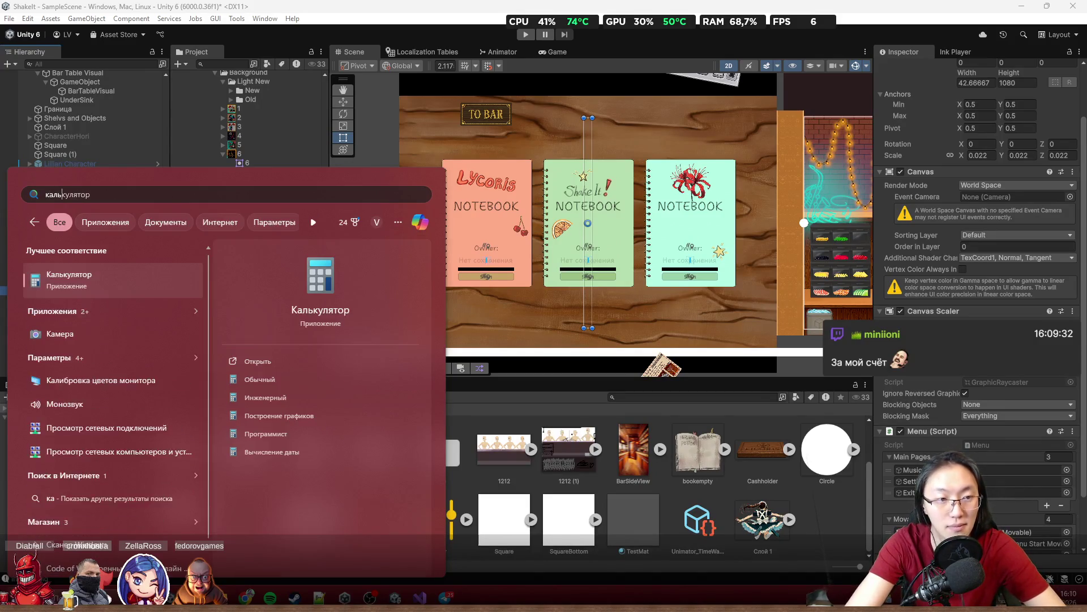
key(Return)
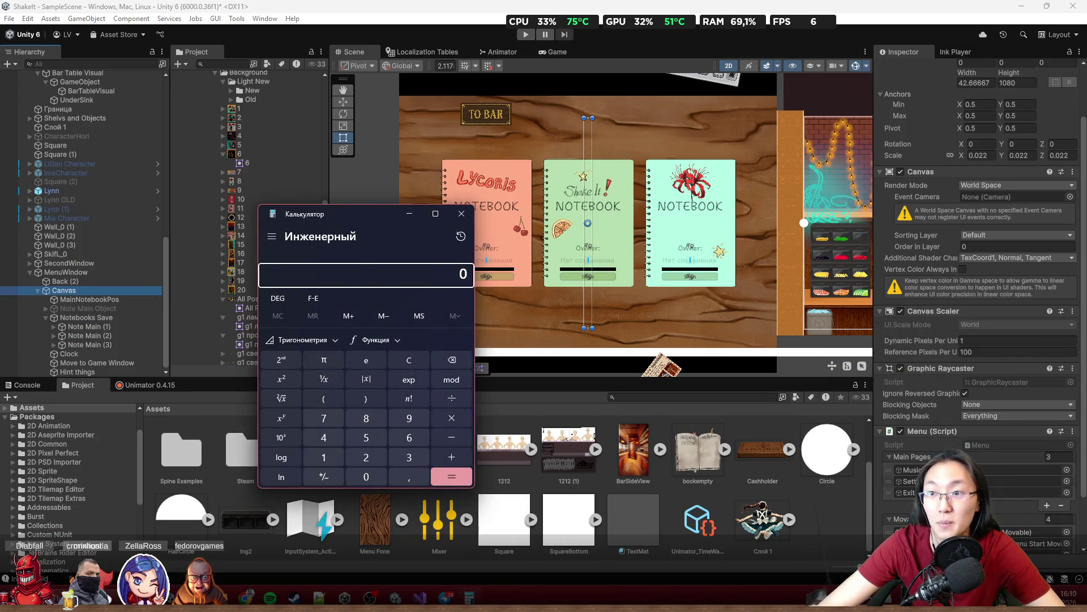
Calculate 1920 × 0,022 in Calculator, getting 42,24
text(1920 ÷)
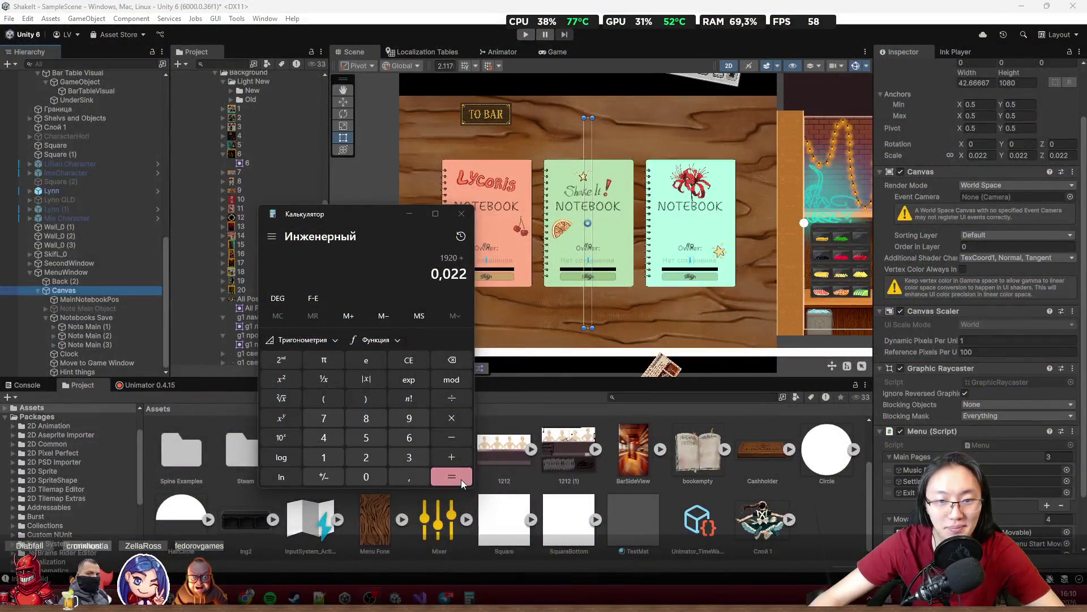
click(461, 479)
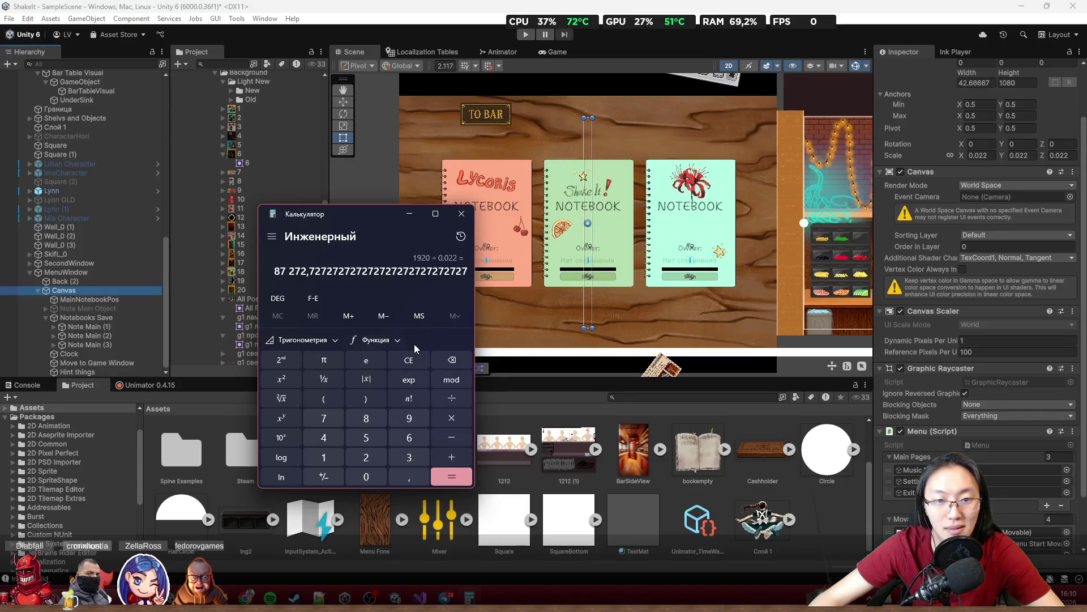
key(Escape)
text(1)
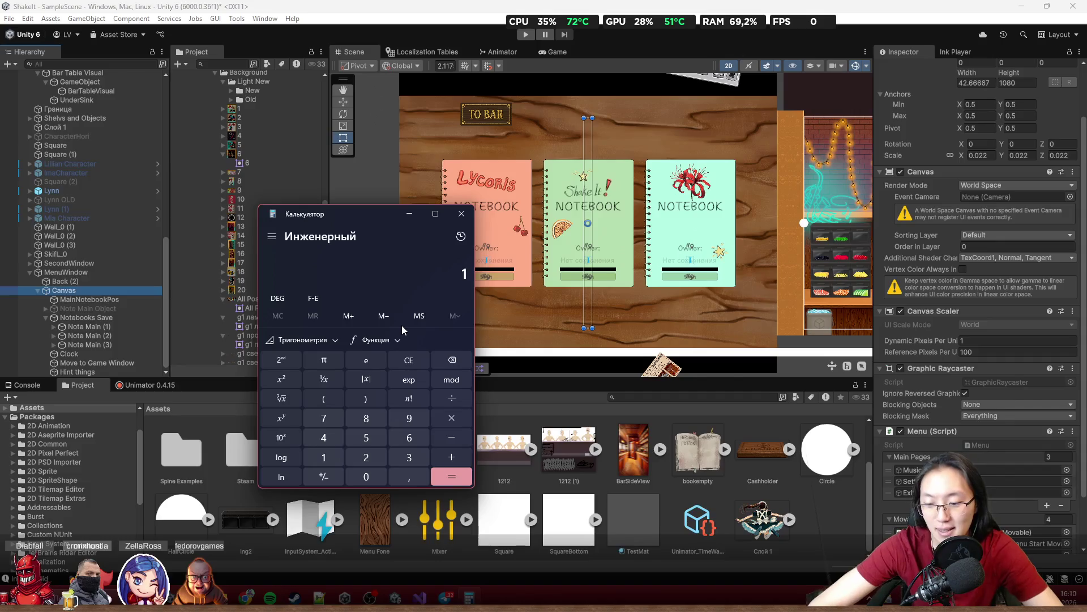
text( 920)
text(*)
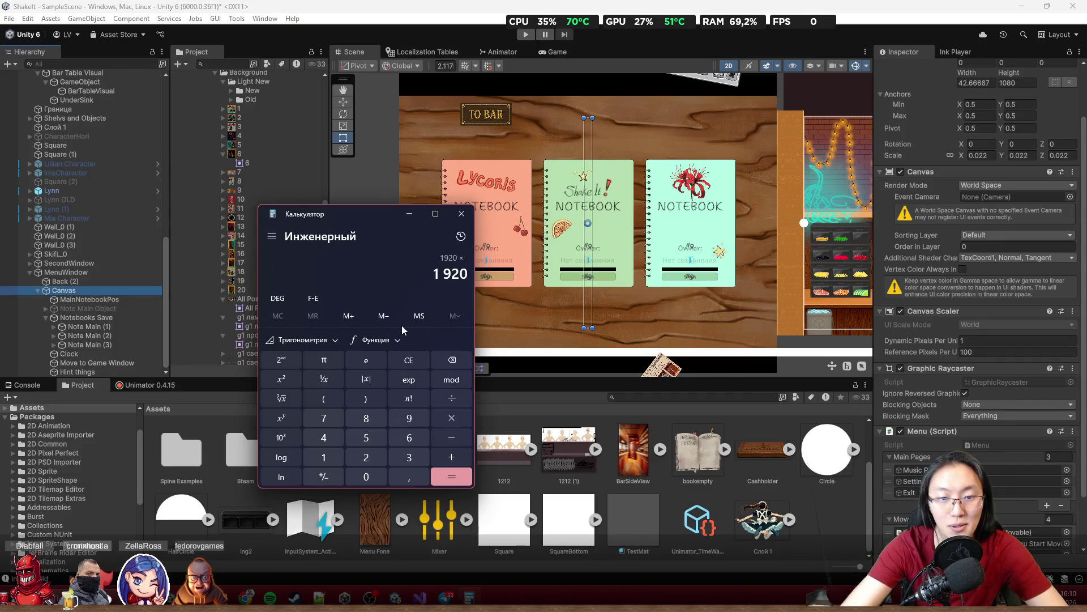
text(0,022)
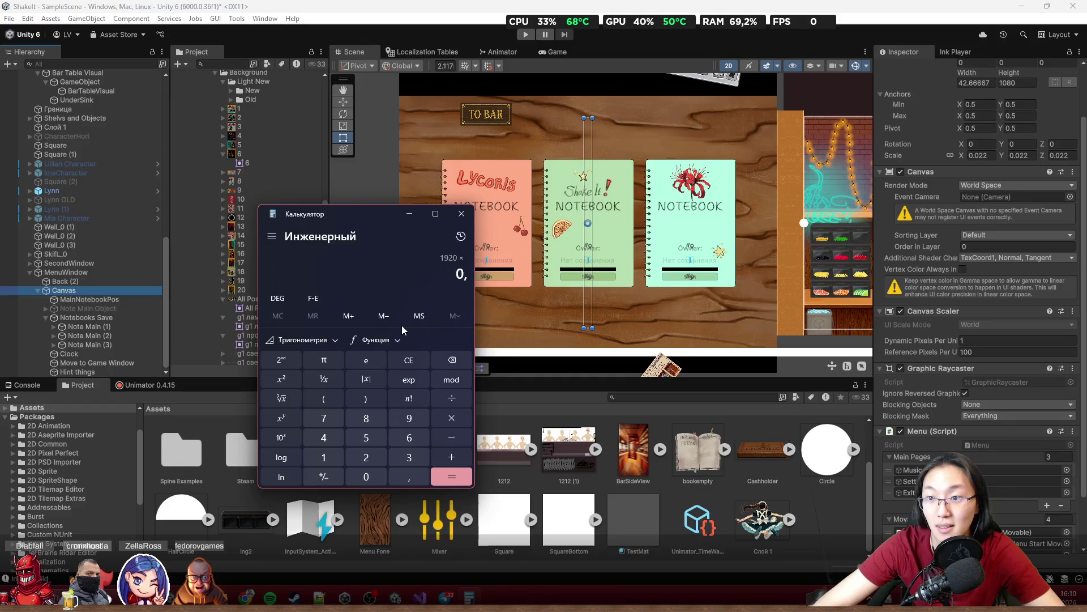
key(Return)
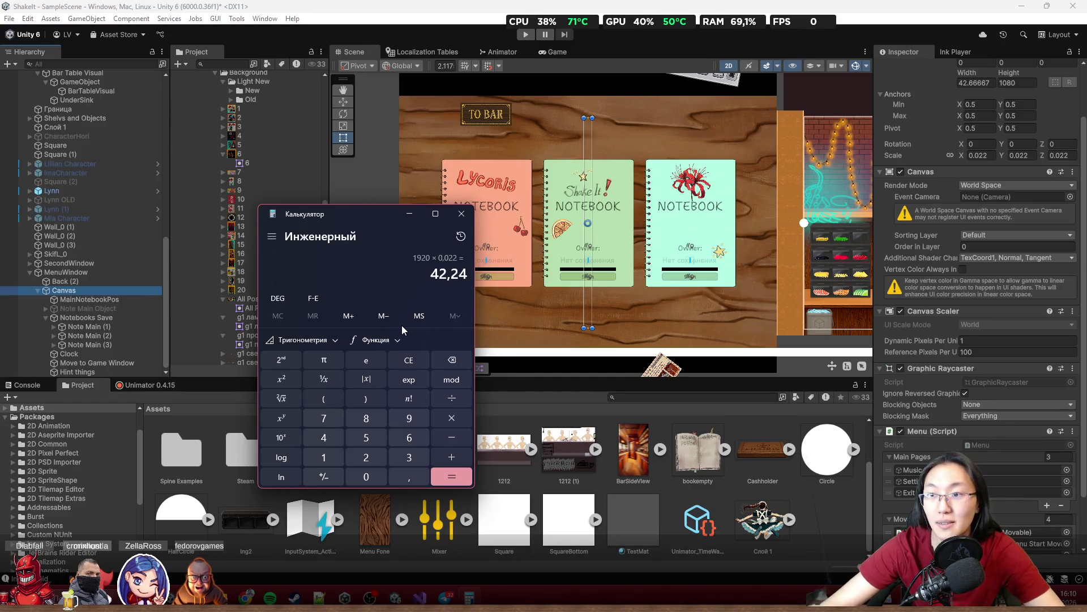
scroll(984, 113, up, 2)
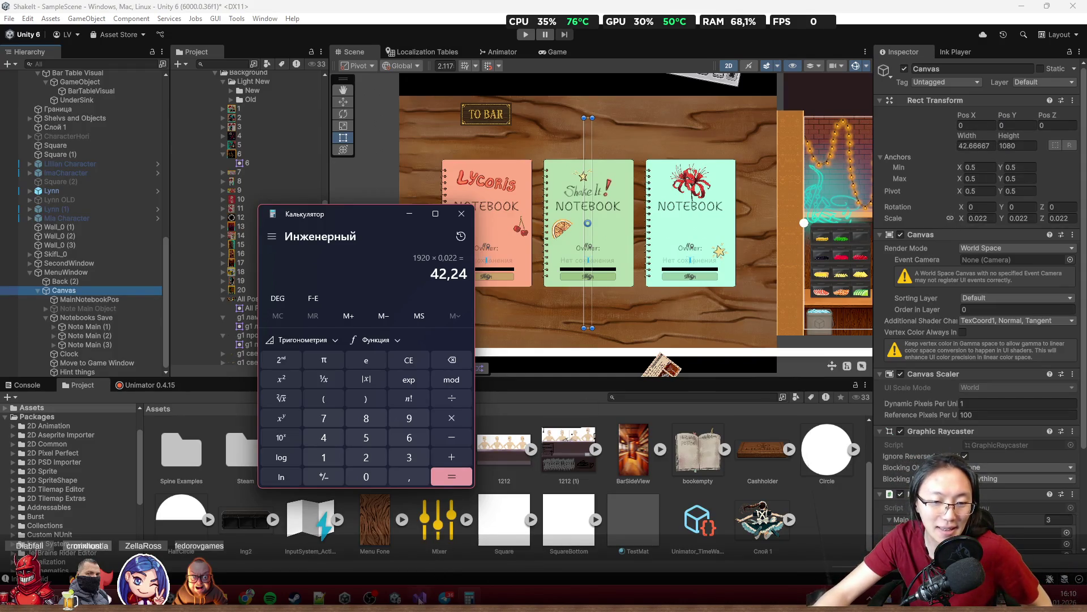
mouse_move(420, 597)
mouse_move(422, 549)
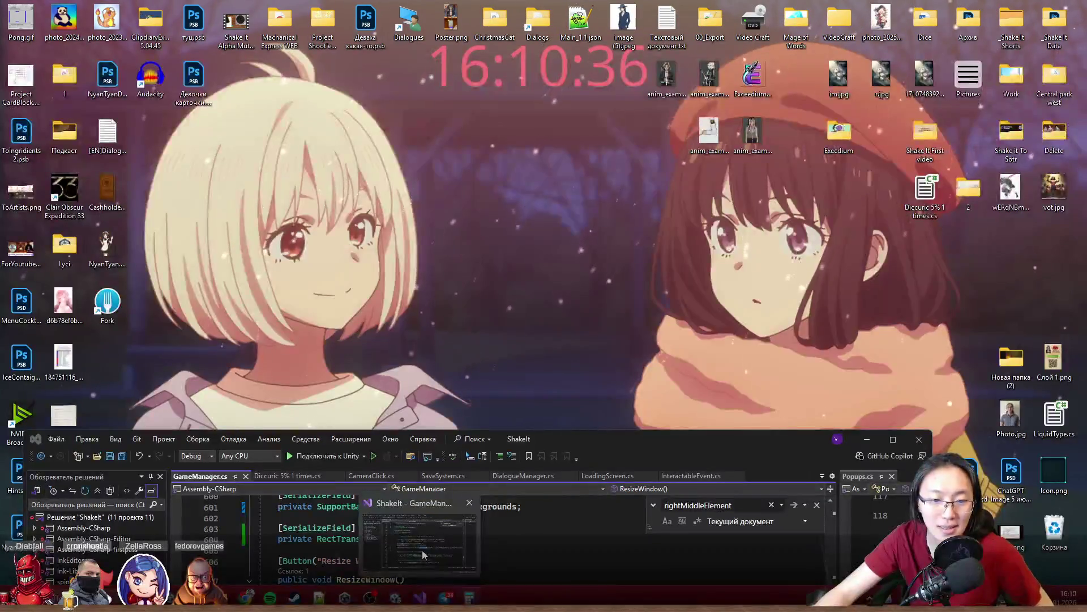
click(456, 544)
mouse_move(617, 456)
mouse_down()
mouse_move(613, 136)
mouse_move(644, 123)
mouse_up()
drag(505, 525, 536, 525)
drag(528, 525, 485, 515)
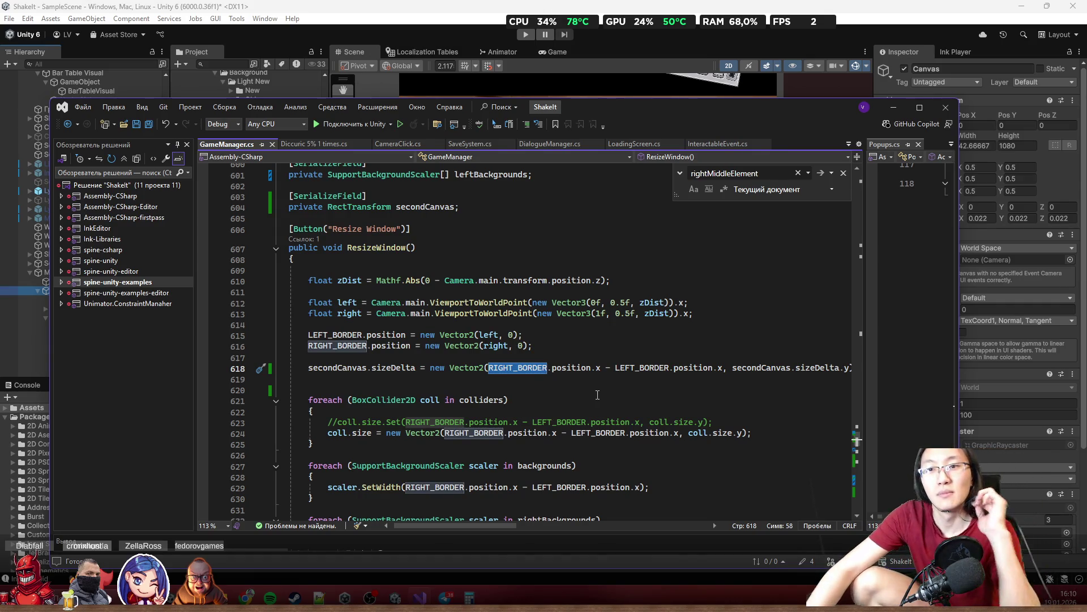
key(alt+Tab)
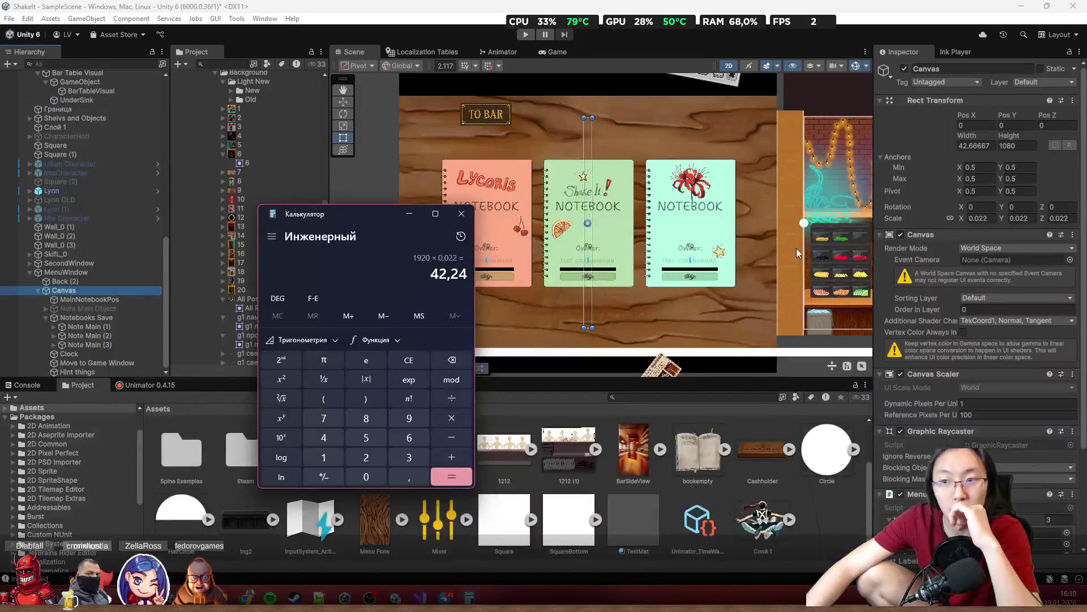
Set the Canvas Rect Transform Width to 1920 and its Scale to 1, 1, 1
click(911, 172)
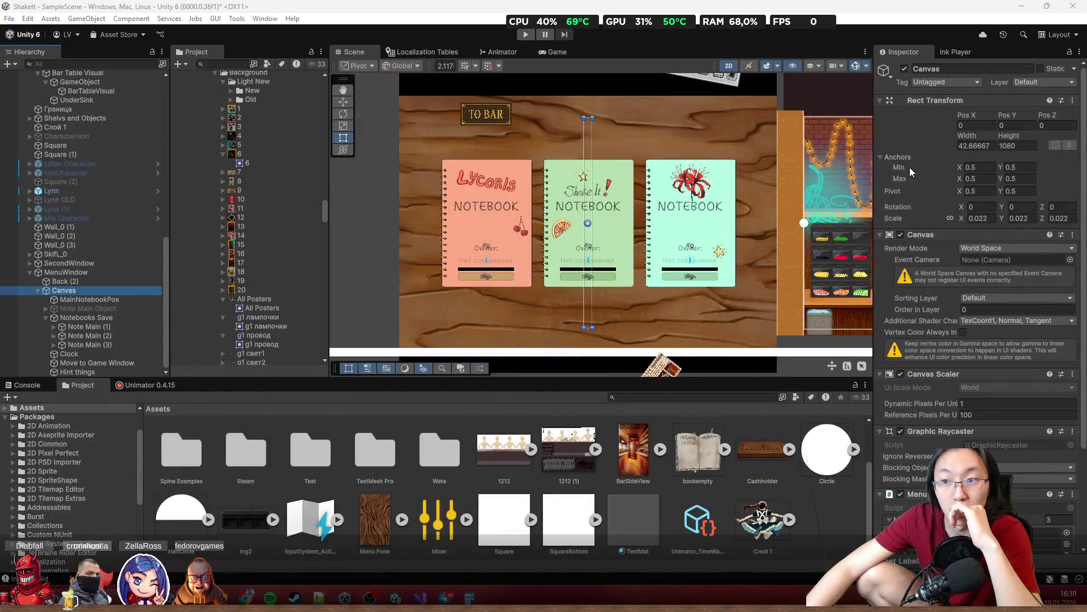
double_click(977, 145)
text(1920)
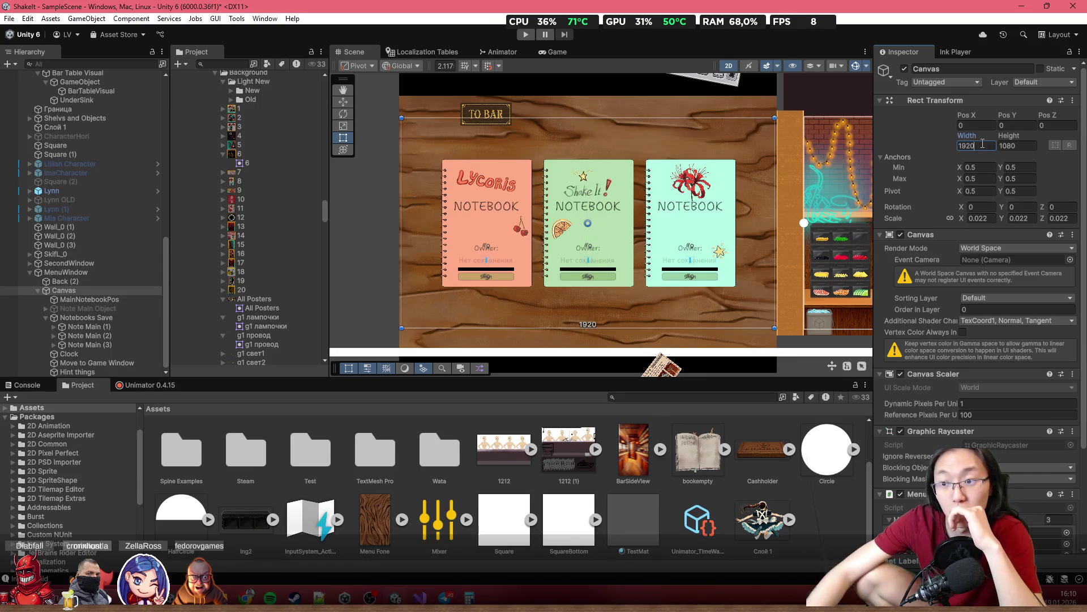
click(978, 218)
text(1)
key(Return)
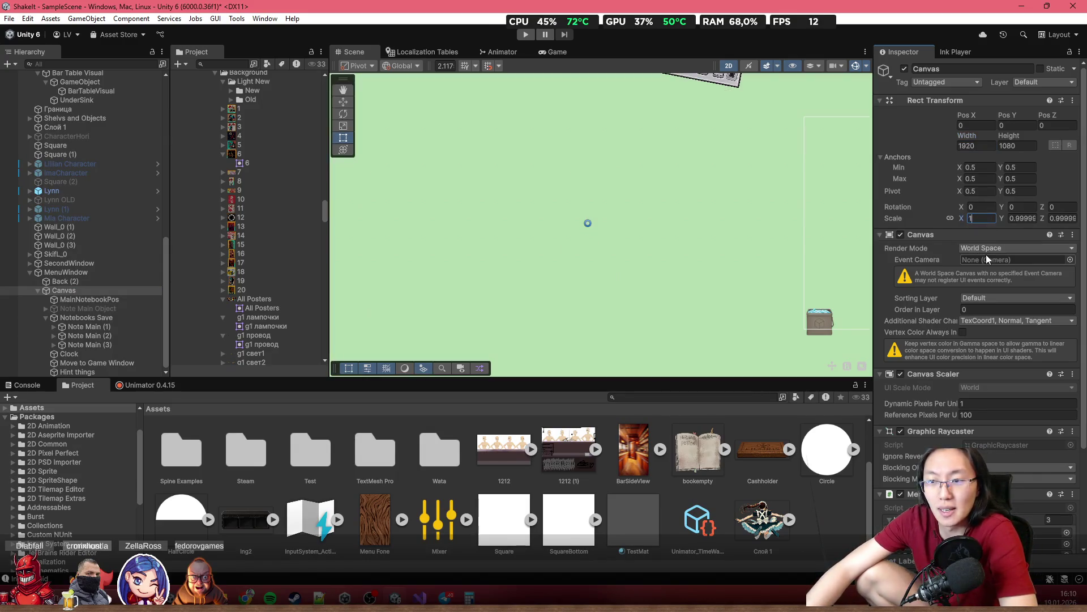
click(1027, 218)
click(951, 218)
click(1054, 218)
text(1)
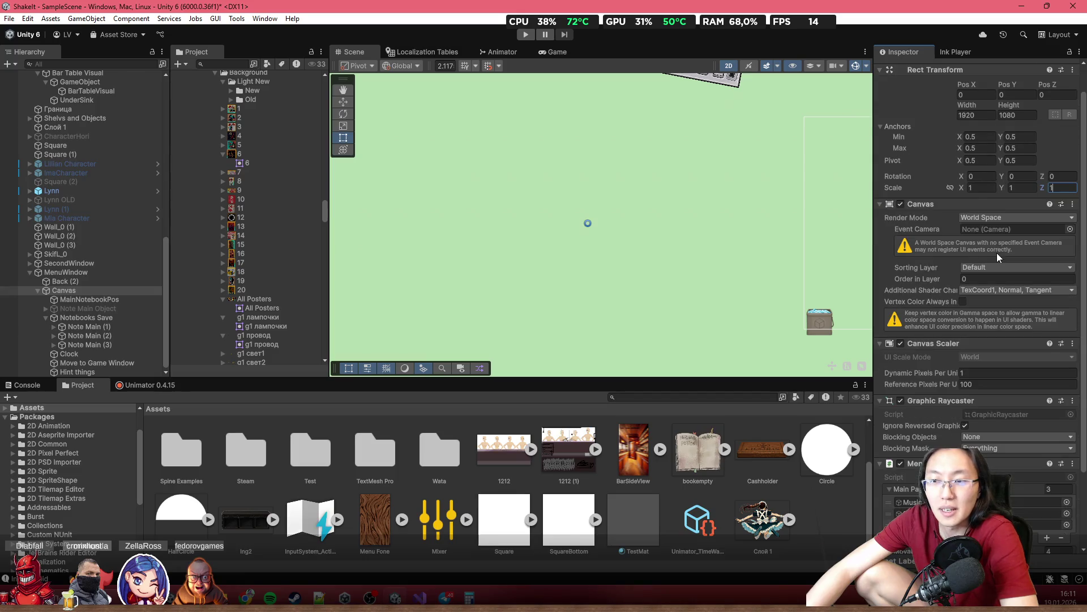
Keep Canvas Scaler Dynamic Pixels Per Unit at 1 and set Reference Pixels Per Unit to 100
scroll(974, 309, down, 2)
mouse_move(944, 356)
mouse_down()
mouse_move(827, 353)
mouse_move(638, 254)
mouse_up()
drag(939, 287, 594, 226)
scroll(594, 227, down, 10)
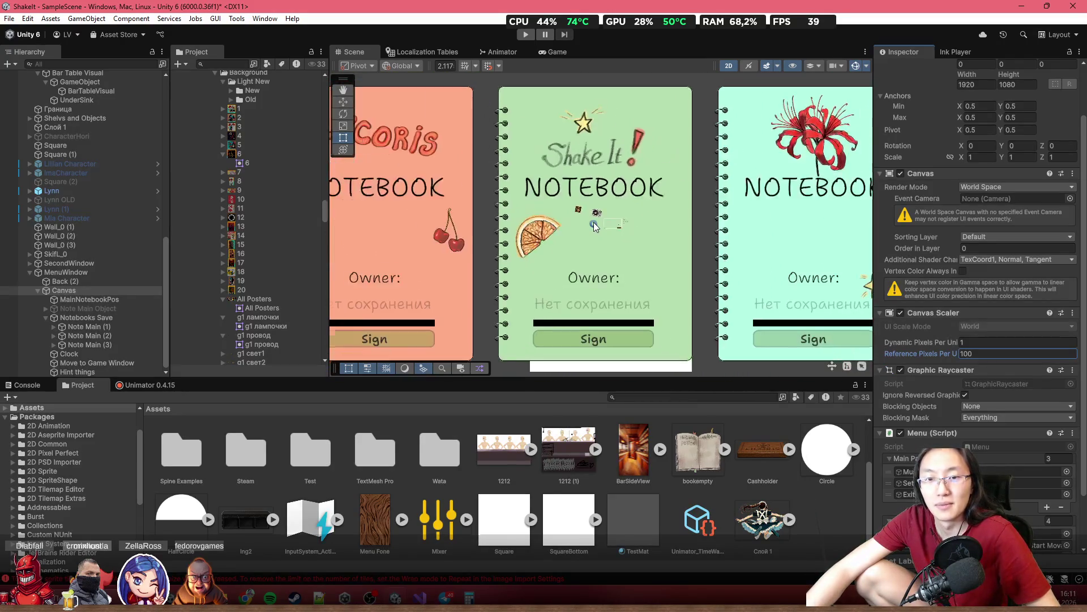
scroll(947, 246, up, 3)
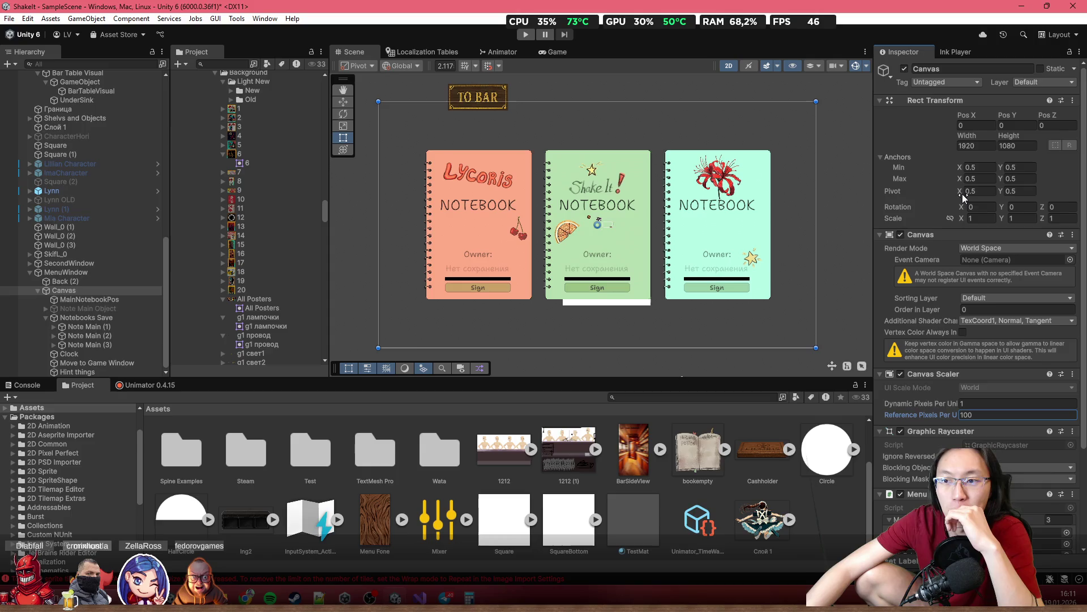
drag(963, 193, 939, 194)
key(ctrl+z)
scroll(1027, 305, down, 4)
drag(949, 281, 900, 282)
drag(49, 294, 936, 301)
click(923, 293)
text(100)
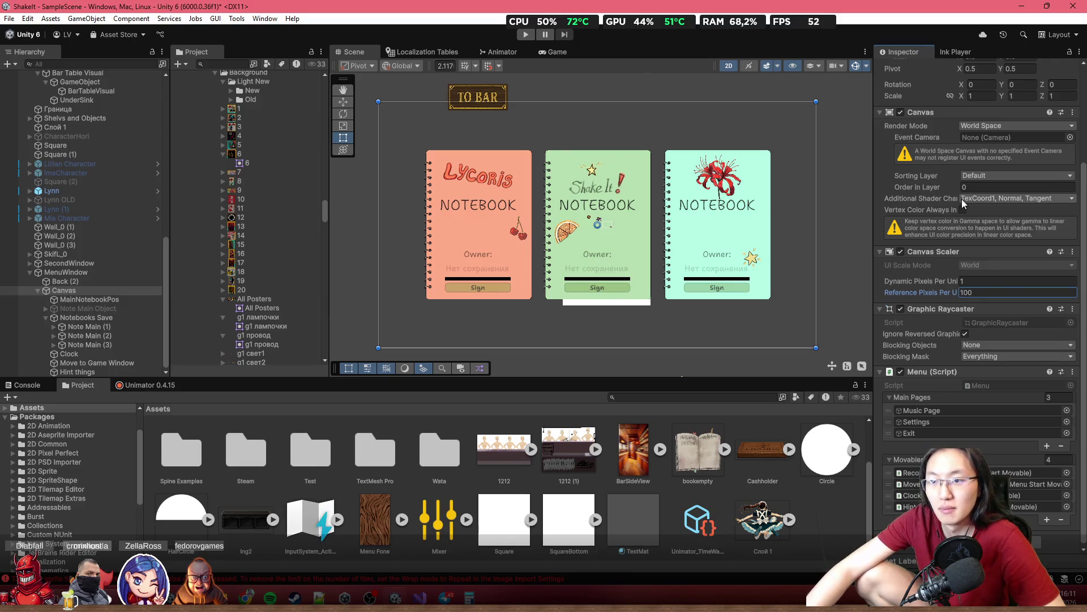
scroll(985, 226, up, 4)
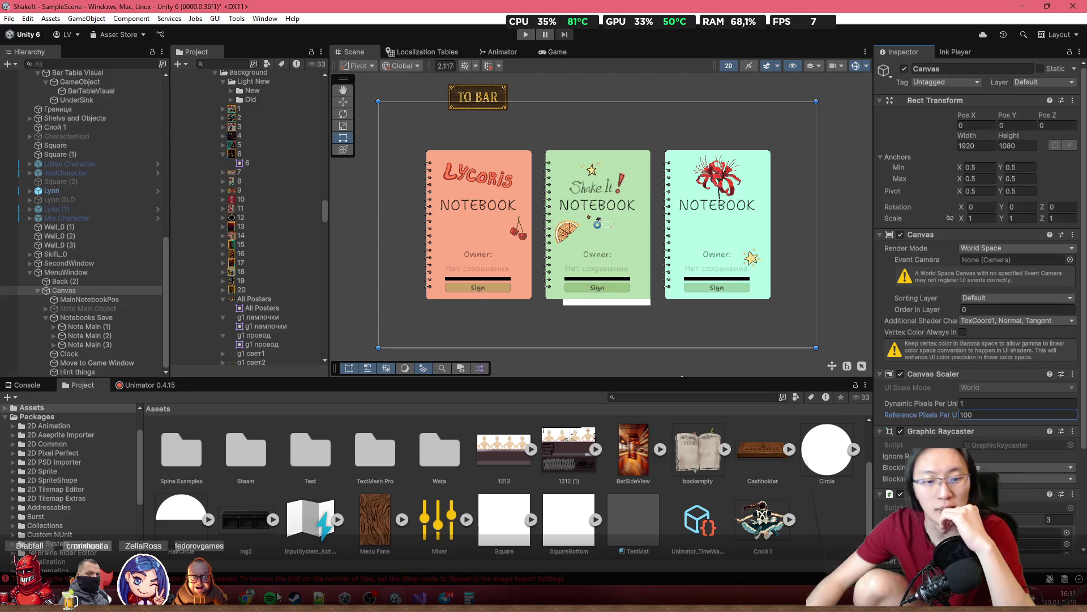
click(245, 596)
Ask ChatGPT how to shrink a World Space canvas without changing width, height and scale
click(288, 560)
scroll(564, 412, down, 10)
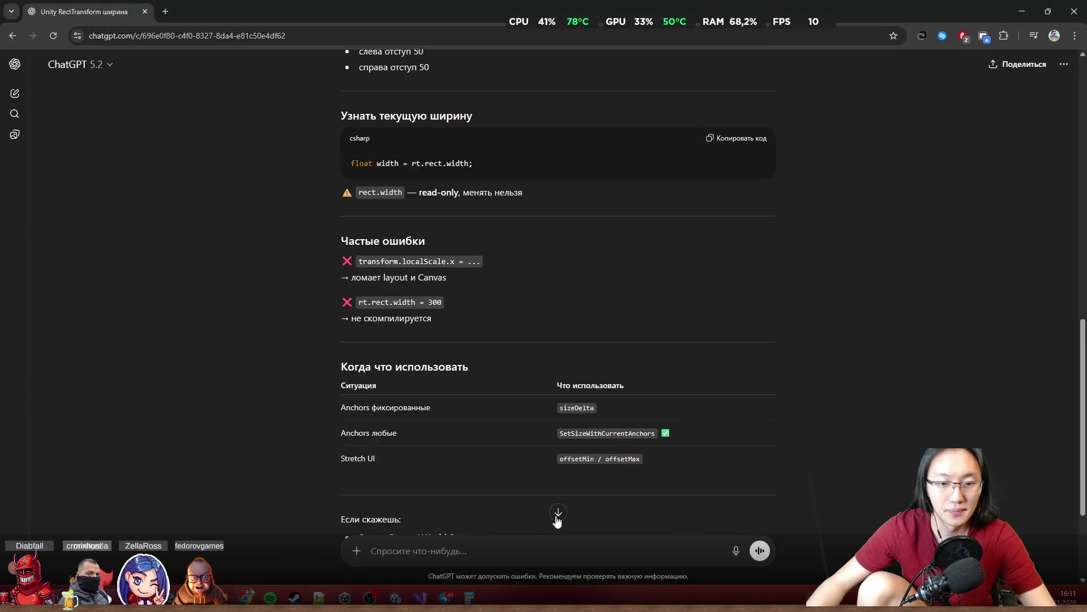
text(как уменьшить к)
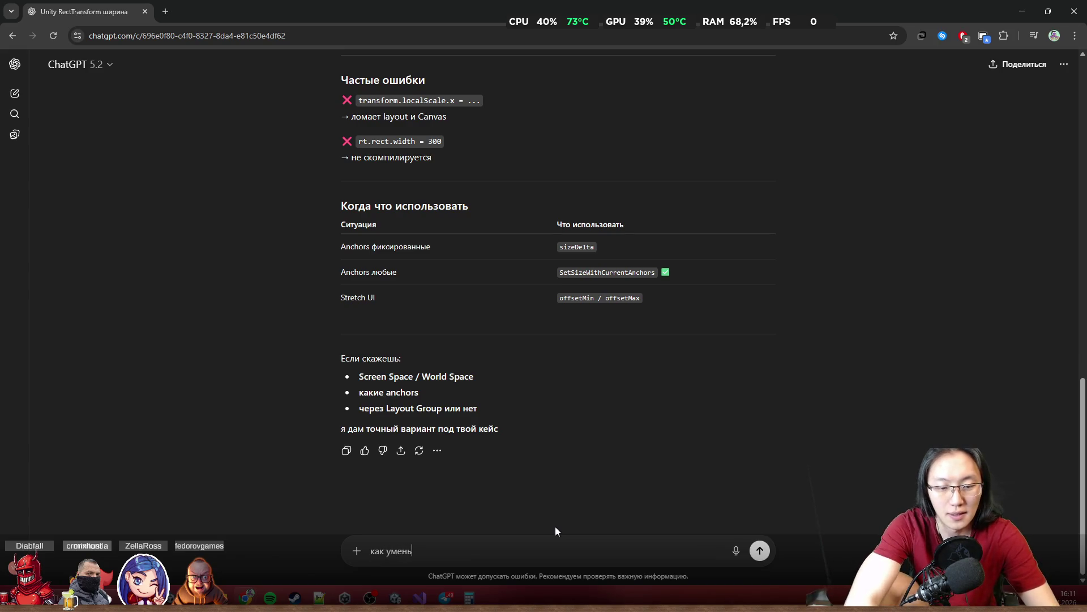
text(анвас)
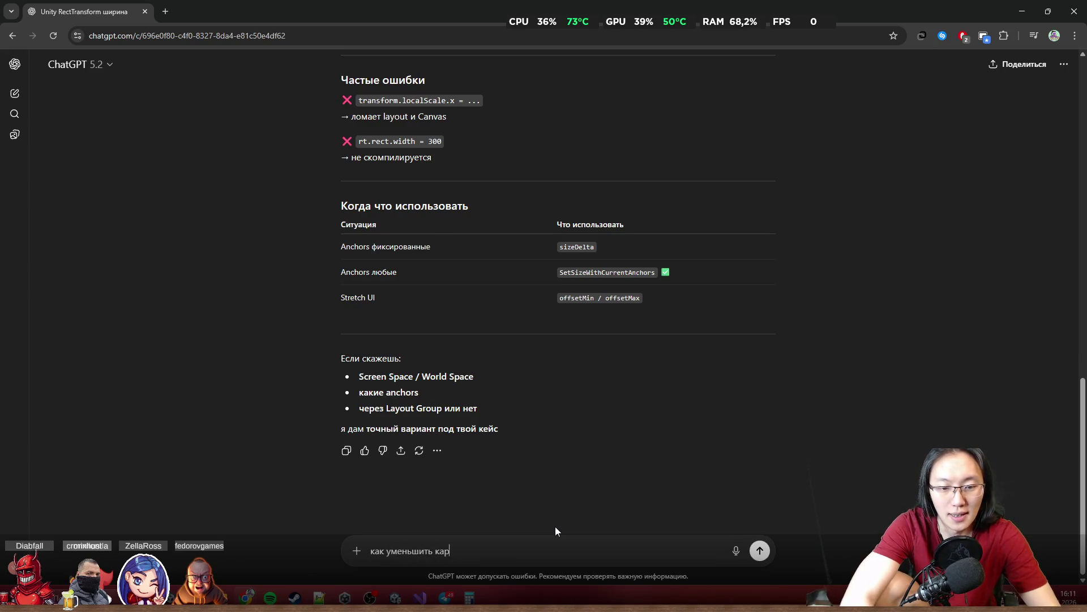
text( worlk)
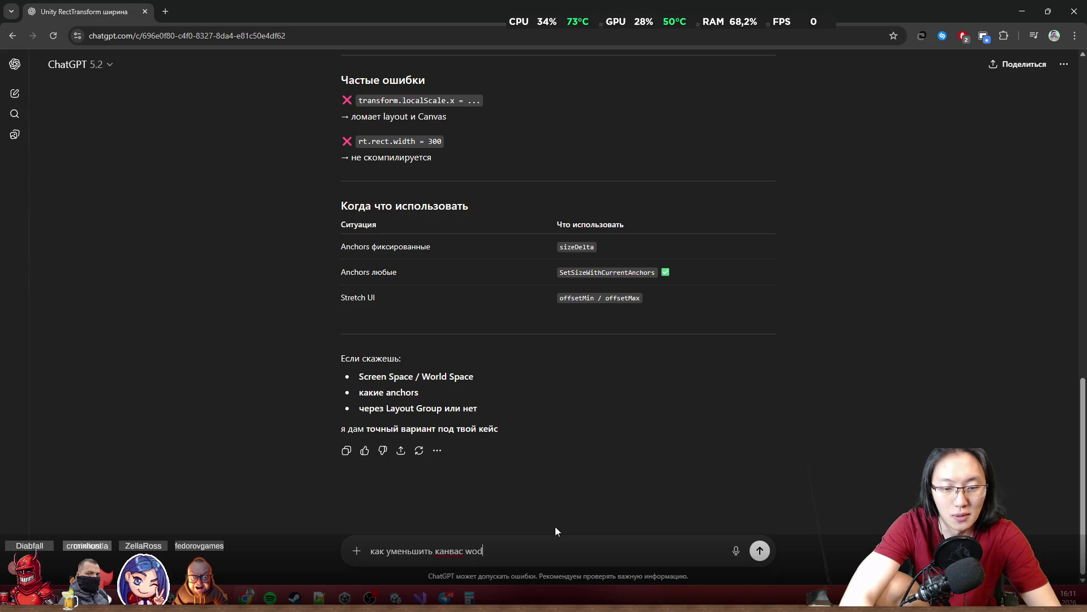
key(BackSpace)
text(d s)
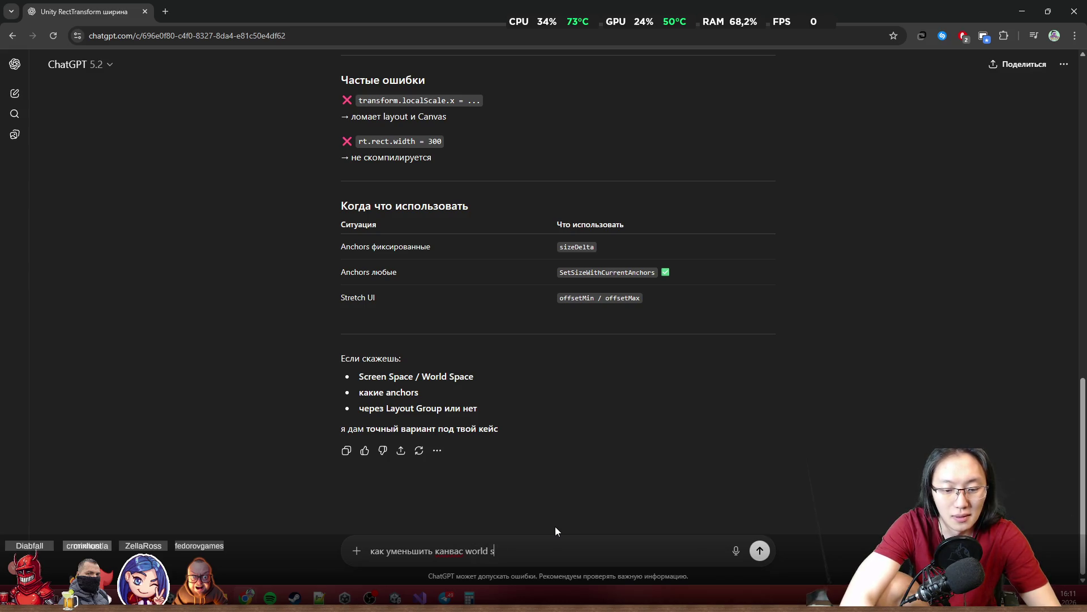
text(pace не меня)
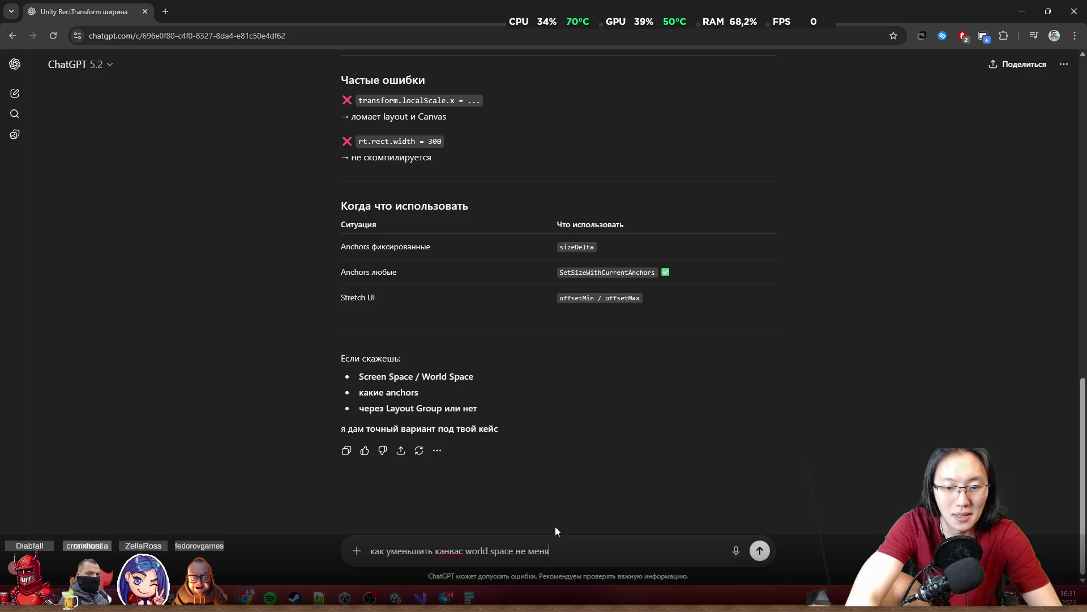
text(я его )
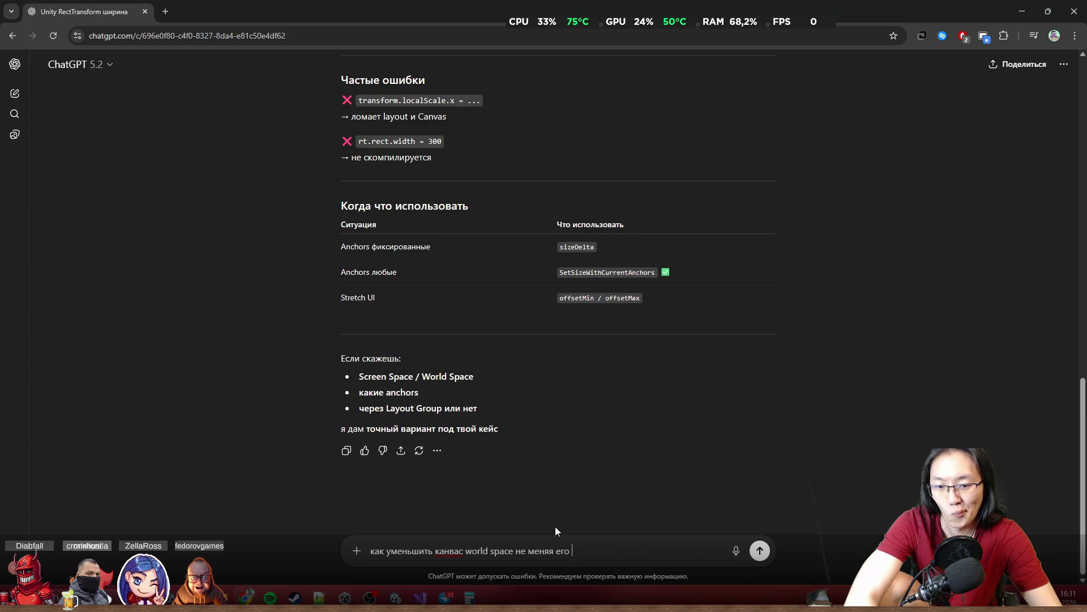
text(width)
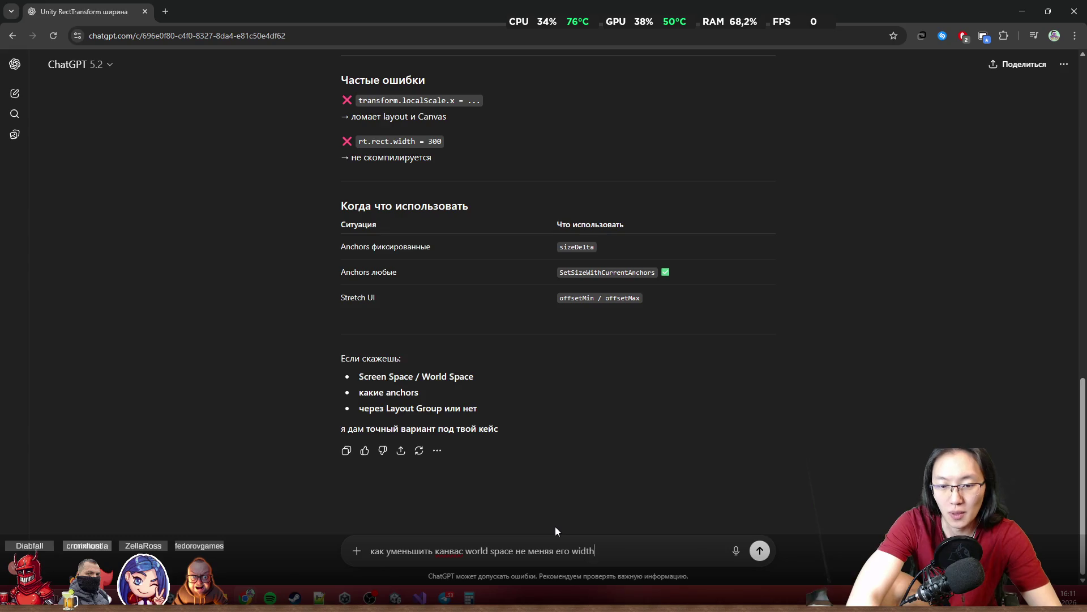
text( height )
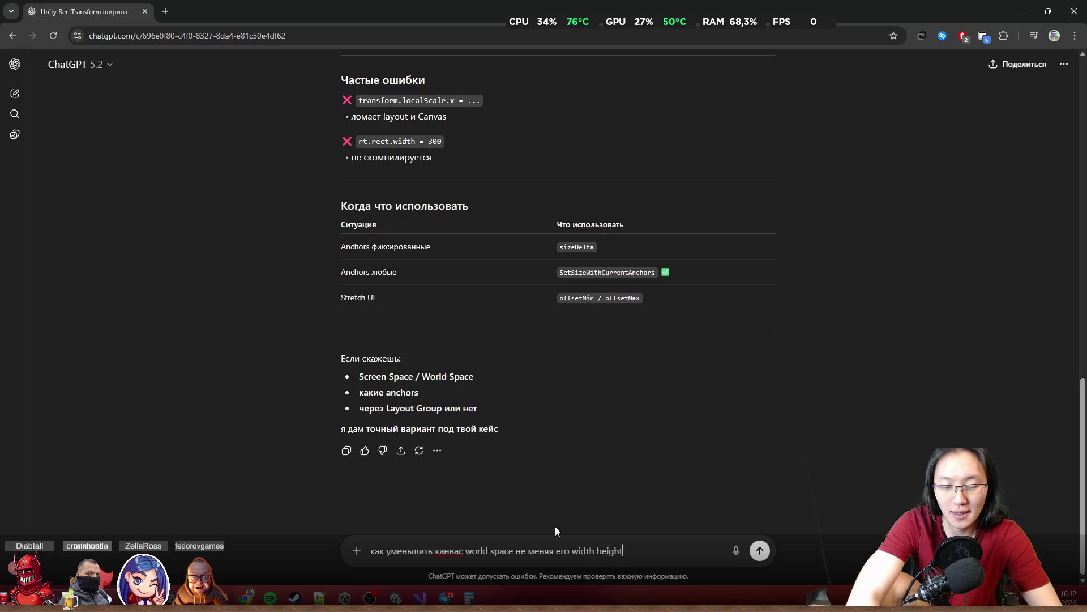
text(и )
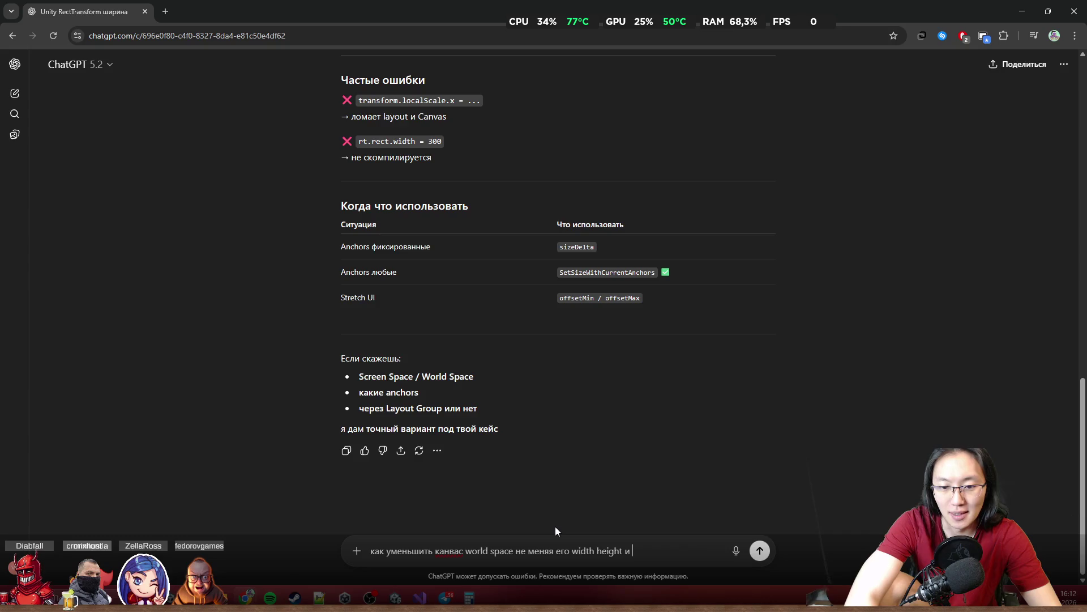
text(scale)
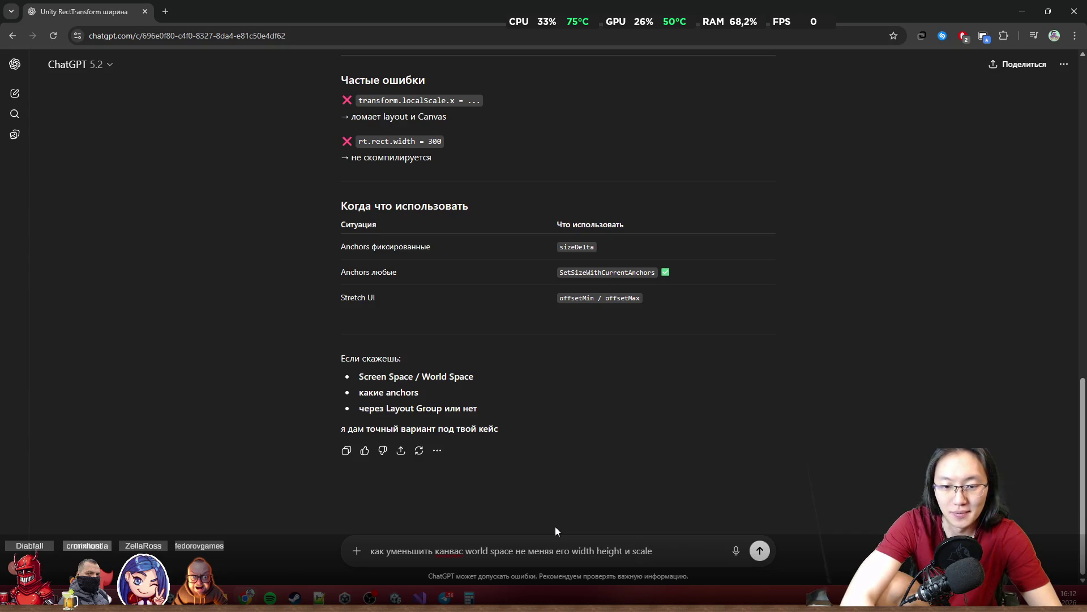
key(Return)
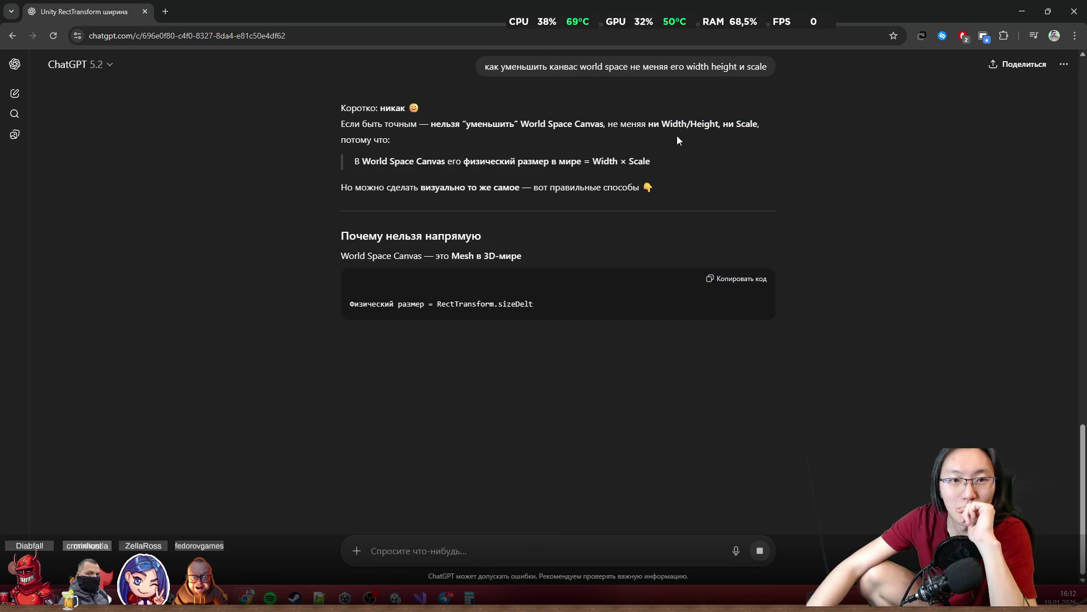
Read ChatGPT's World Space Canvas answer down to its Итог summary, then return to Unity
drag(371, 162, 566, 163)
double_click(605, 161)
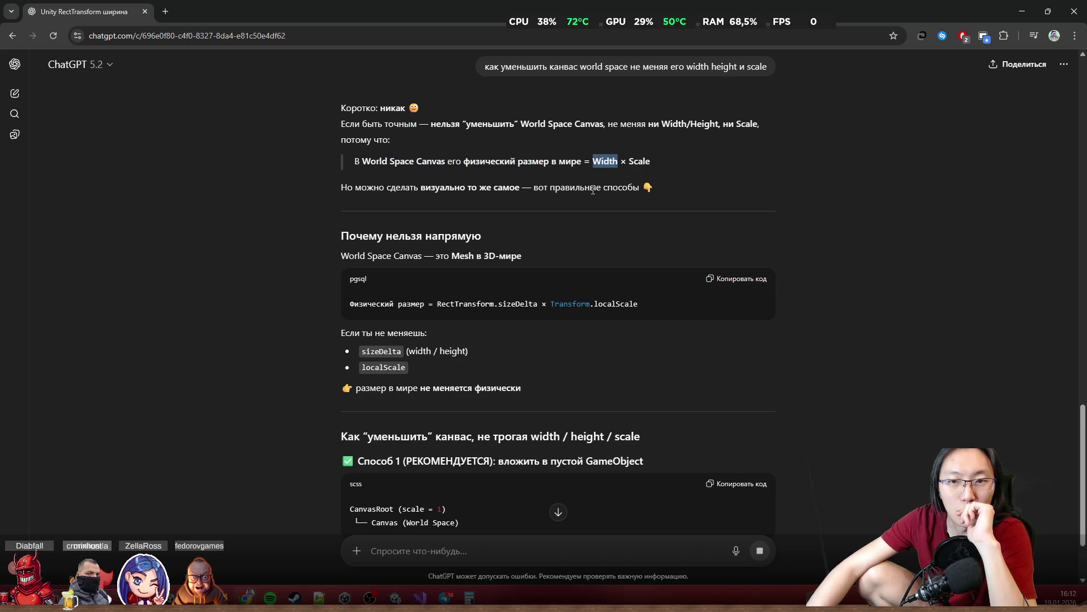
click(544, 243)
middle_click(537, 240)
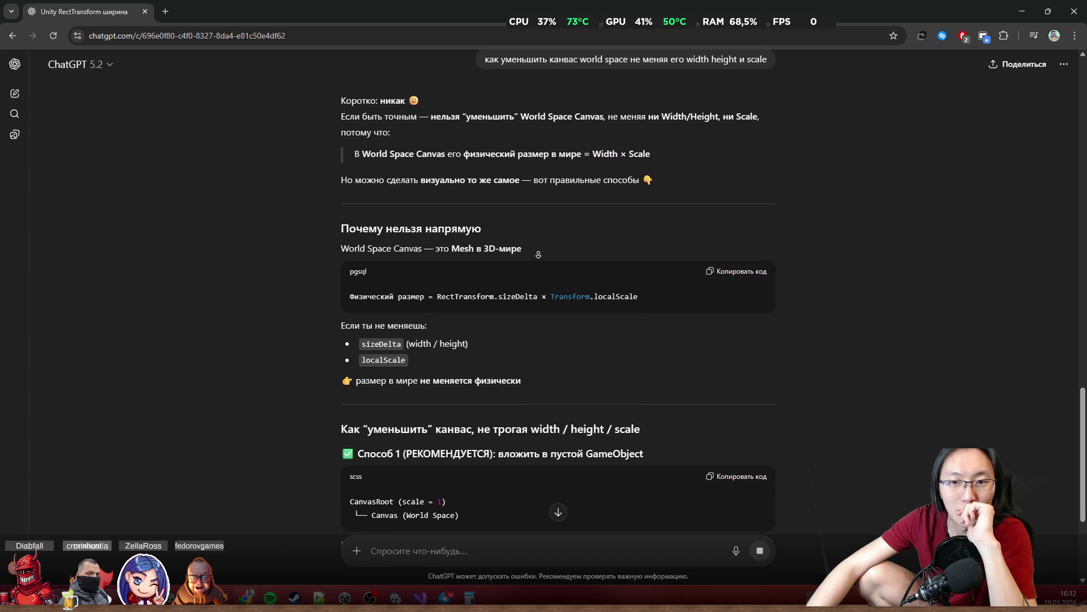
scroll(560, 270, down, 3)
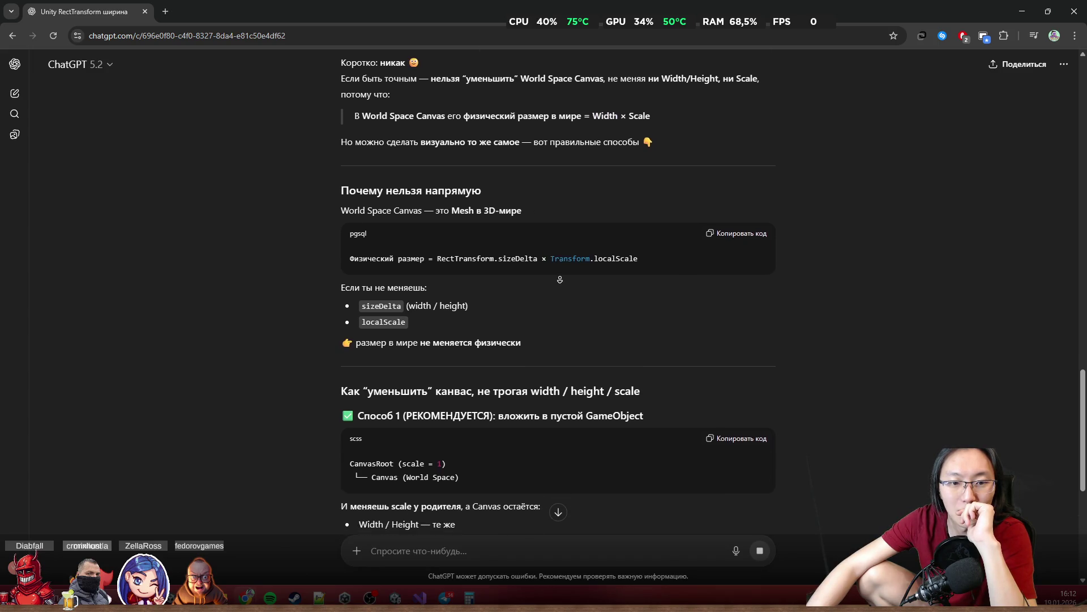
middle_click(561, 270)
middle_click(571, 260)
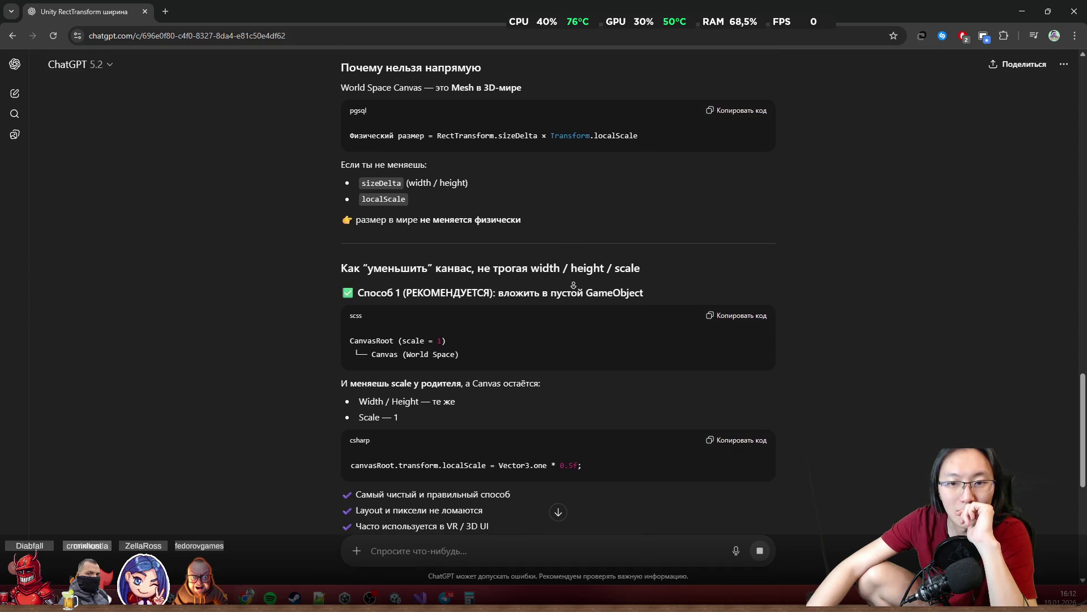
drag(490, 255, 566, 258)
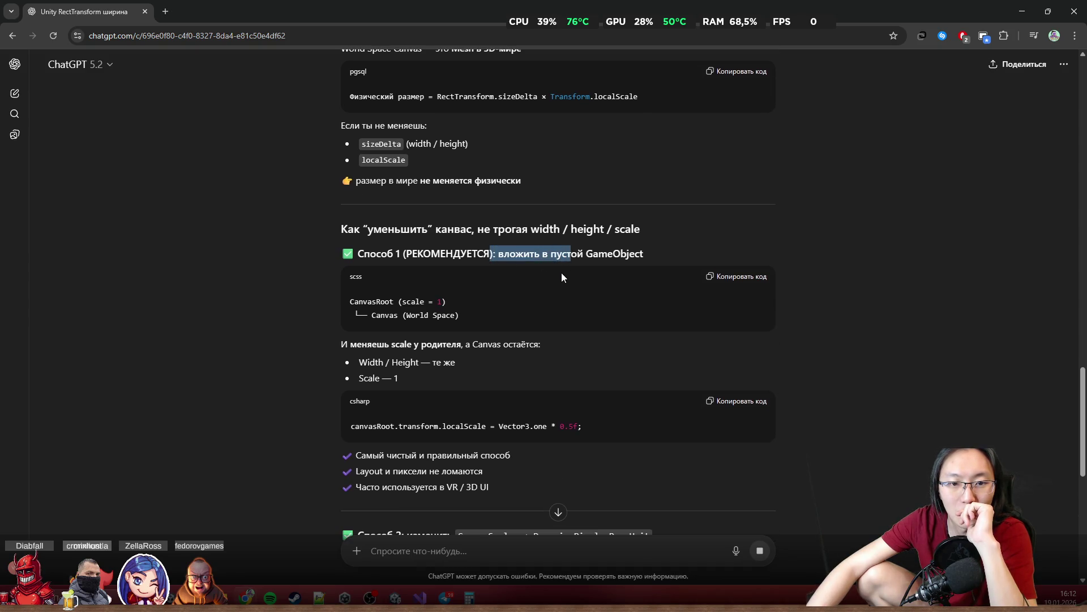
scroll(544, 297, down, 5)
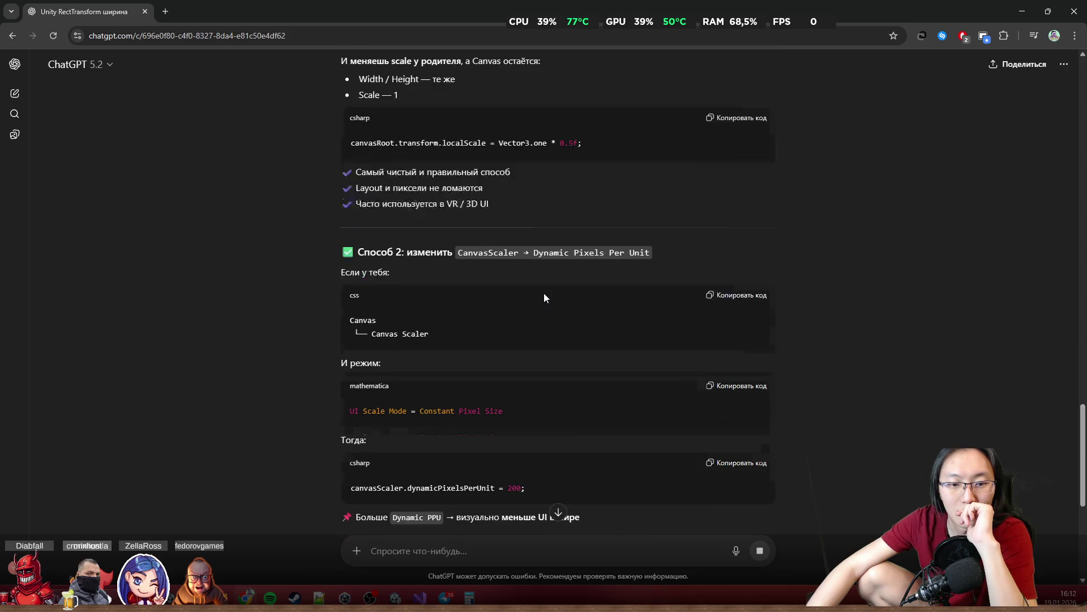
scroll(545, 294, down, 5)
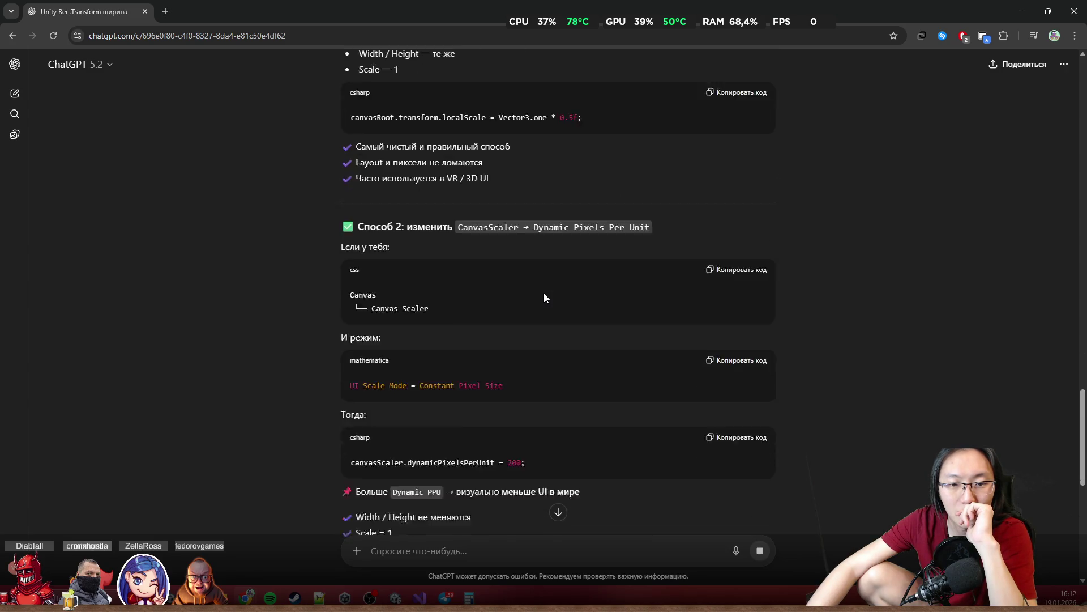
scroll(544, 297, down, 2)
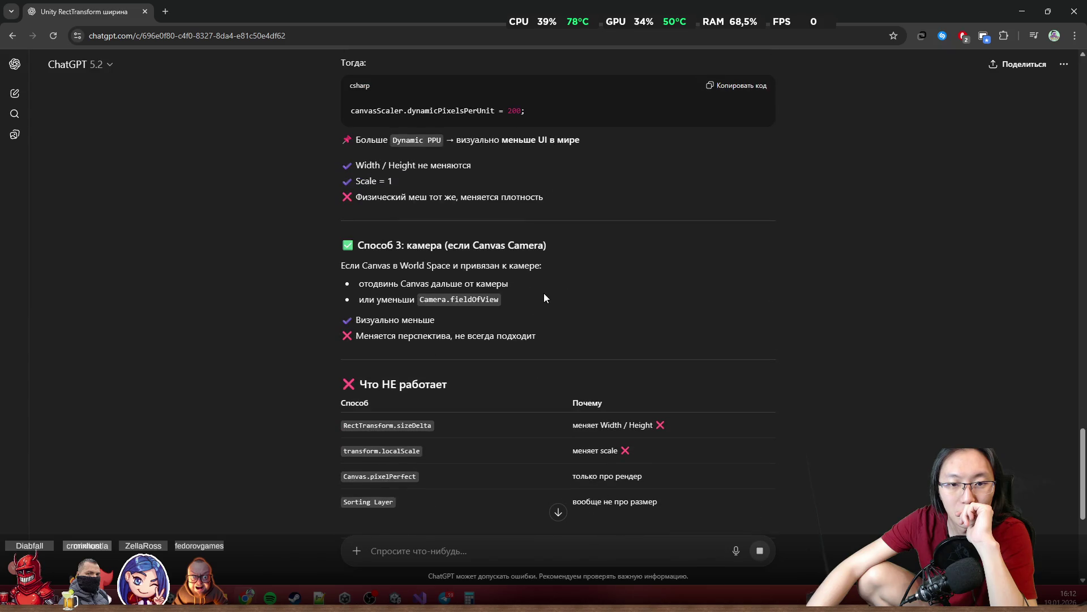
middle_click(541, 313)
scroll(542, 319, down, 8)
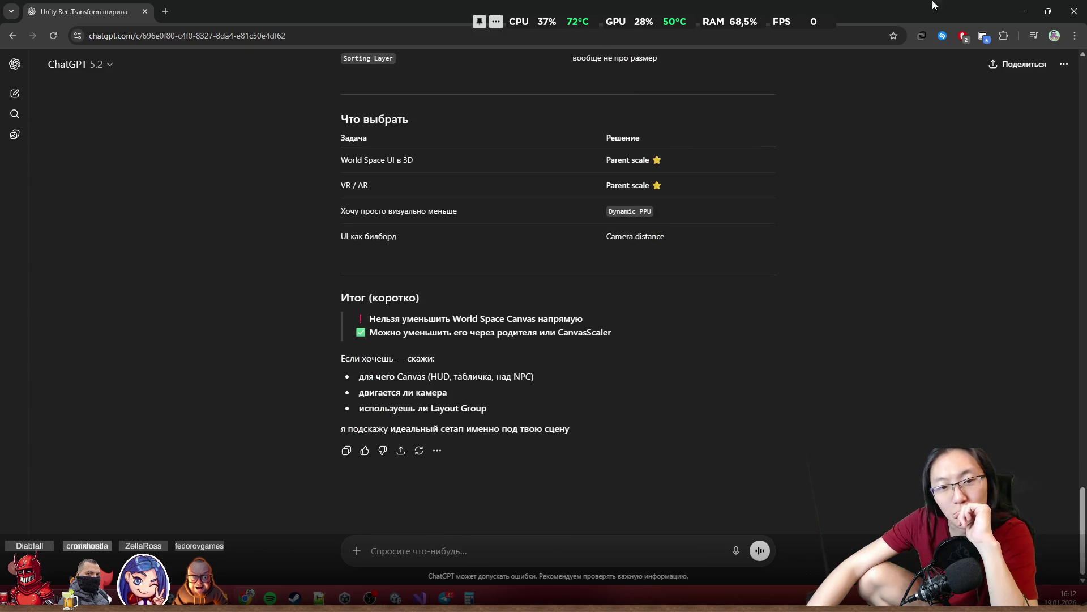
key(alt+Tab)
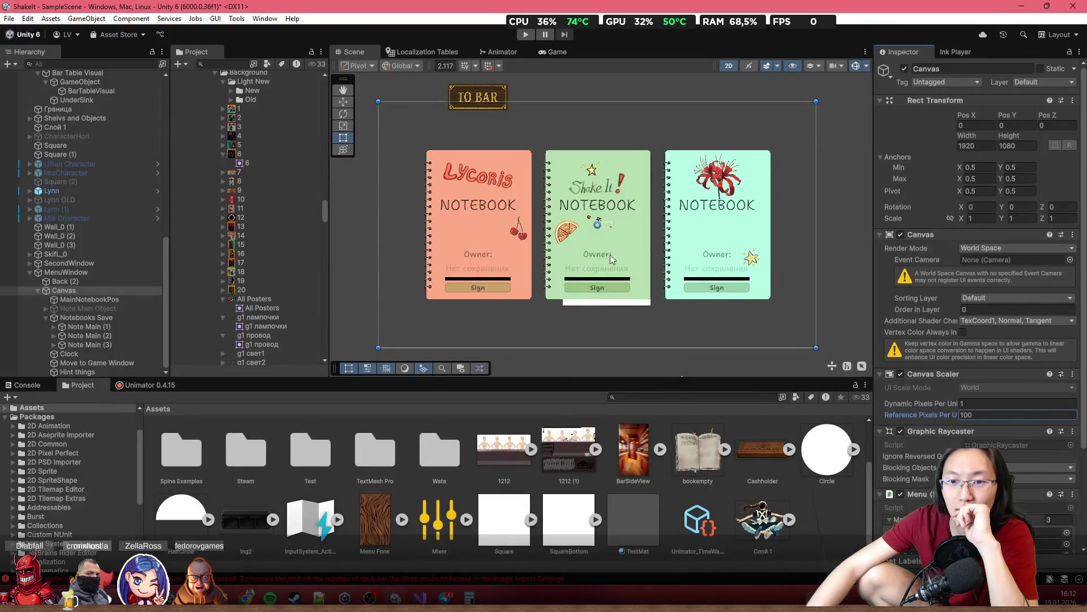
Check the Canvas X scale, leaving it at 1, and return to the ChatGPT chat
scroll(618, 277, up, 2)
click(972, 219)
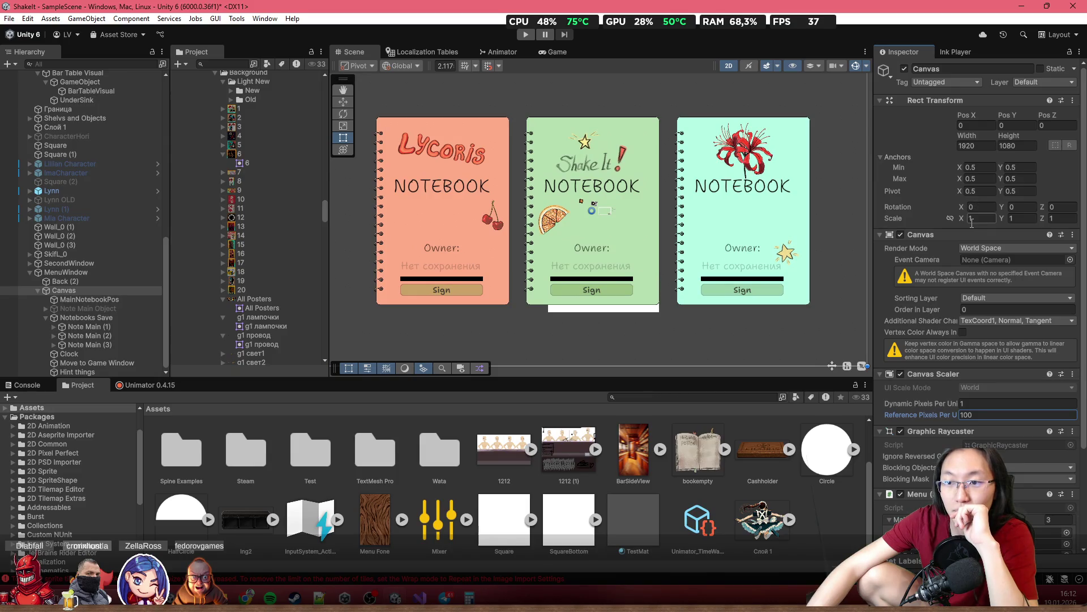
key(Return)
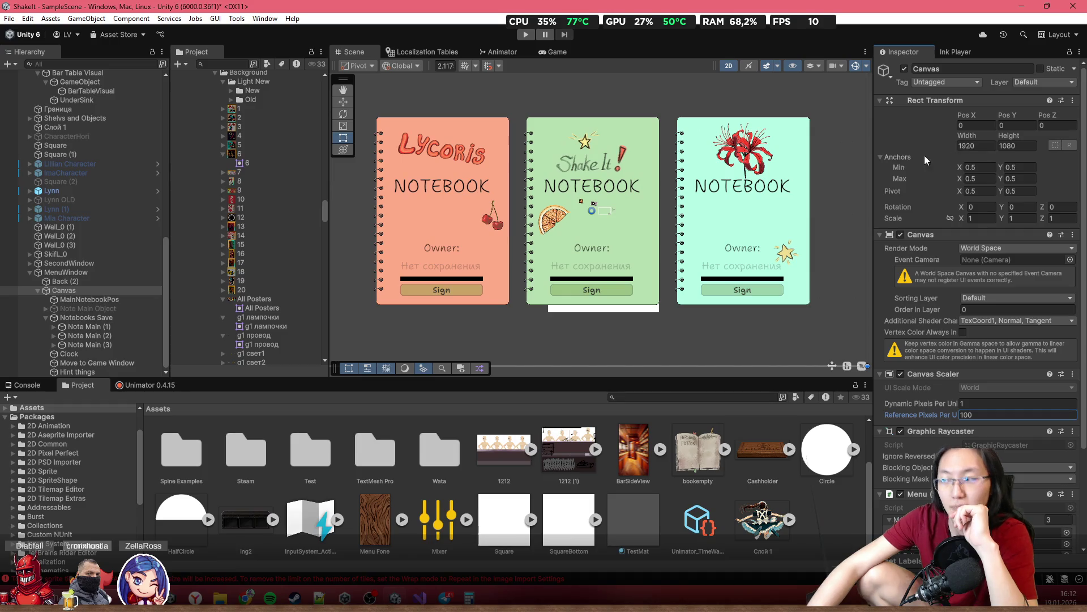
key(alt+Tab)
Ask ChatGPT 'А как правильно world space canvas уменьшать?'
text(А как правильно )
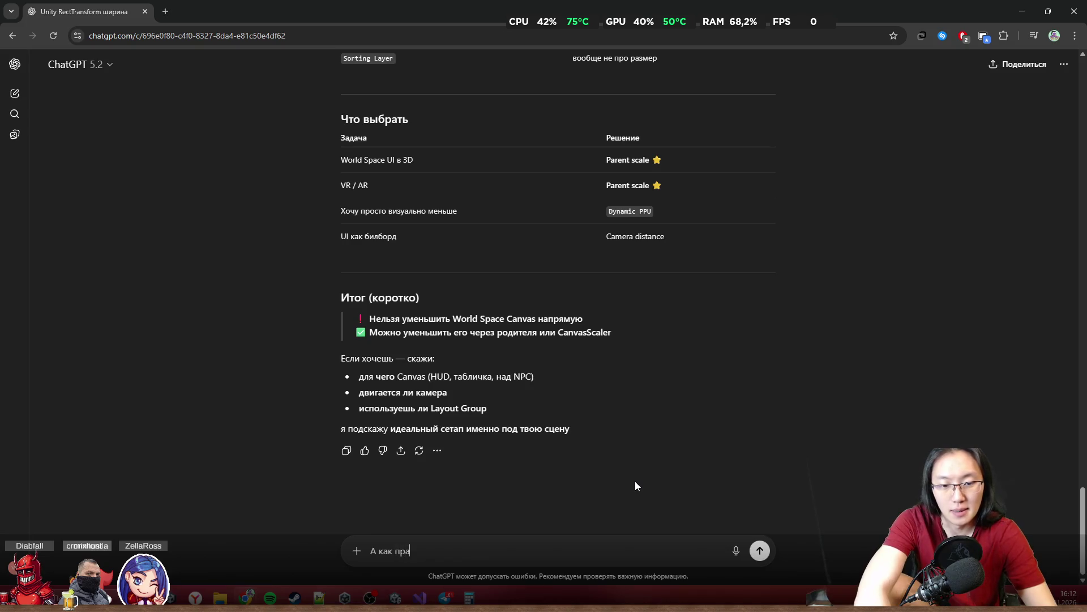
text(wo)
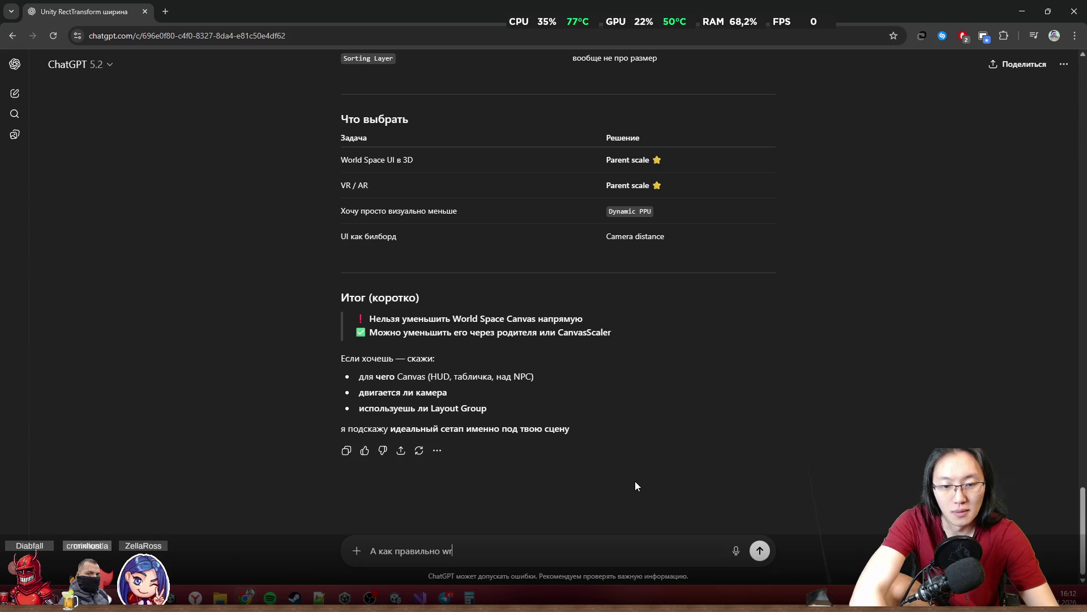
text(rld space )
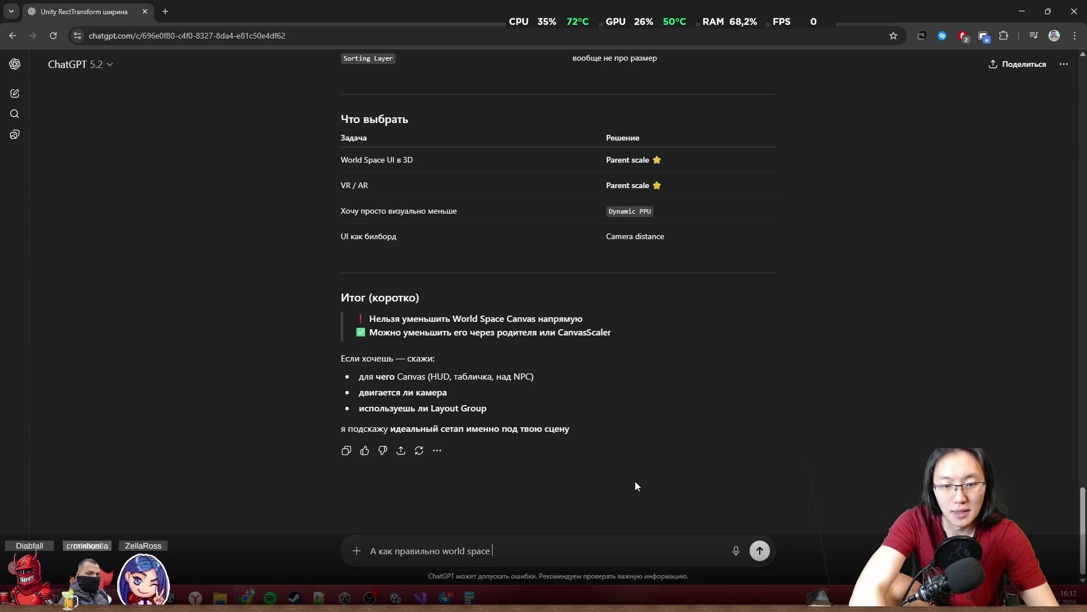
text(сфтмфы)
key(ctrl+BackSpace)
text(canvas y)
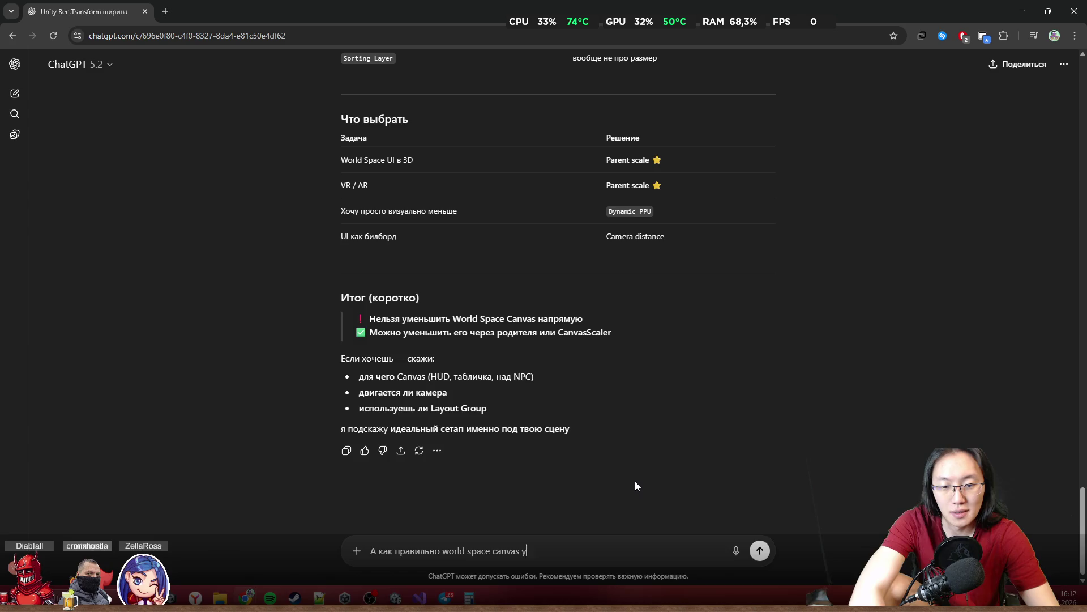
text(меньшать)
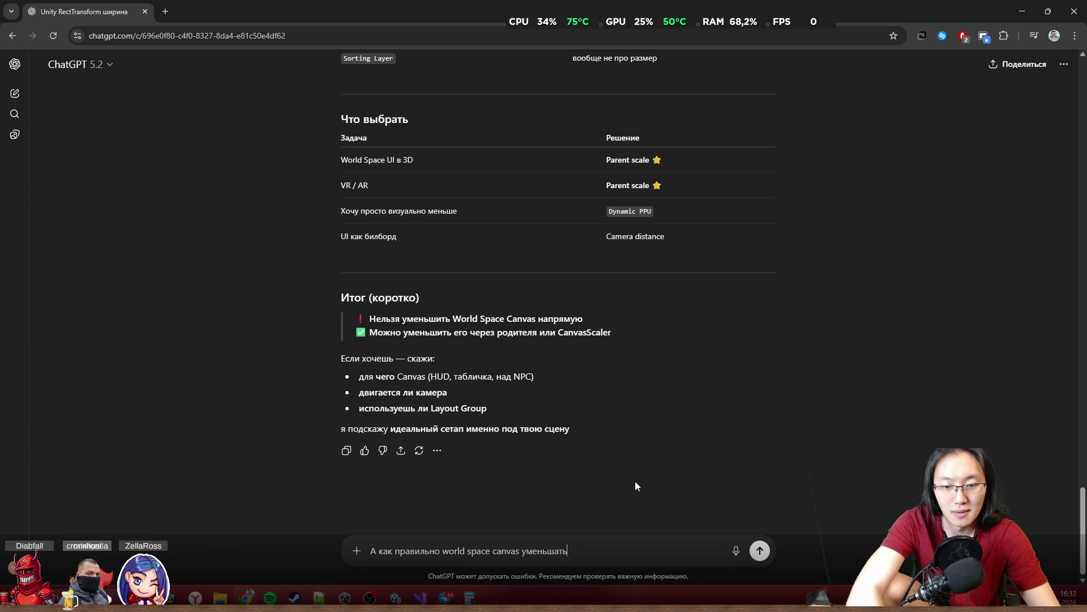
text(, чтобы бы)
key(BackSpace)
key(BackSpace)
key(BackSpace)
text(?)
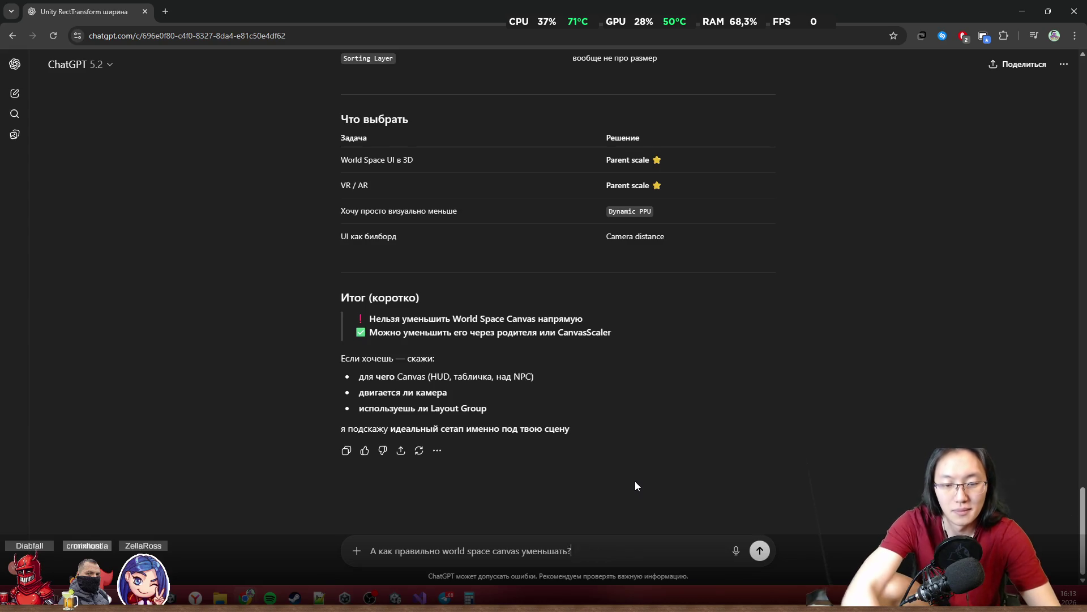
key(Return)
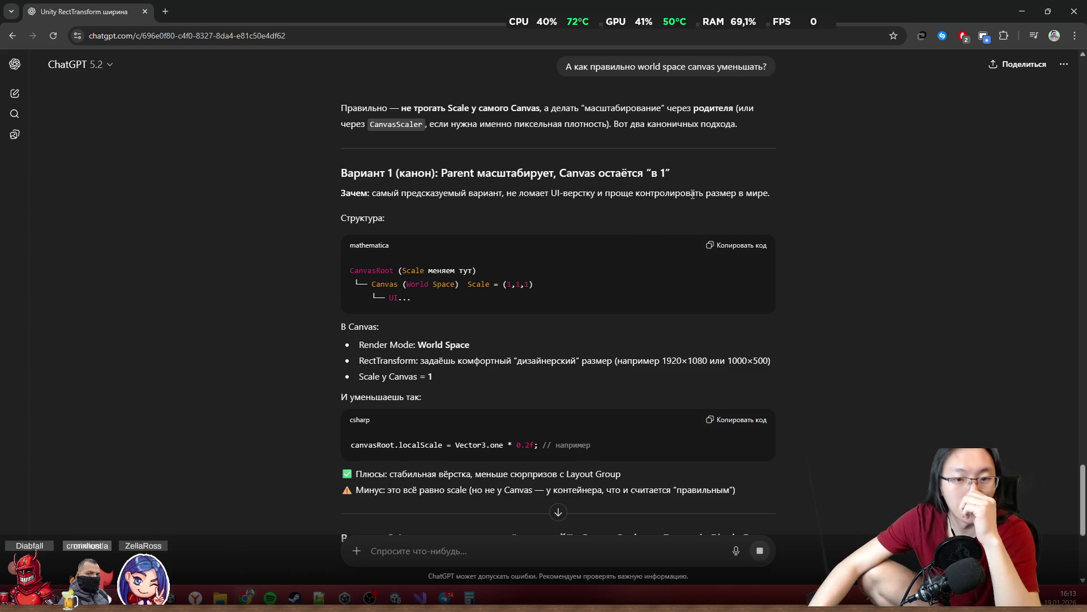
Read the answer about parent scaling and CanvasScaler variants, then return to Unity
scroll(743, 268, down, 3)
middle_click(886, 236)
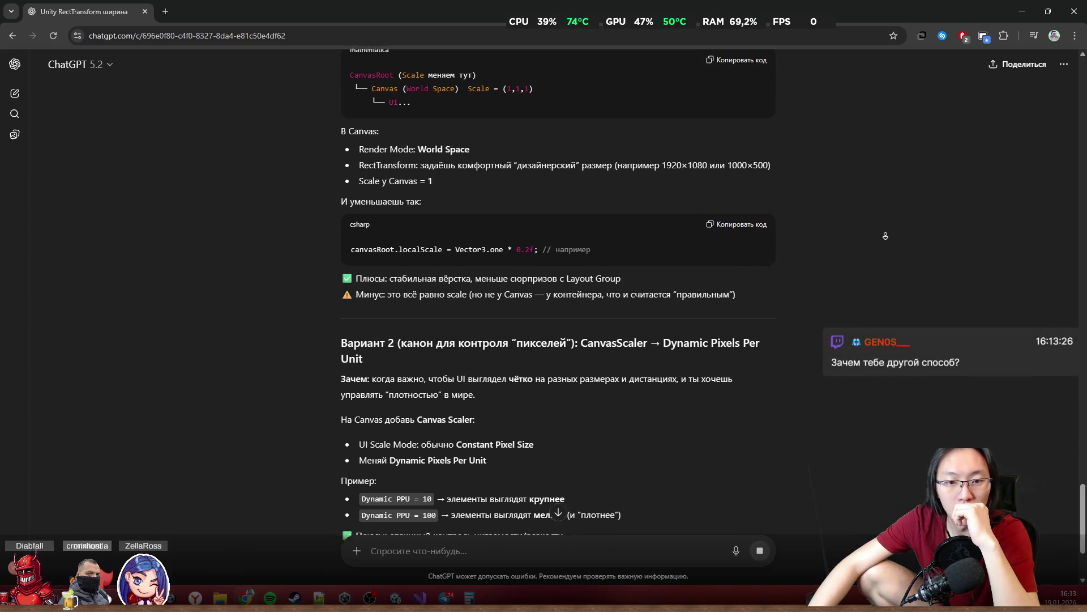
middle_click(886, 238)
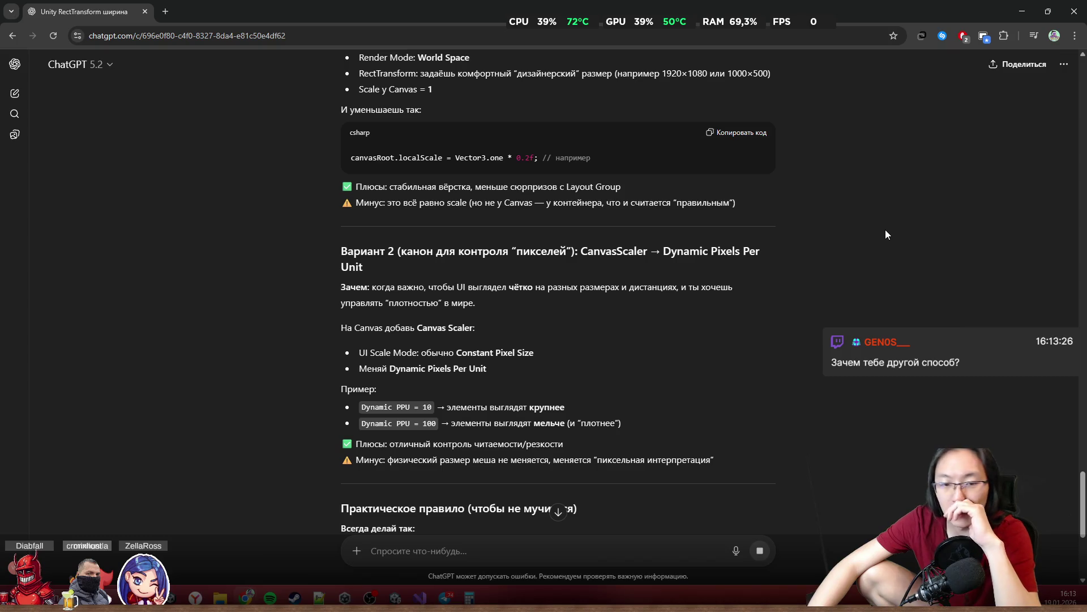
scroll(879, 223, down, 3)
key(alt+Tab)
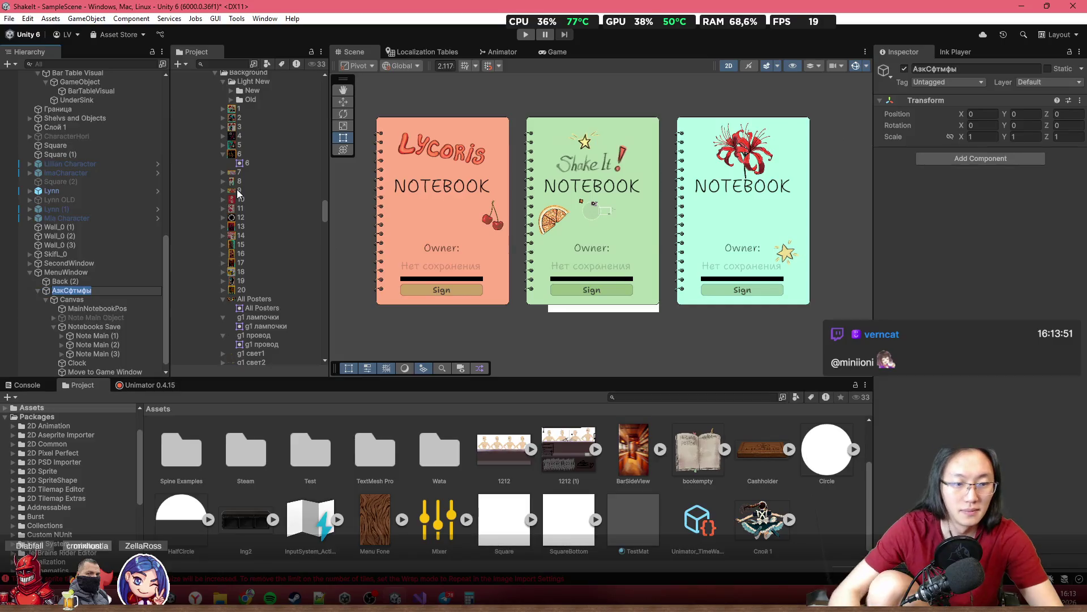
Finish naming the Canvas's new parent object FoeCanvas and zoom the Scene view
text(FoeCanvas)
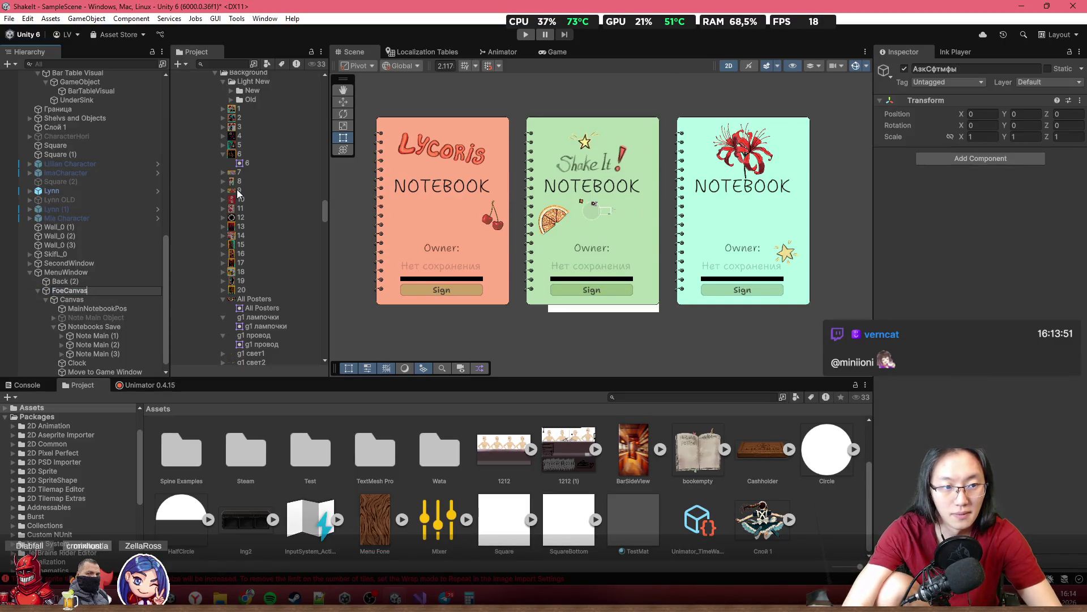
key(Return)
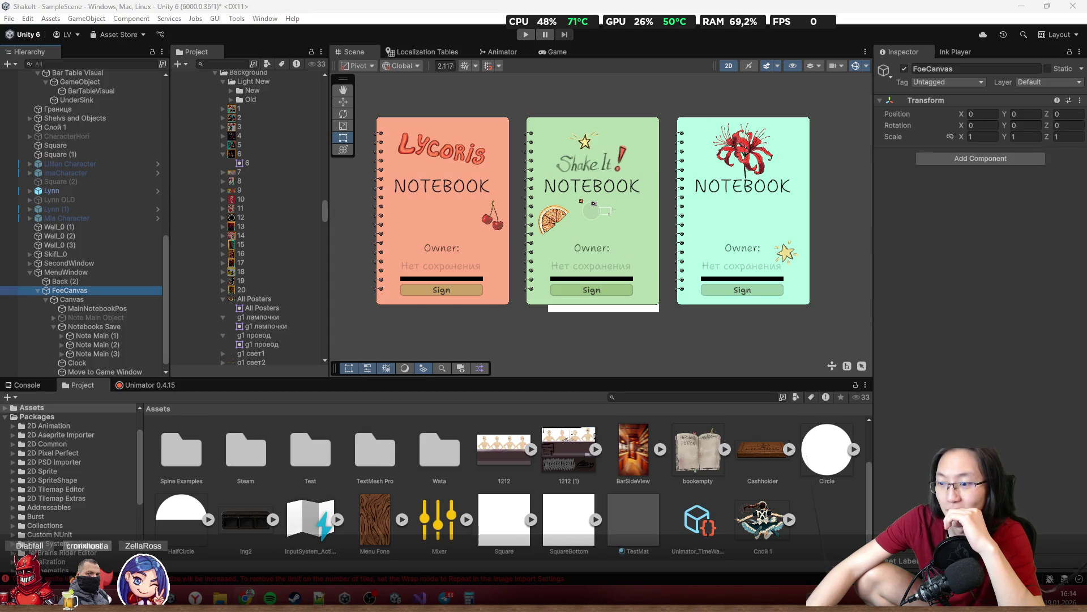
scroll(697, 232, up, 2)
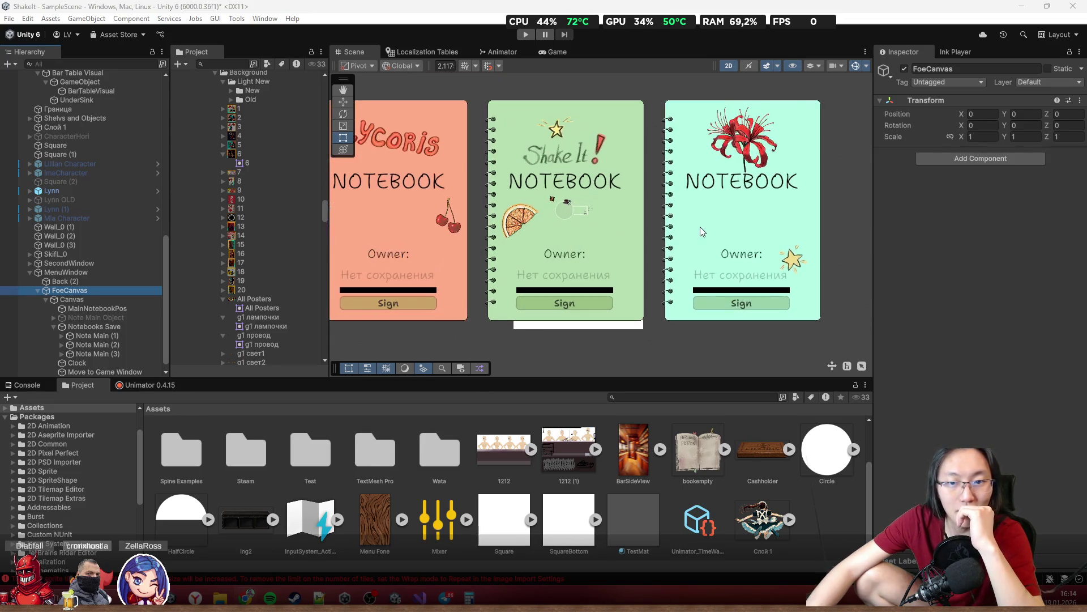
Scale FoeCanvas to 0.022 on all axes and zoom the Scene view onto the notebook cards
click(980, 136)
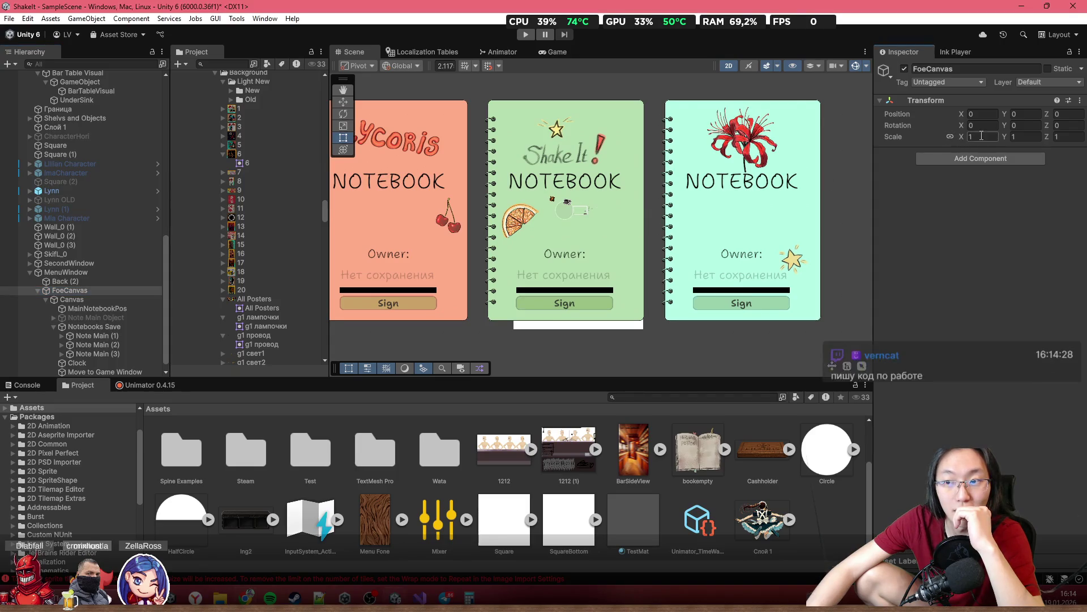
text(.22)
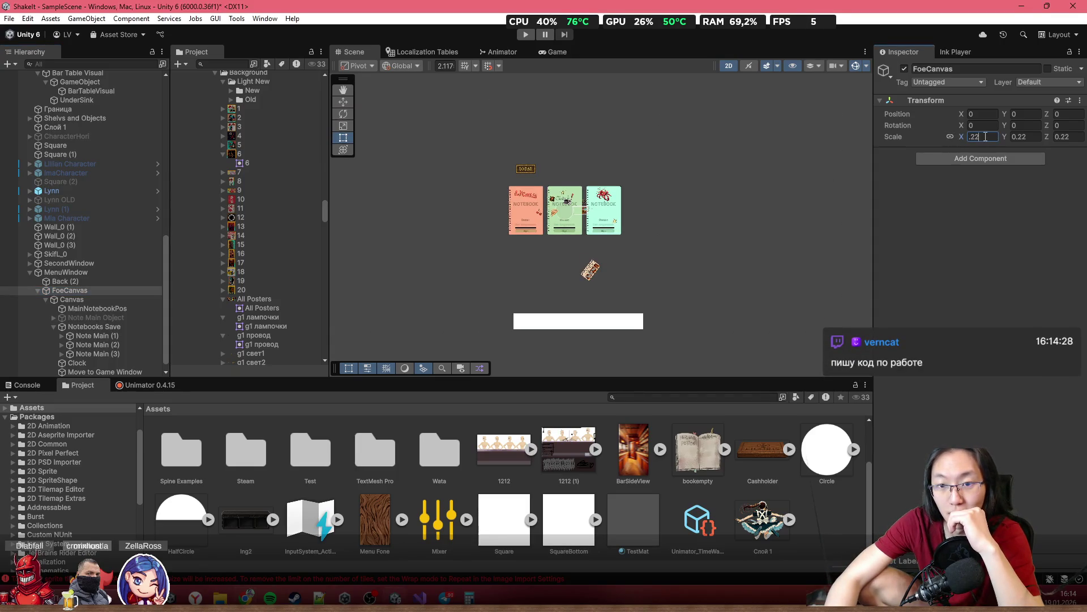
key(Left)
key(Left)
text(0)
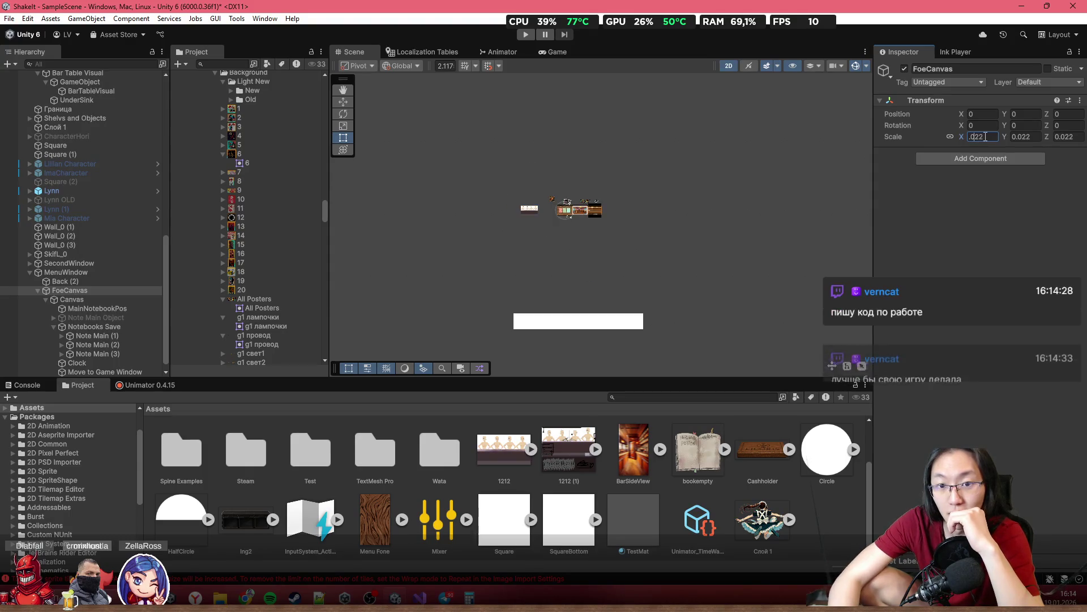
scroll(564, 225, up, 8)
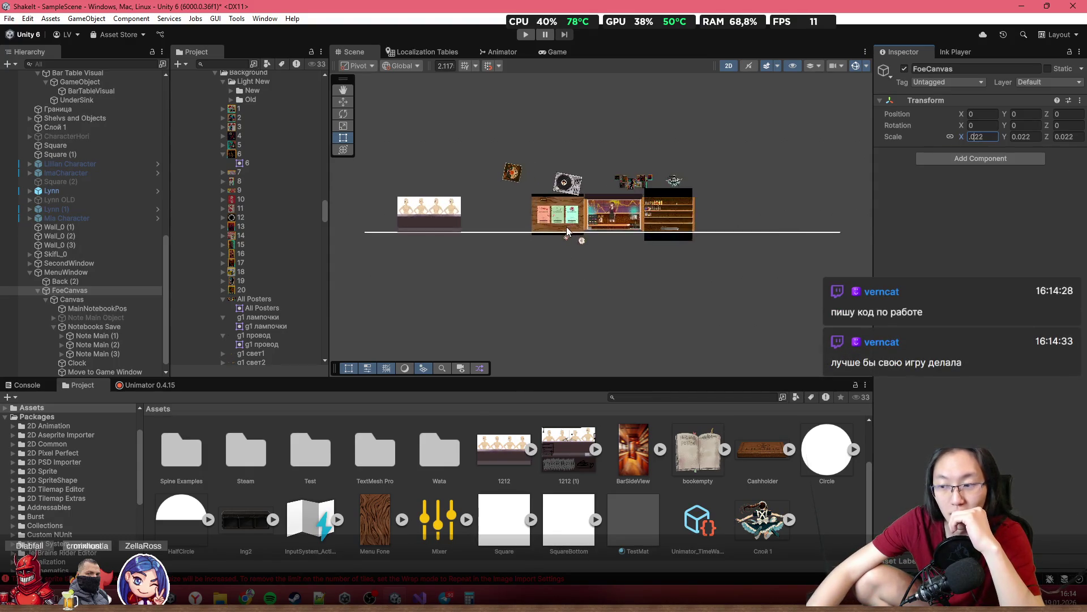
scroll(564, 226, up, 6)
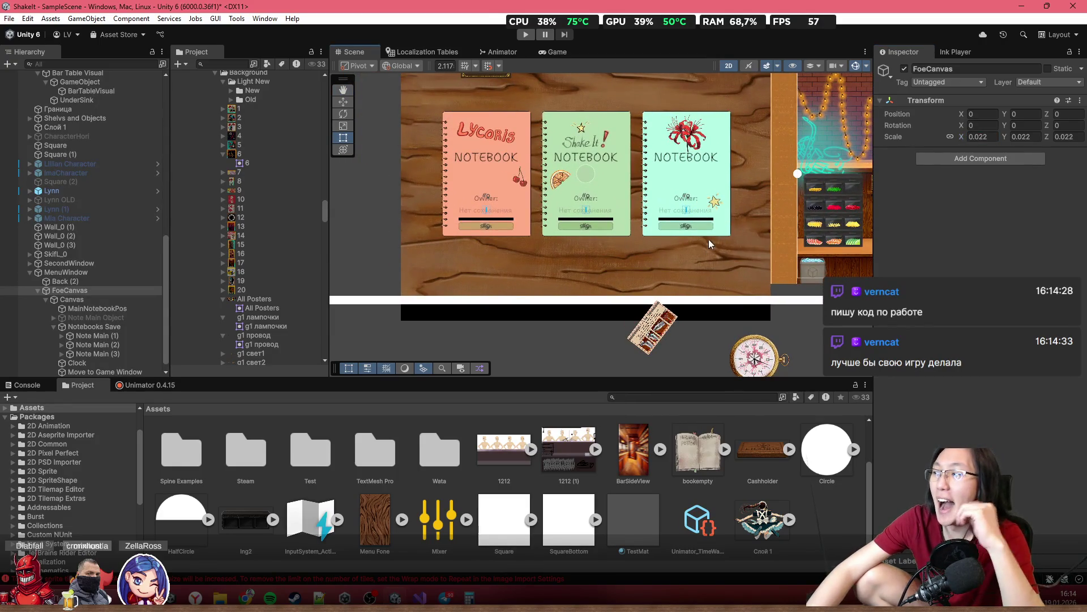
scroll(722, 164, up, 2)
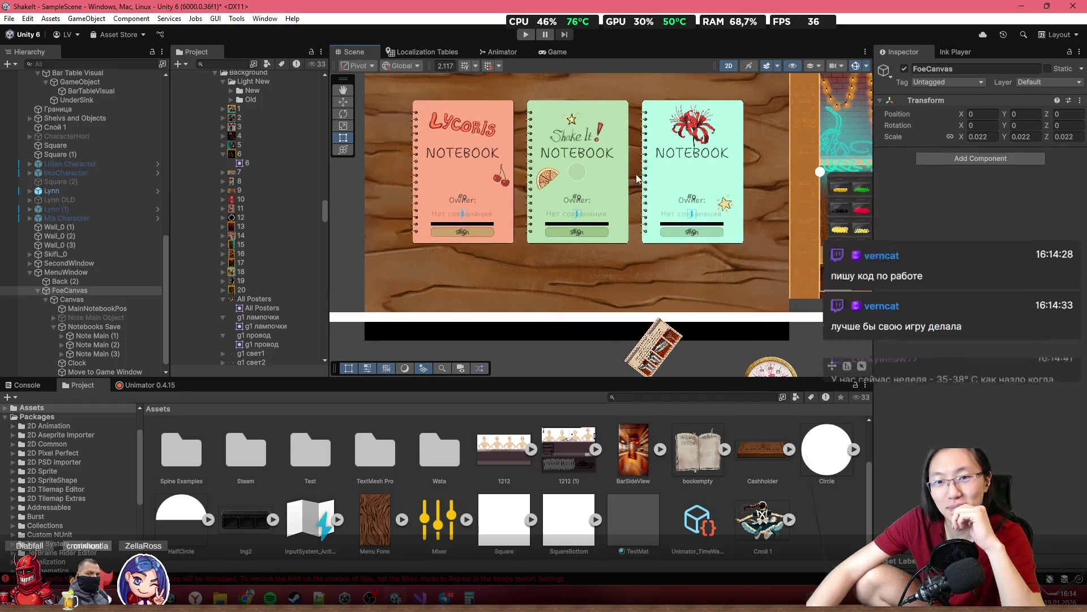
scroll(708, 196, down, 3)
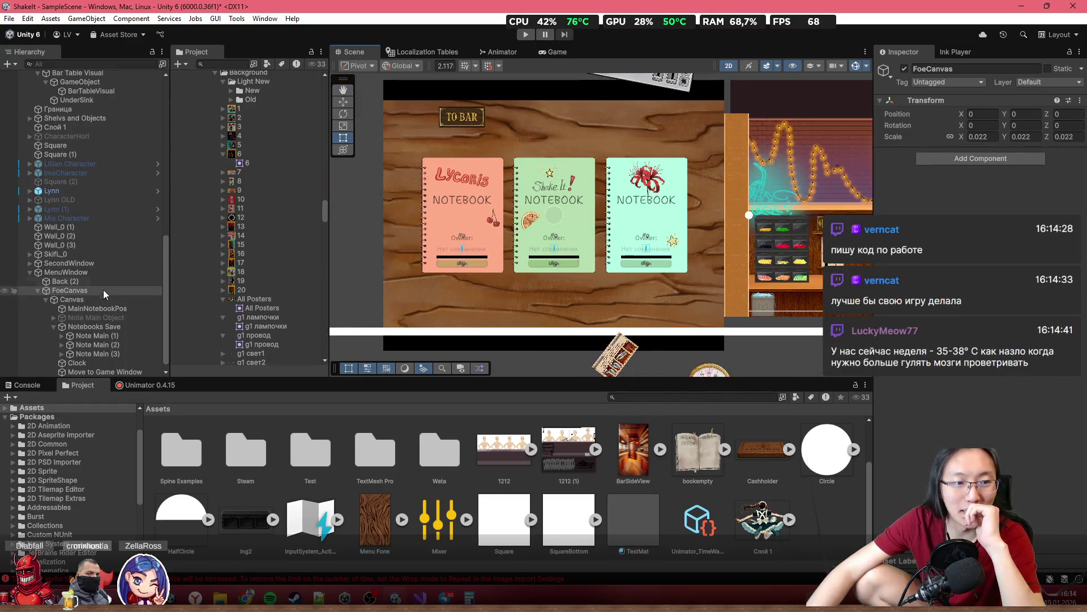
click(109, 300)
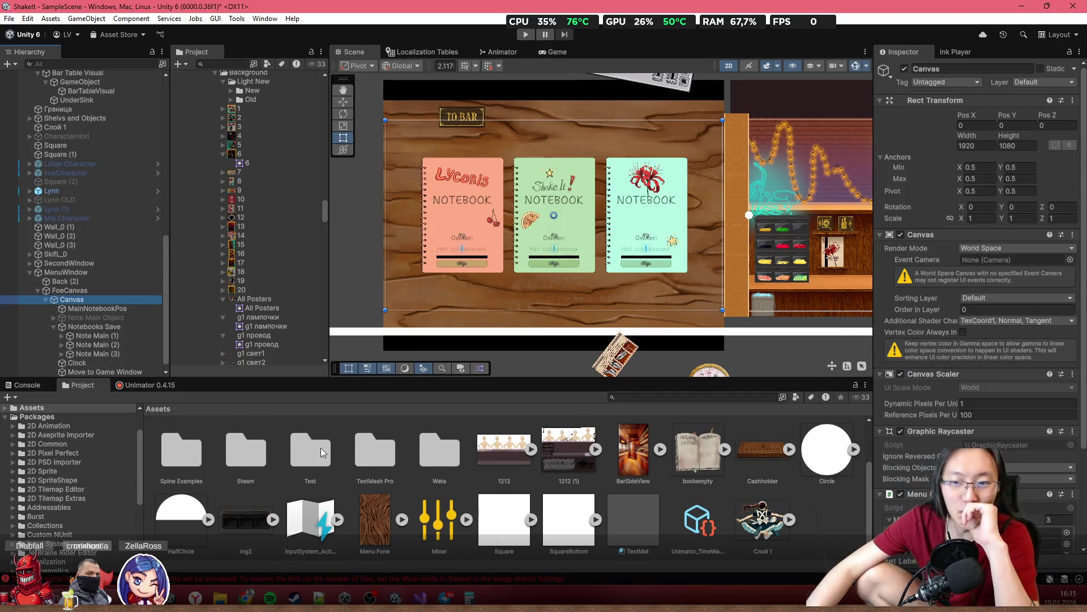
scroll(517, 264, up, 1)
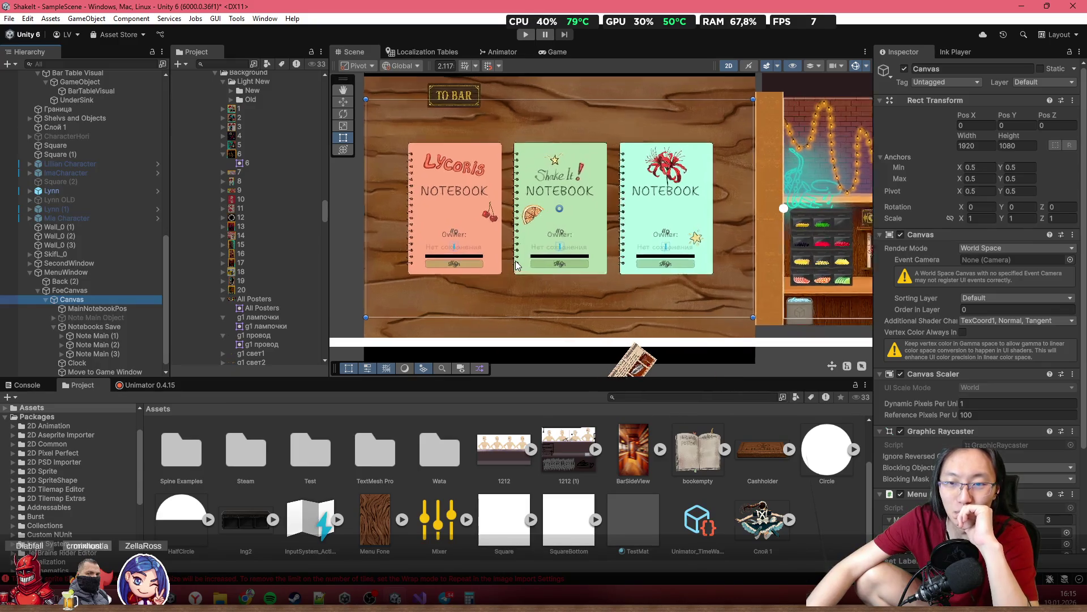
scroll(613, 276, up, 2)
drag(616, 277, 590, 281)
scroll(602, 283, up, 1)
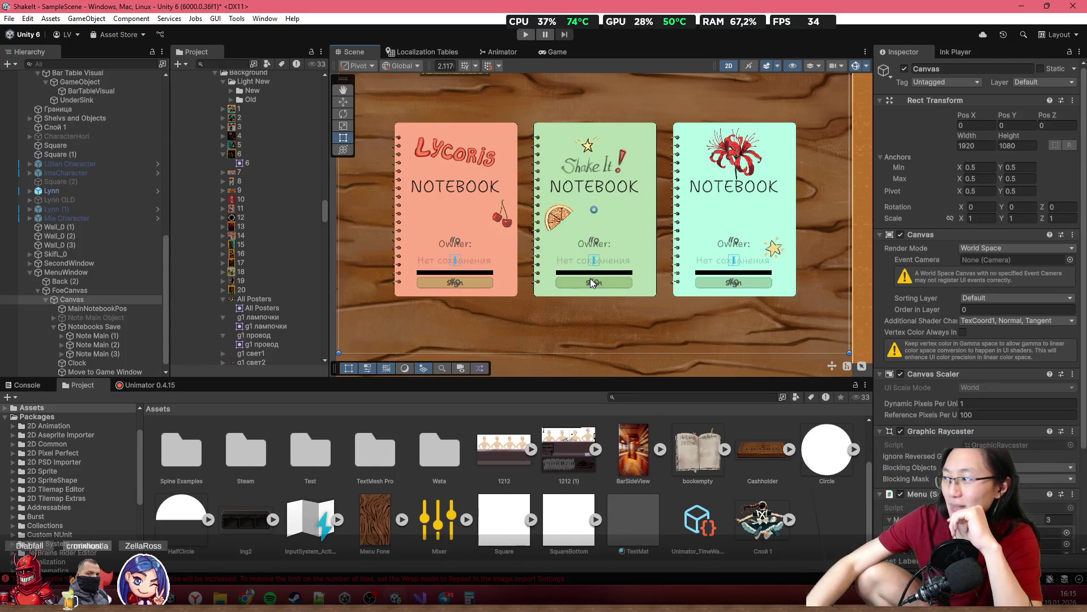
scroll(751, 249, down, 1)
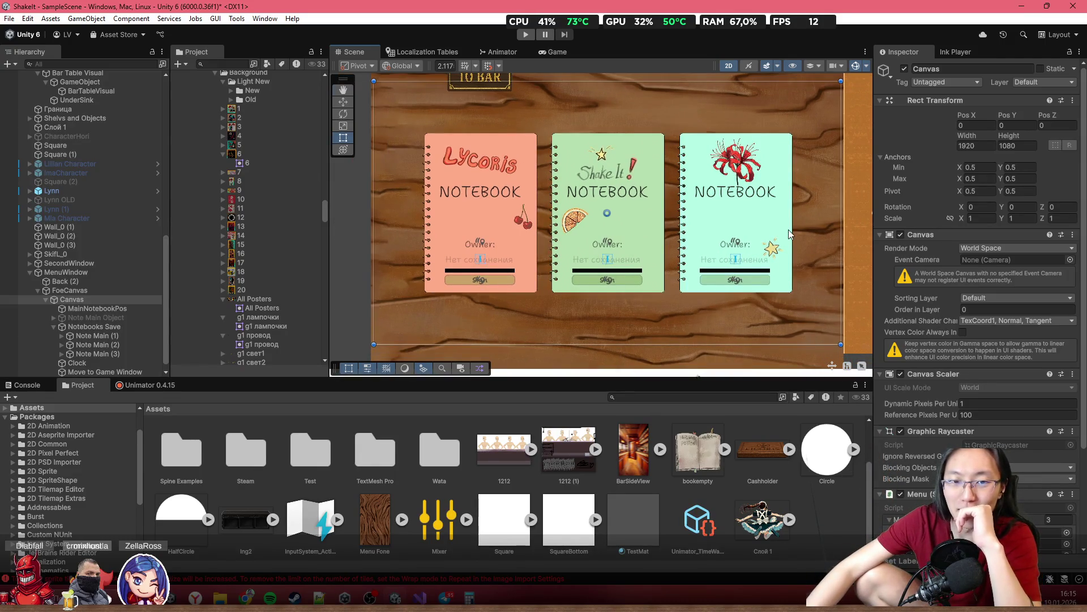
drag(791, 234, 760, 239)
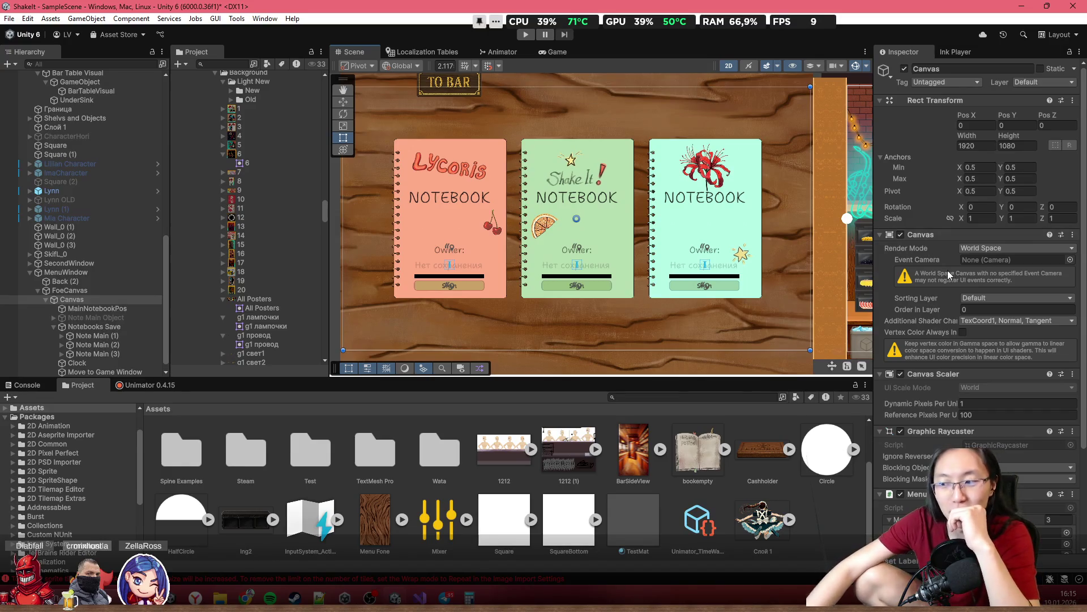
scroll(610, 284, down, 3)
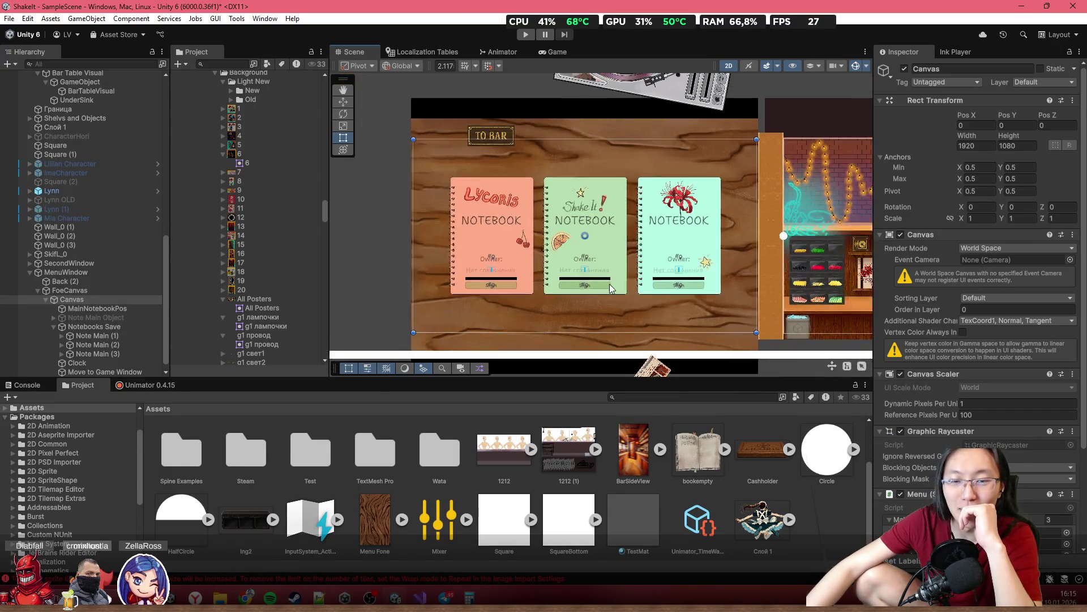
scroll(531, 298, up, 2)
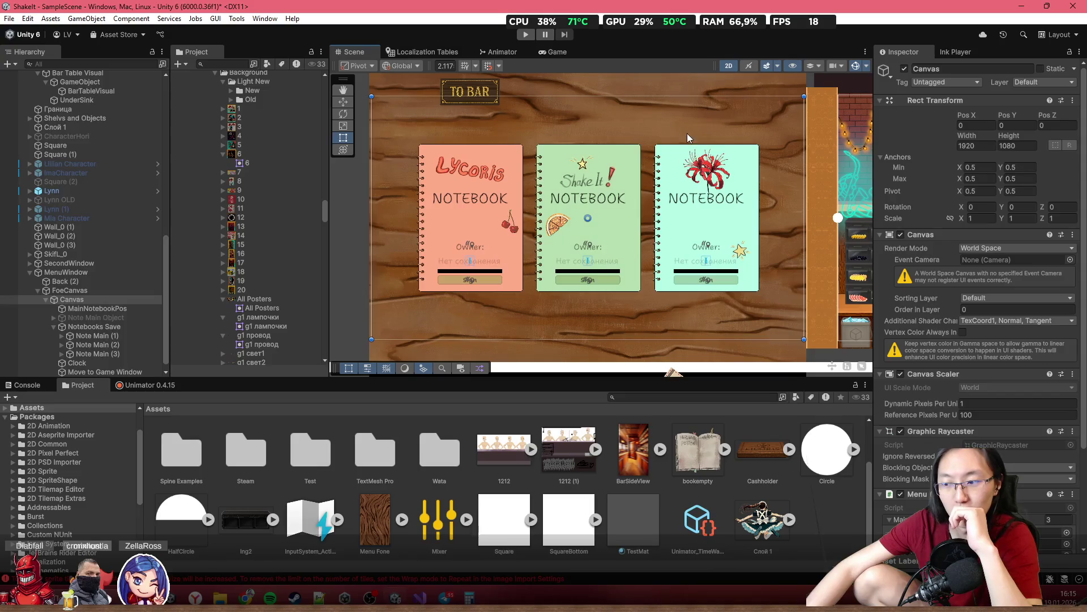
scroll(689, 138, up, 4)
scroll(659, 178, up, 3)
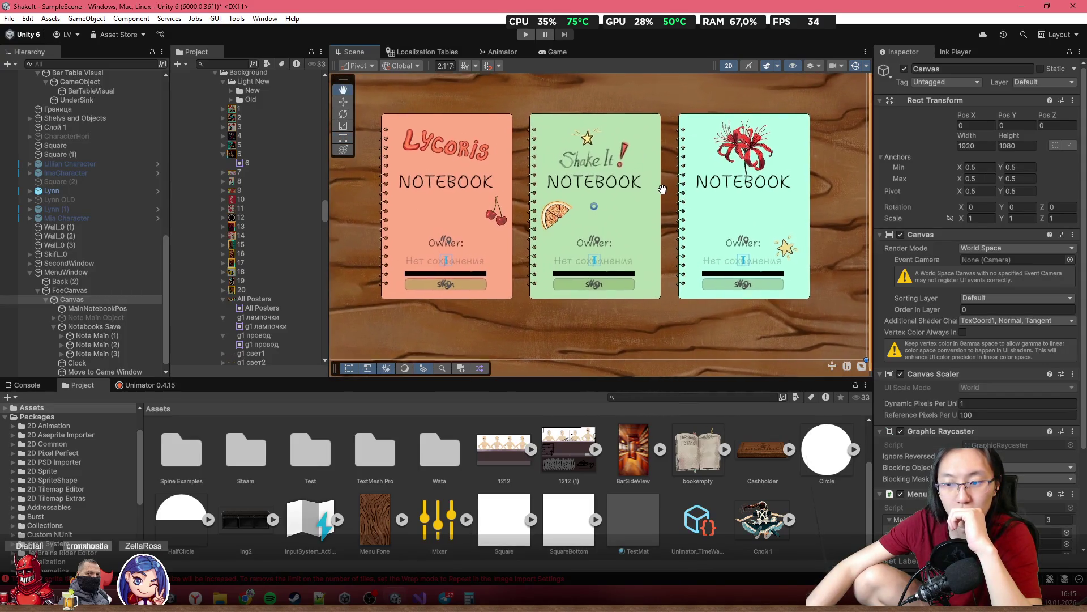
scroll(519, 203, down, 4)
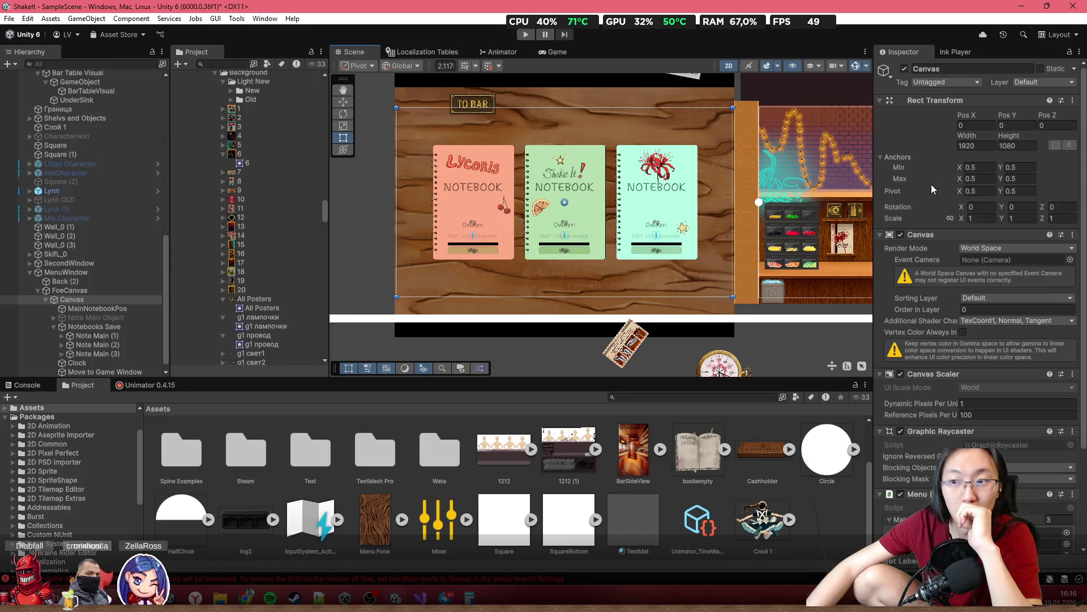
scroll(516, 238, down, 3)
scroll(93, 146, up, 10)
Check the FoeCanvas menu Canvas width (42.66667), then bring GameManager.cs up in Visual Studio
click(67, 101)
scroll(1007, 250, down, 10)
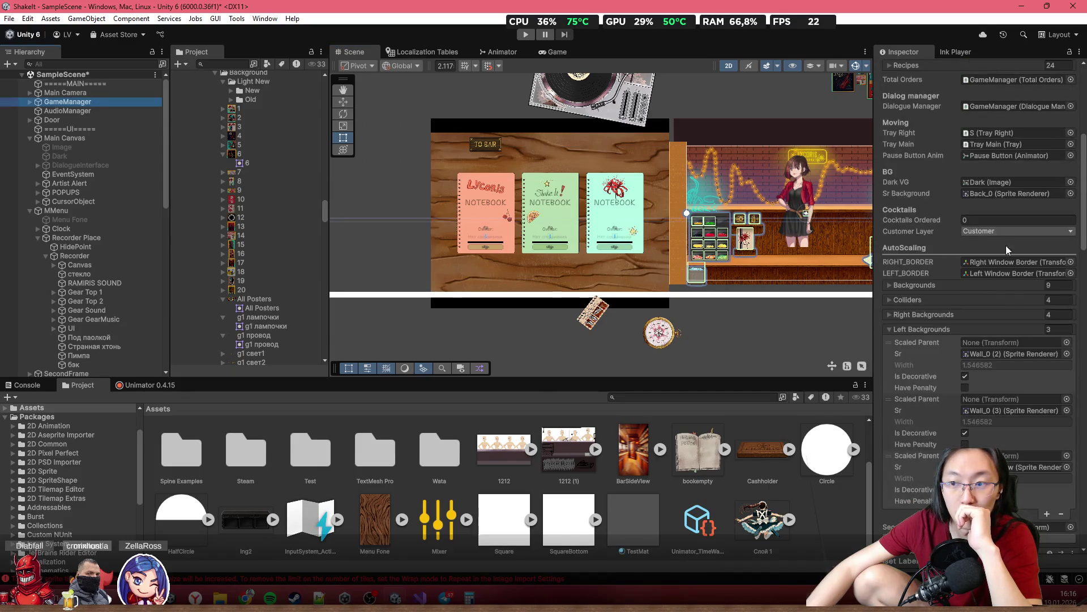
scroll(1007, 250, down, 5)
scroll(106, 290, down, 8)
scroll(107, 288, down, 6)
click(94, 290)
scroll(480, 246, up, 1)
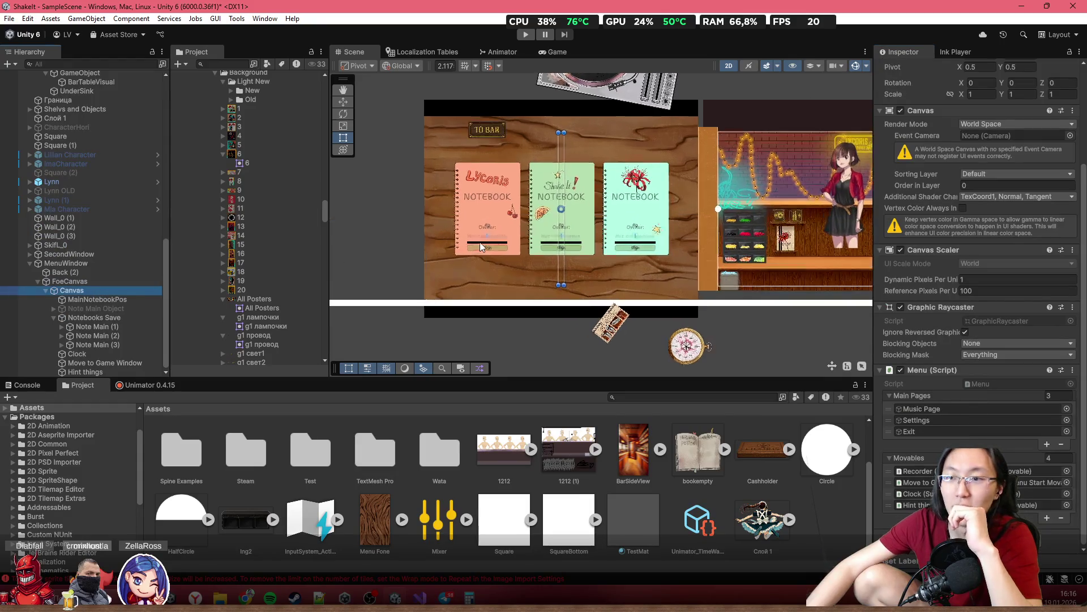
scroll(998, 277, up, 3)
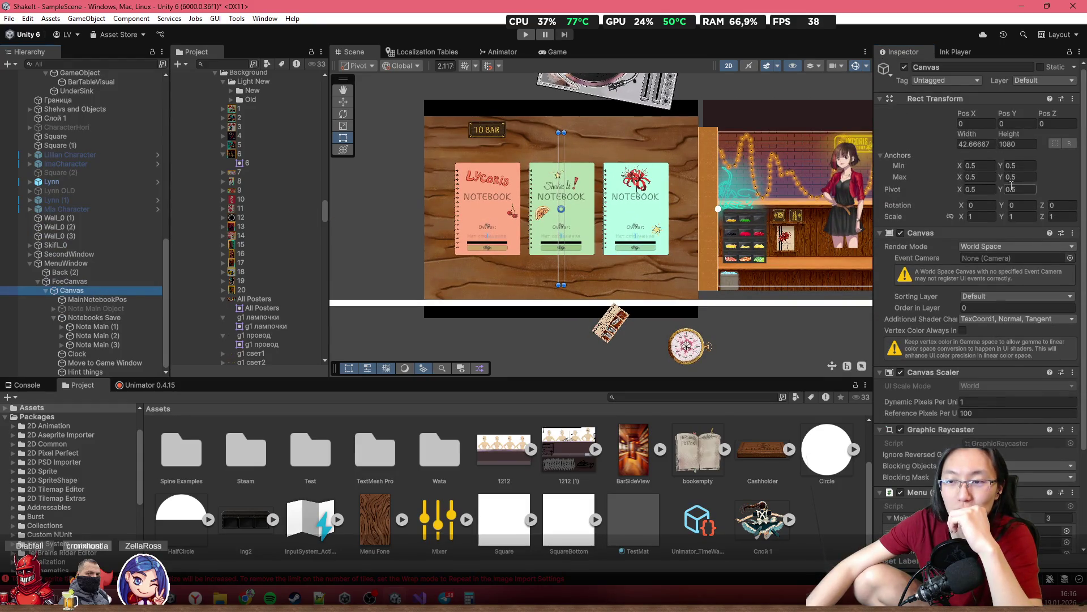
click(991, 145)
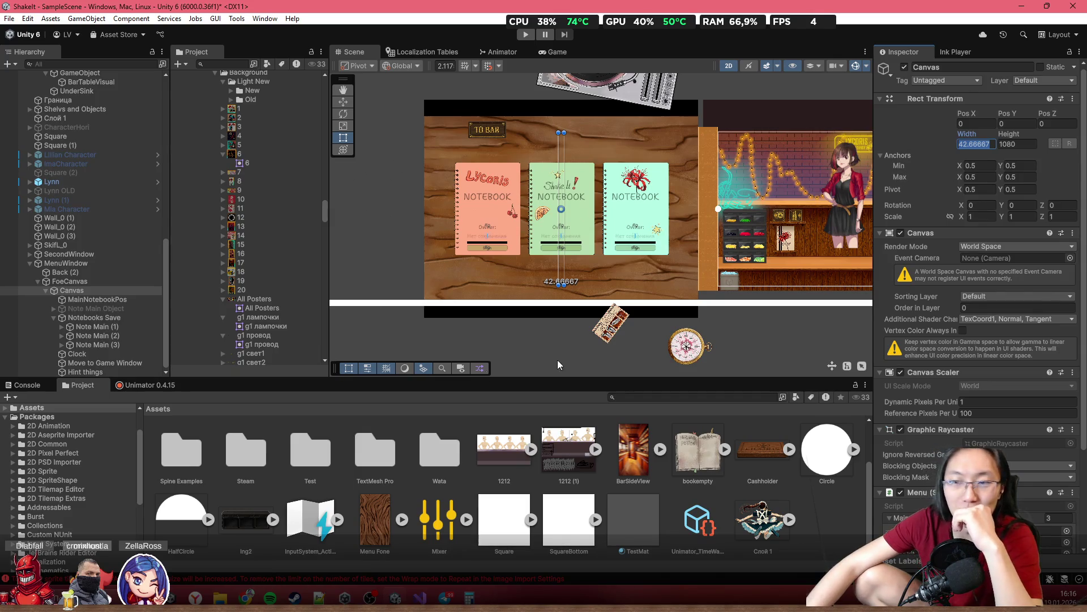
click(420, 598)
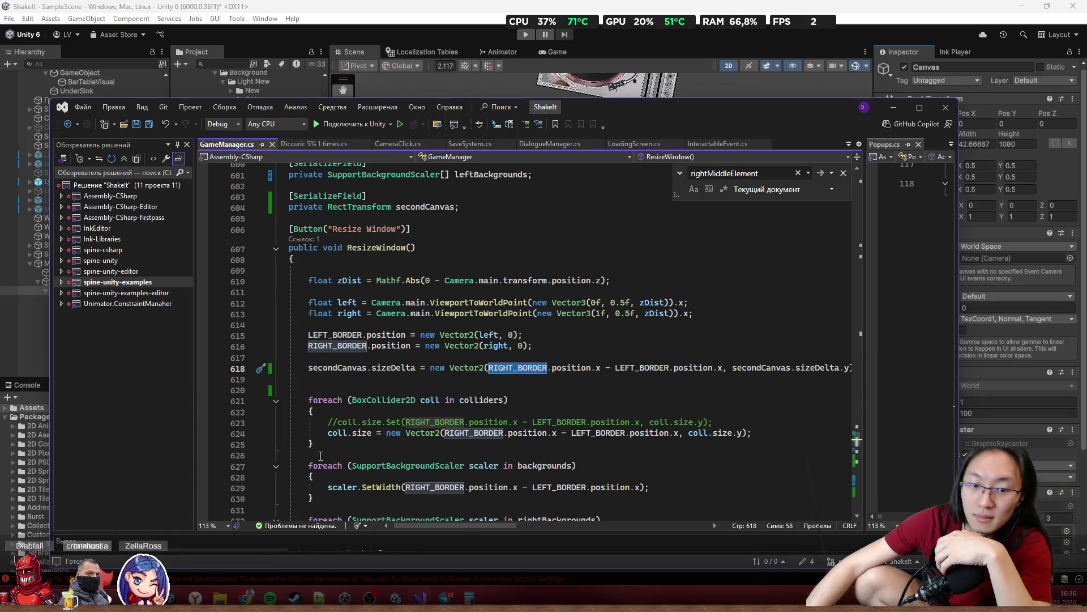
Insert an empty line below the secondCanvas.sizeDelta assignment on line 618
mouse_move(249, 594)
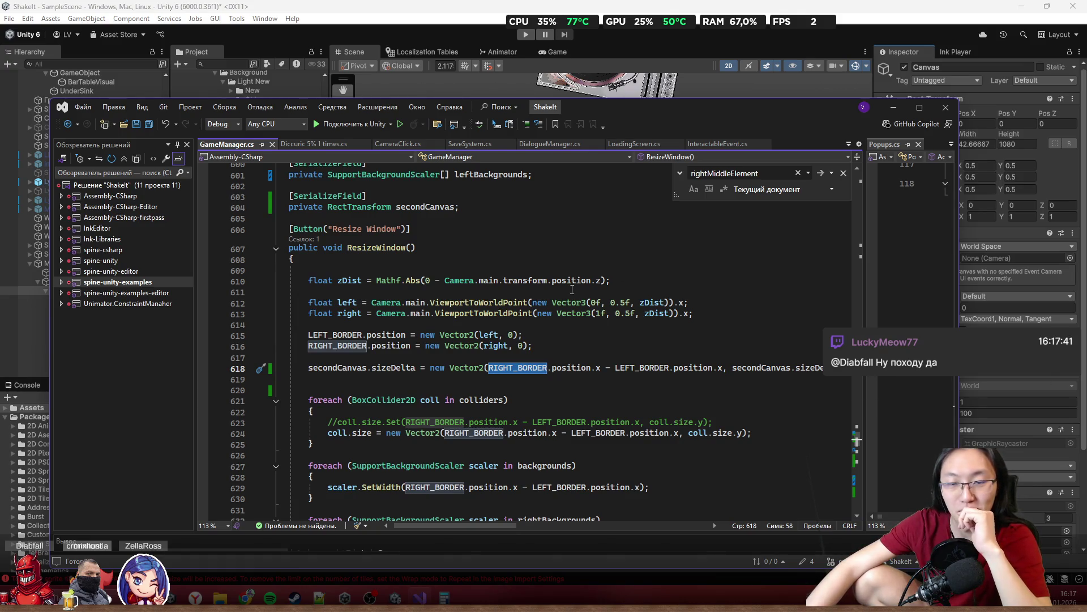
click(624, 367)
scroll(441, 353, down, 2)
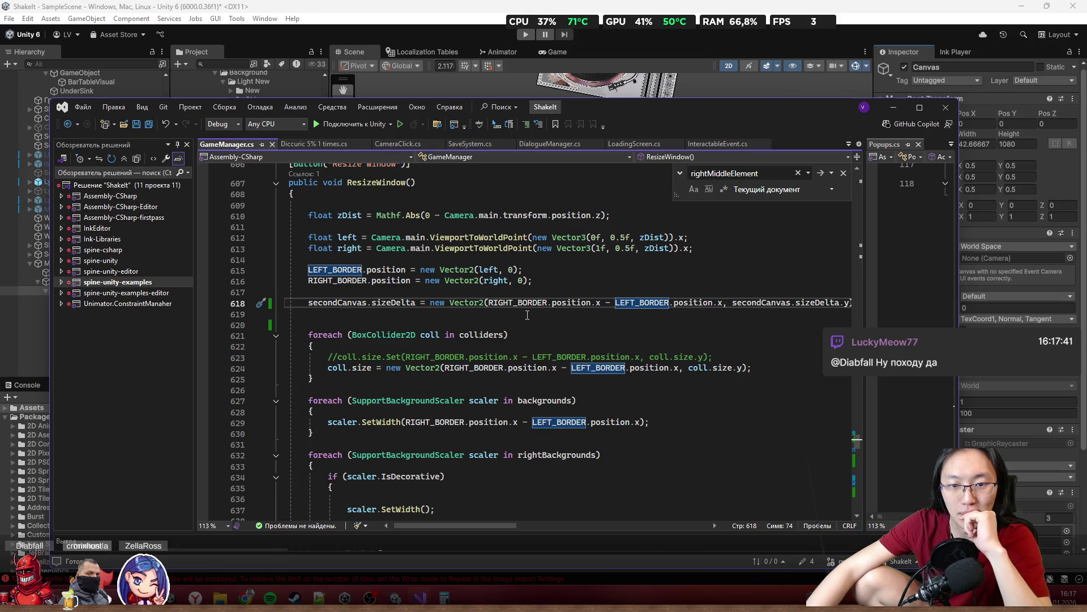
drag(308, 303, 455, 306)
key(Down)
key(Return)
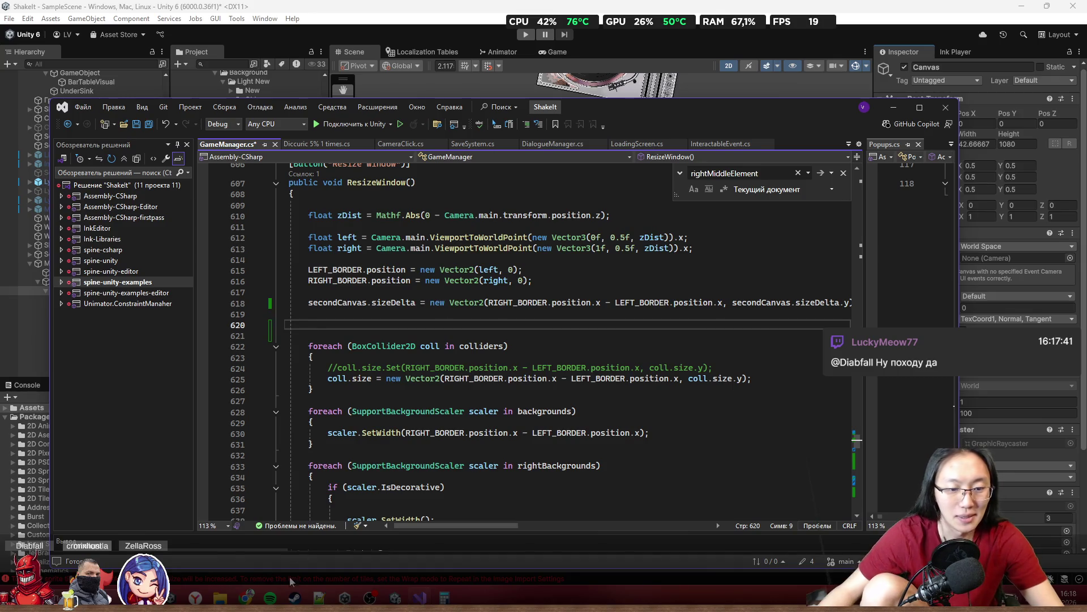
Copy the rt.SetSizeWithCurrentAnchors(Horizontal, 300f) line from ChatGPT and shrink the browser window
mouse_move(246, 598)
click(297, 534)
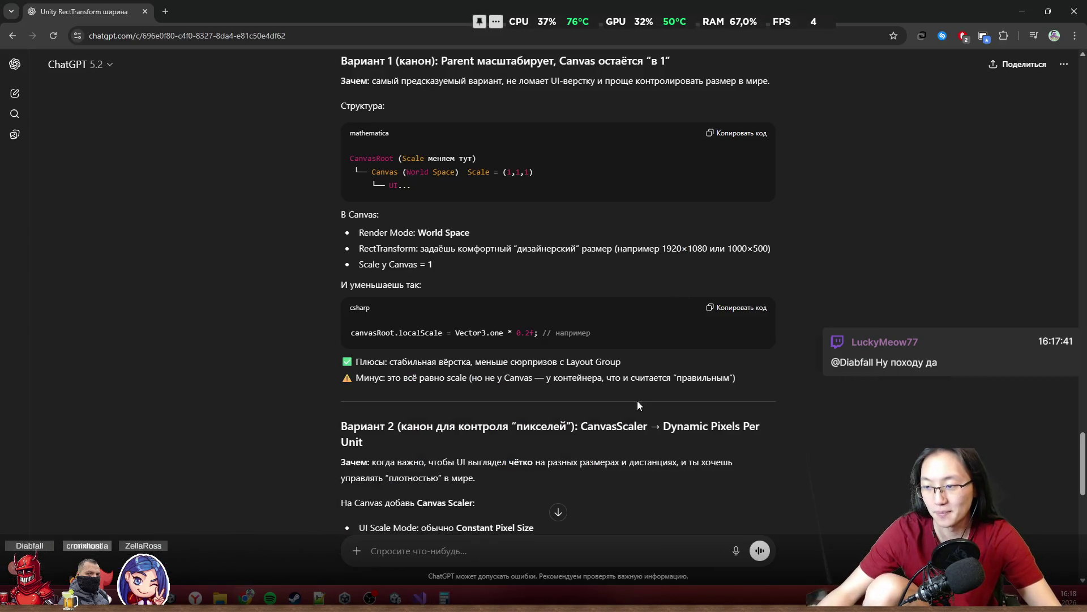
scroll(637, 400, up, 20)
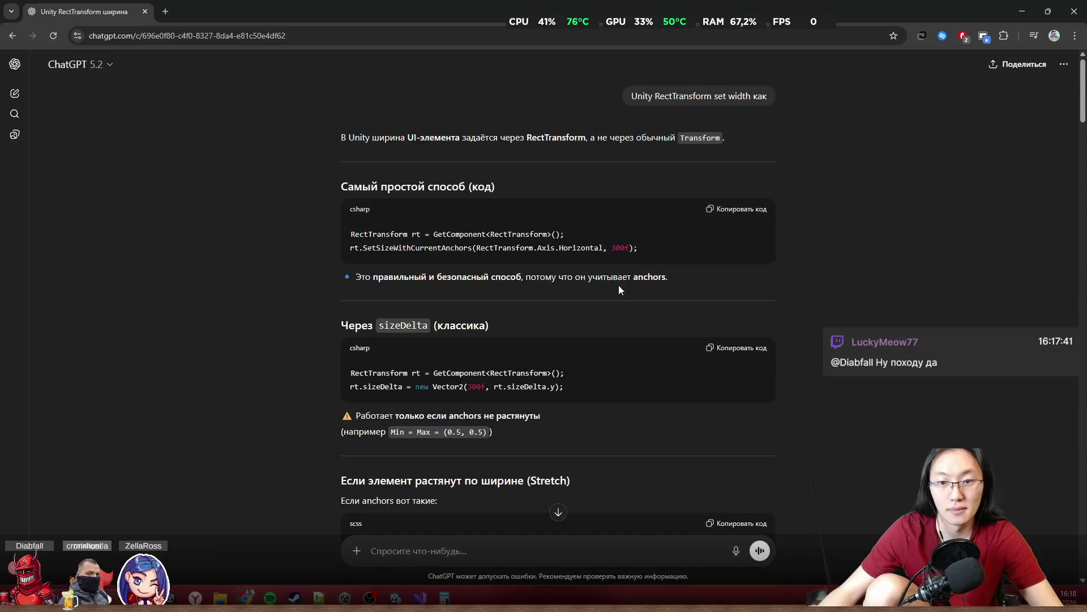
scroll(807, 271, down, 1)
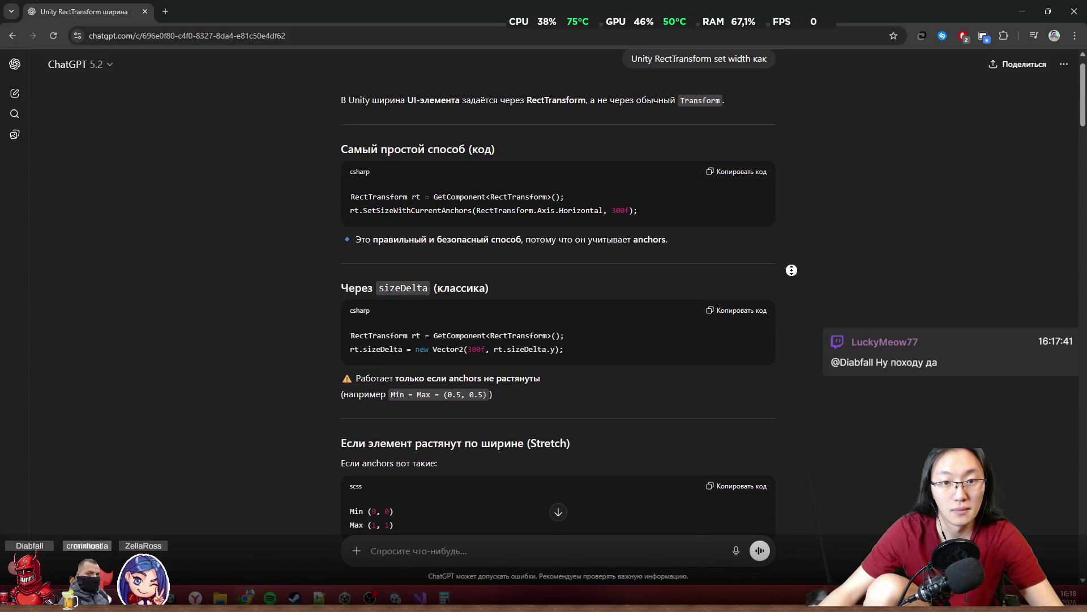
double_click(416, 210)
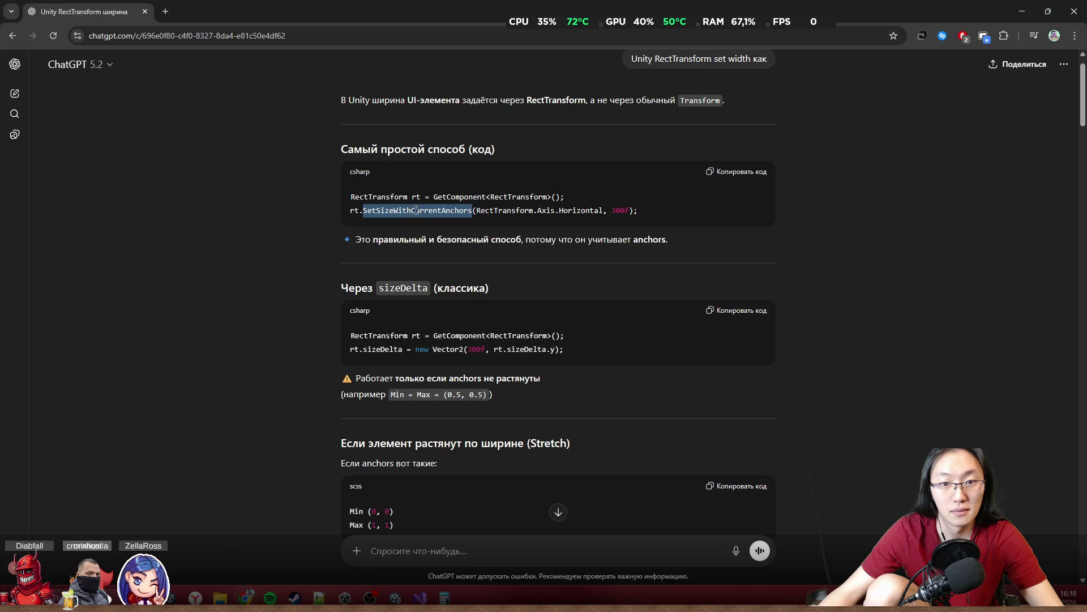
shift+click(352, 212)
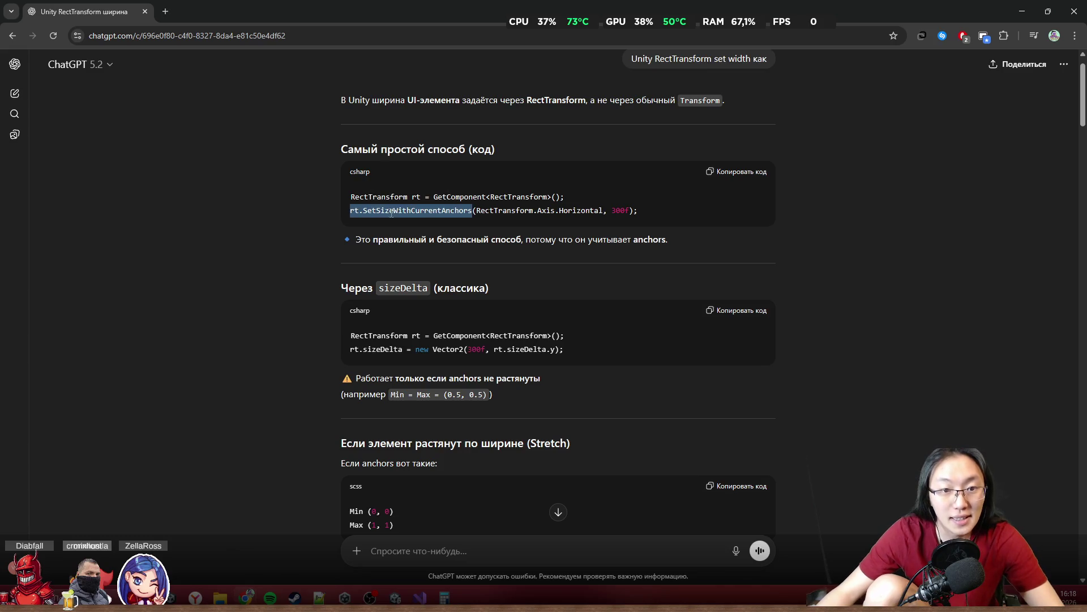
shift+click(510, 210)
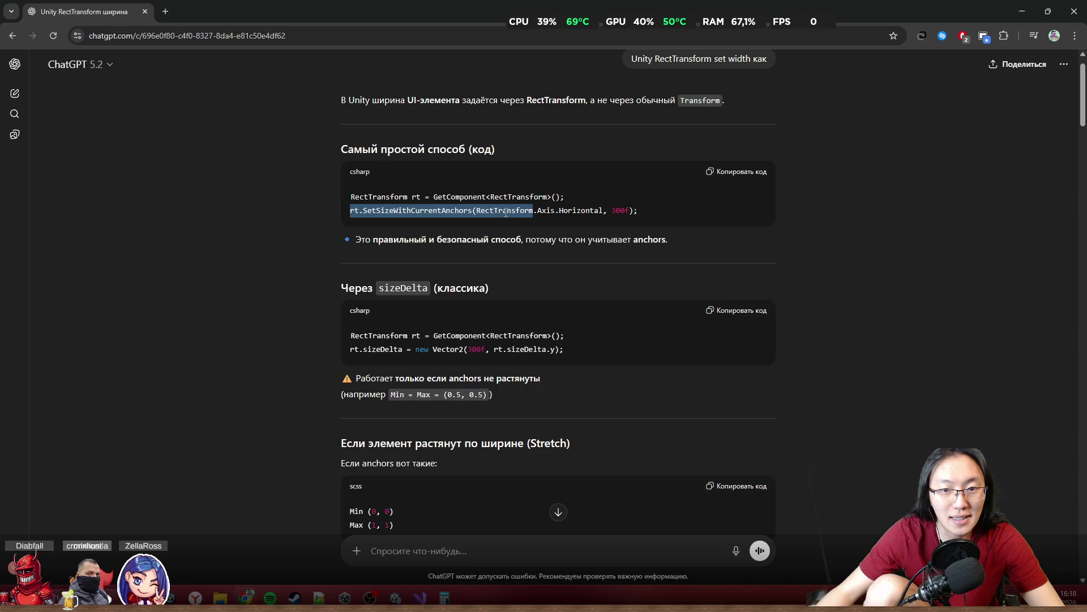
shift+click(568, 210)
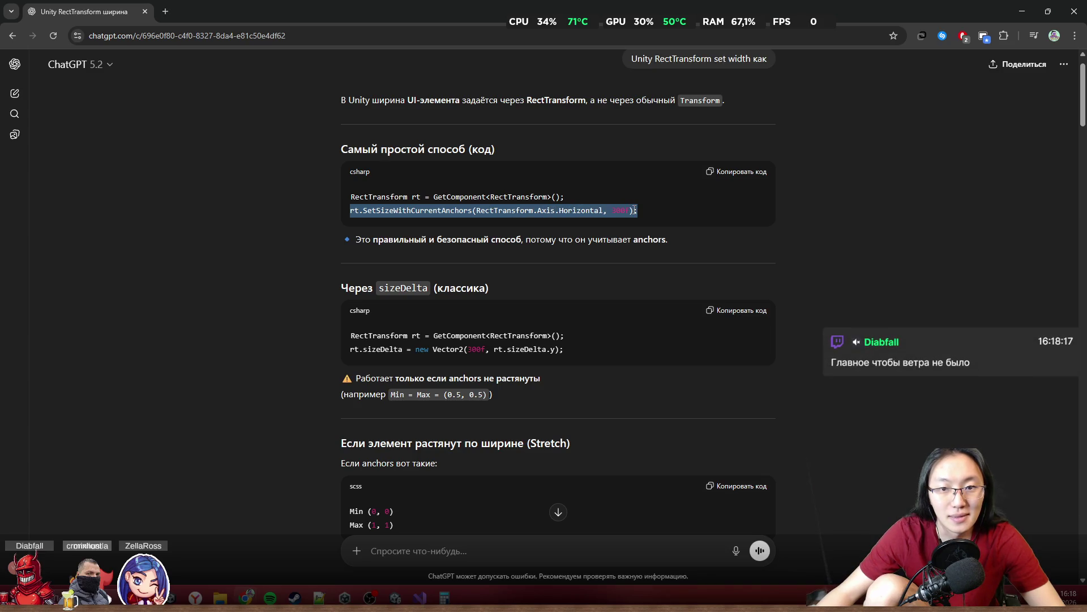
drag(657, 213, 360, 216)
double_click(627, 4)
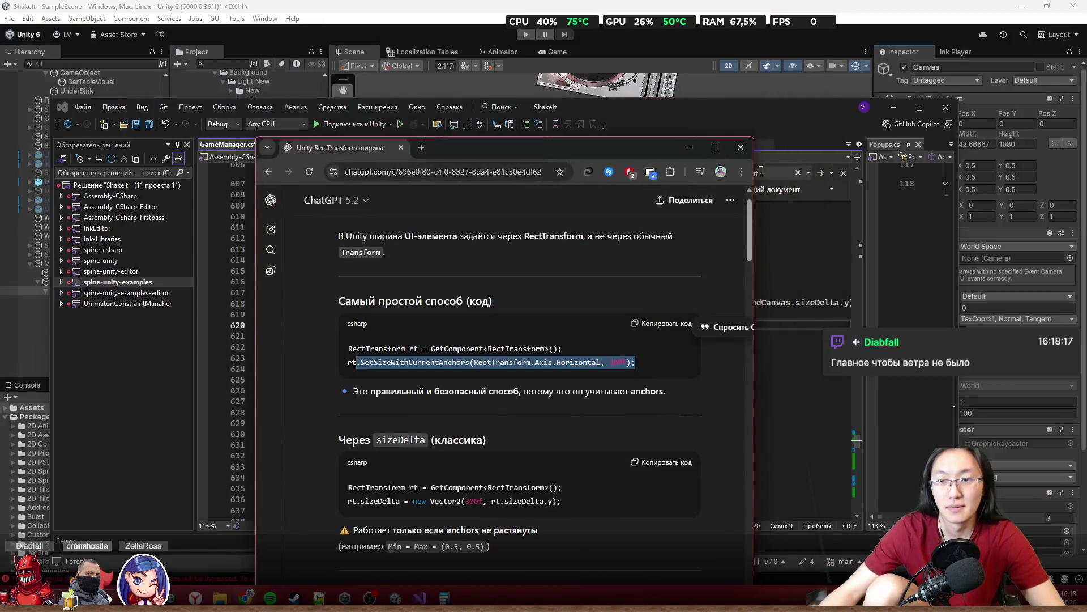
Add a secondCanvas.SetSizeWithCurrentAnchors call on the new line below the sizeDelta assignment
click(739, 153)
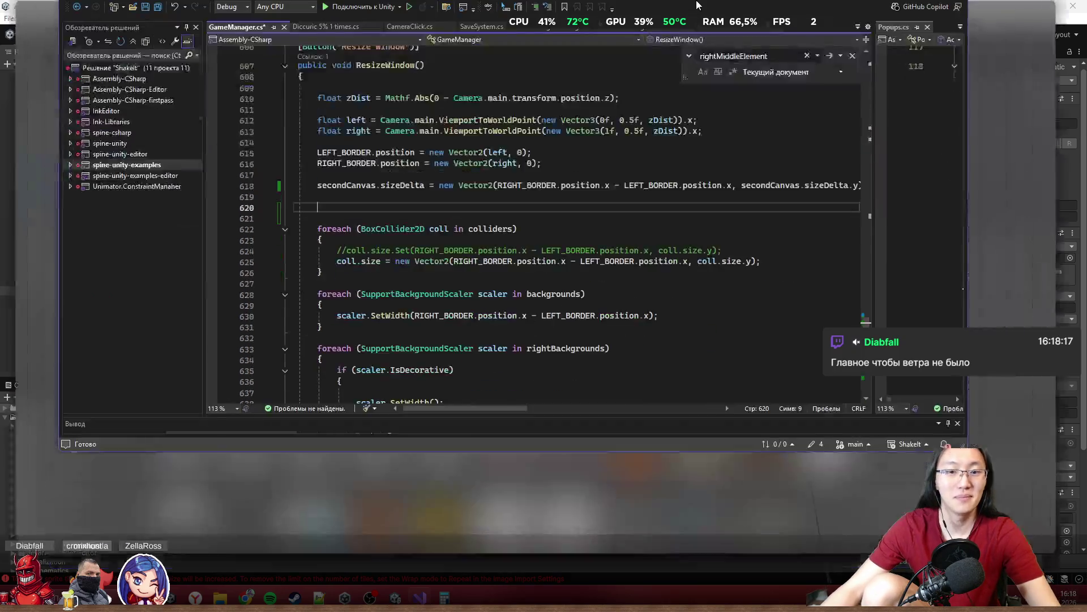
double_click(707, 108)
scroll(501, 393, down, 8)
scroll(502, 393, up, 5)
scroll(595, 210, up, 3)
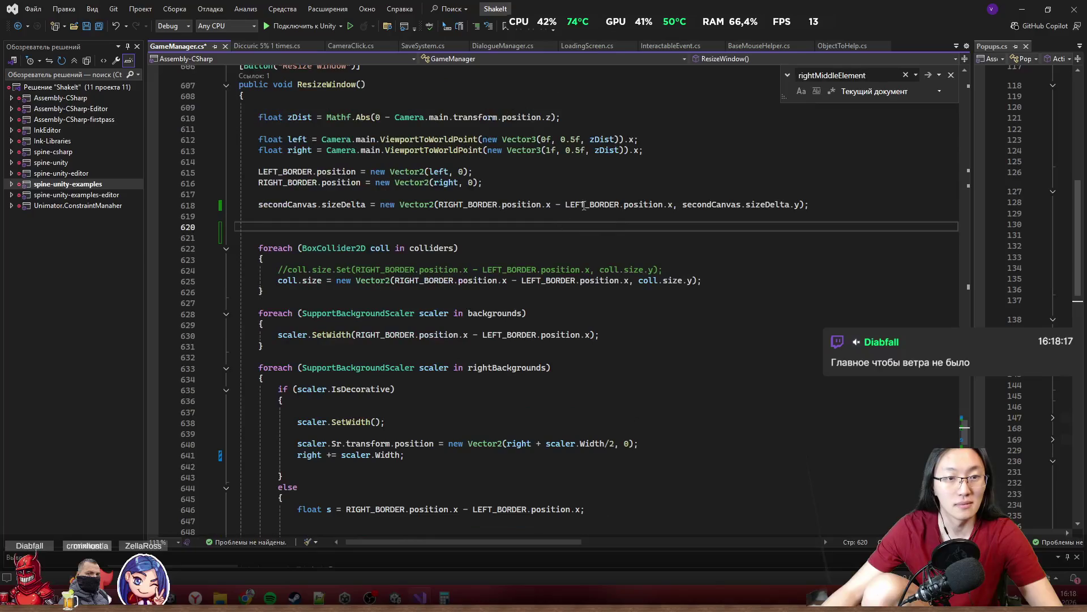
click(831, 209)
key(Return)
text(se)
key(Tab)
text(.)
key(Tab)
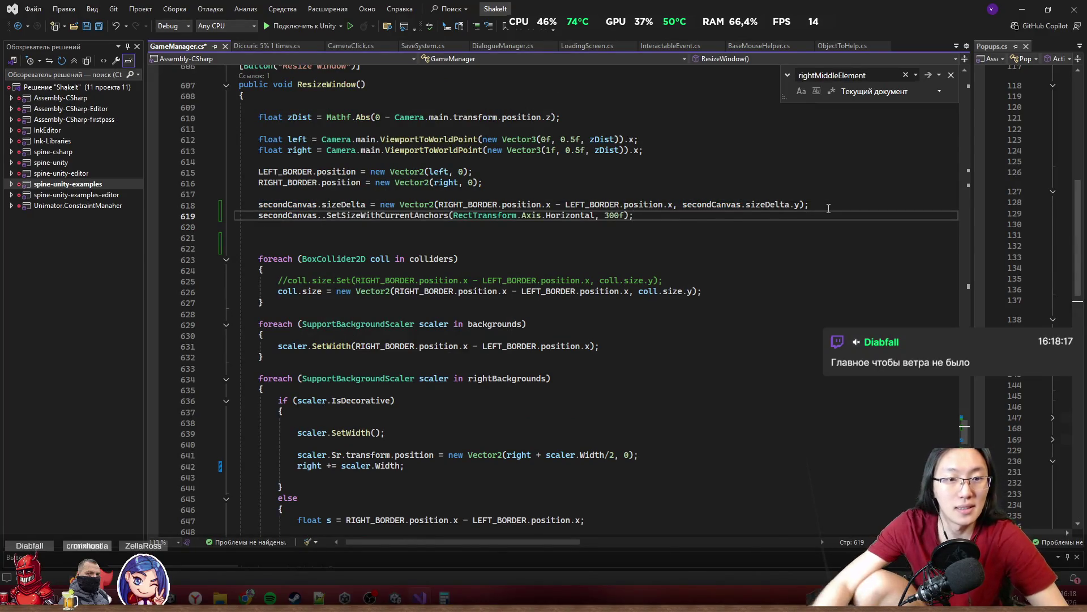
key(Home)
key(ctrl+Right)
key(Delete)
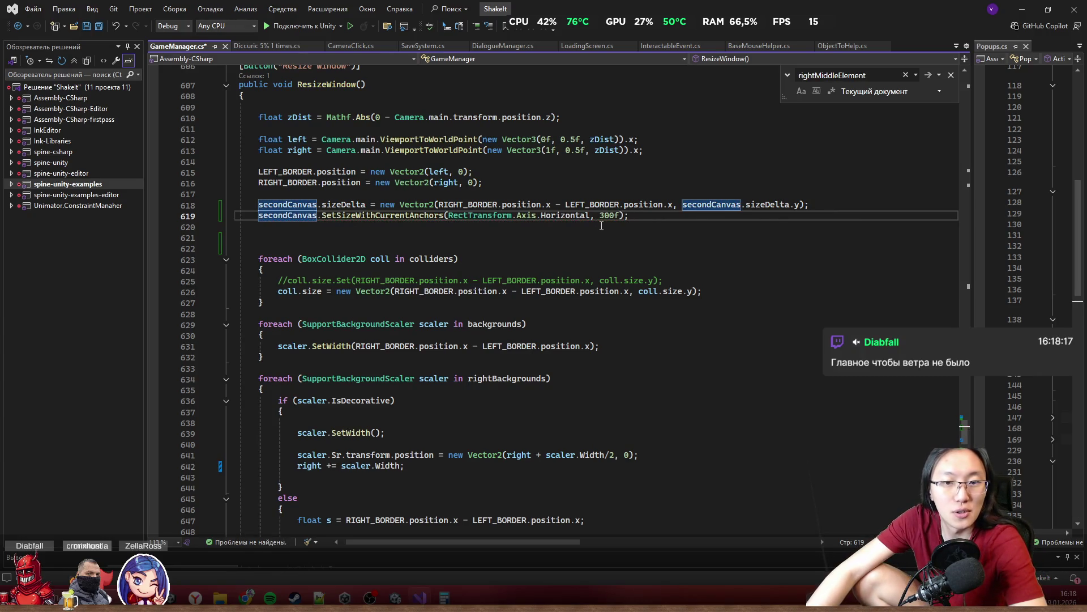
Replace the 300f width with the border-to-border expression copied from line 618
drag(439, 205, 675, 204)
key(ctrl+c)
double_click(609, 216)
key(ctrl+v)
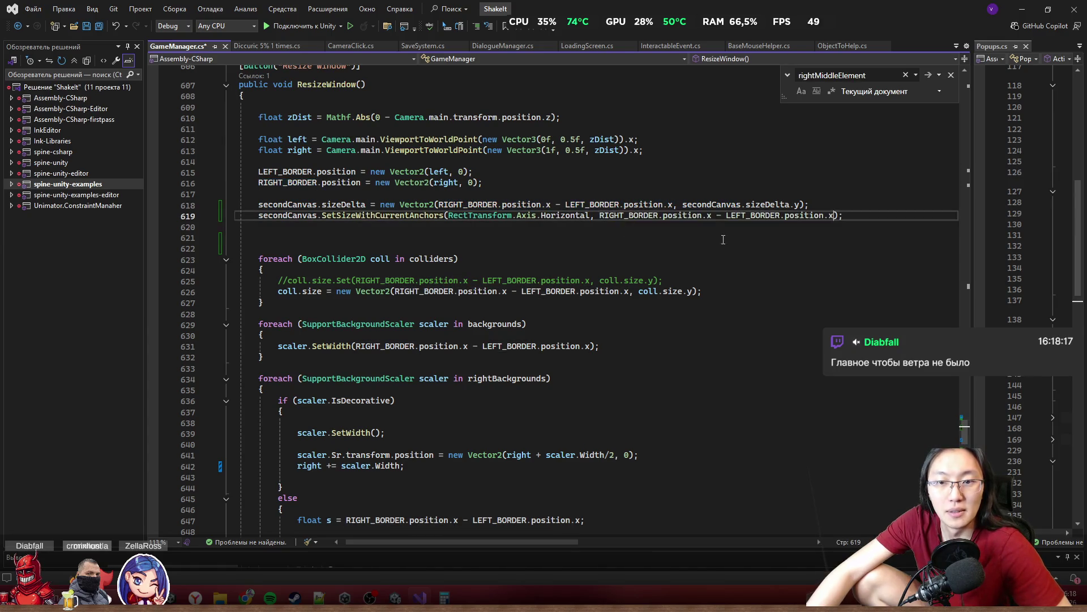
Comment out the old sizeDelta line and minimize Visual Studio so Unity recompiles
click(273, 205)
key(ctrl+k)
key(ctrl+c)
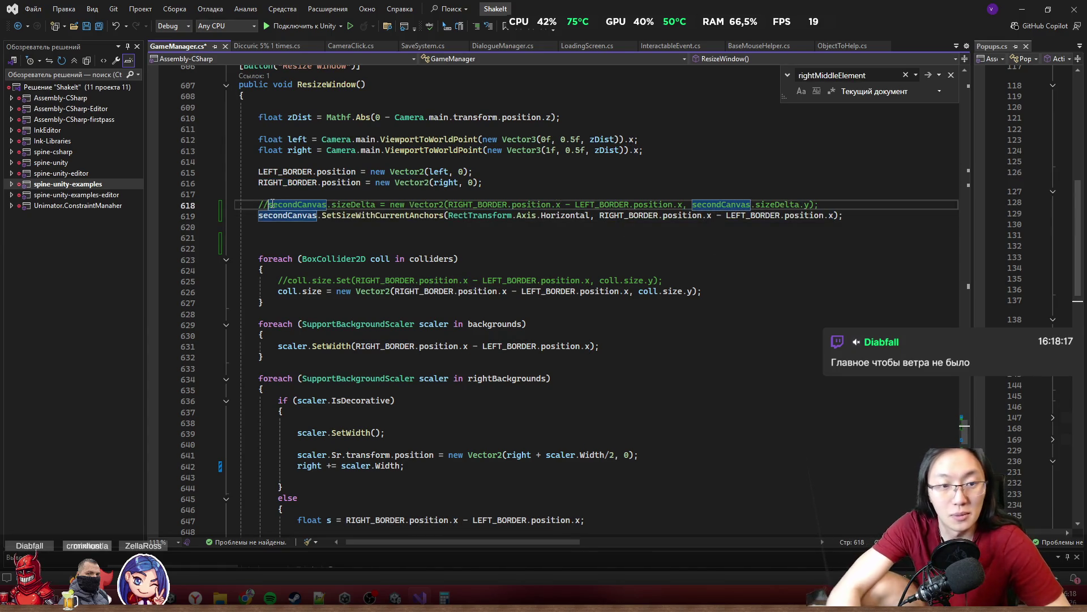
click(1014, 10)
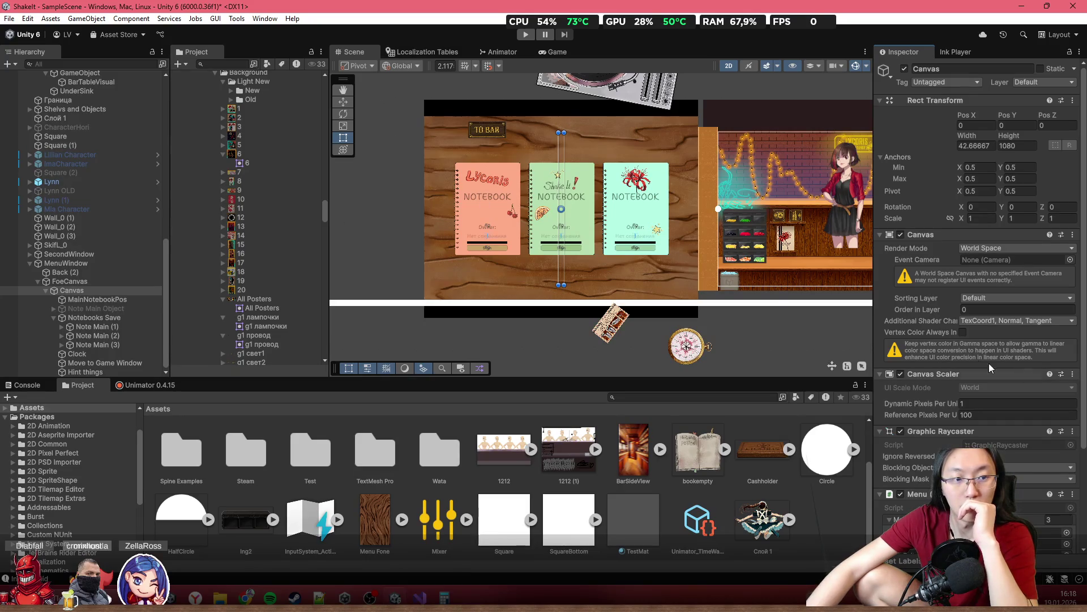
Inspect the GameManager's components and run its window resize routine
scroll(113, 180, up, 15)
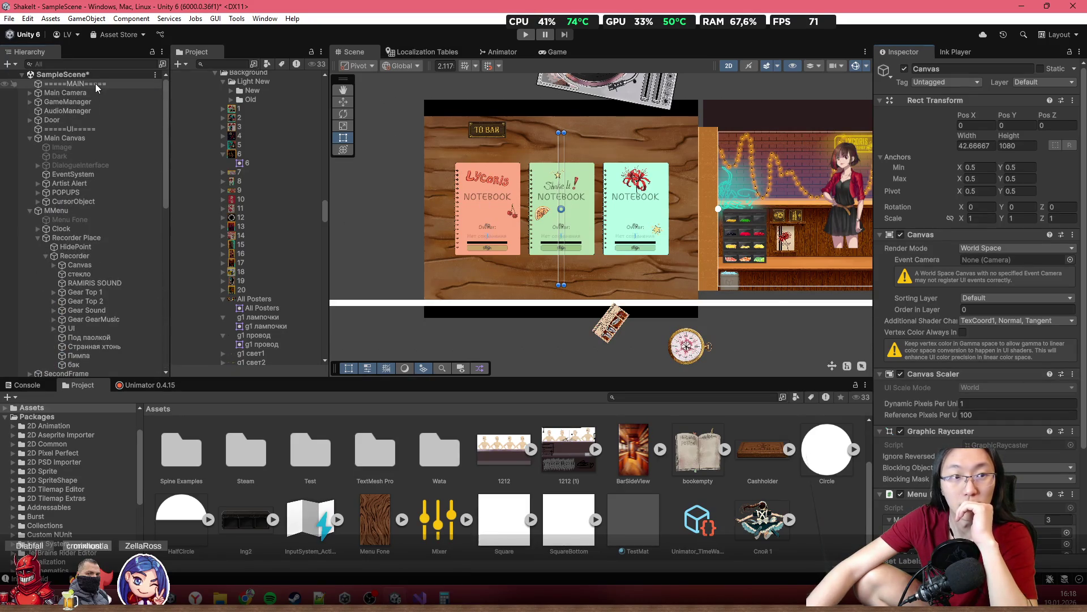
click(130, 84)
click(133, 94)
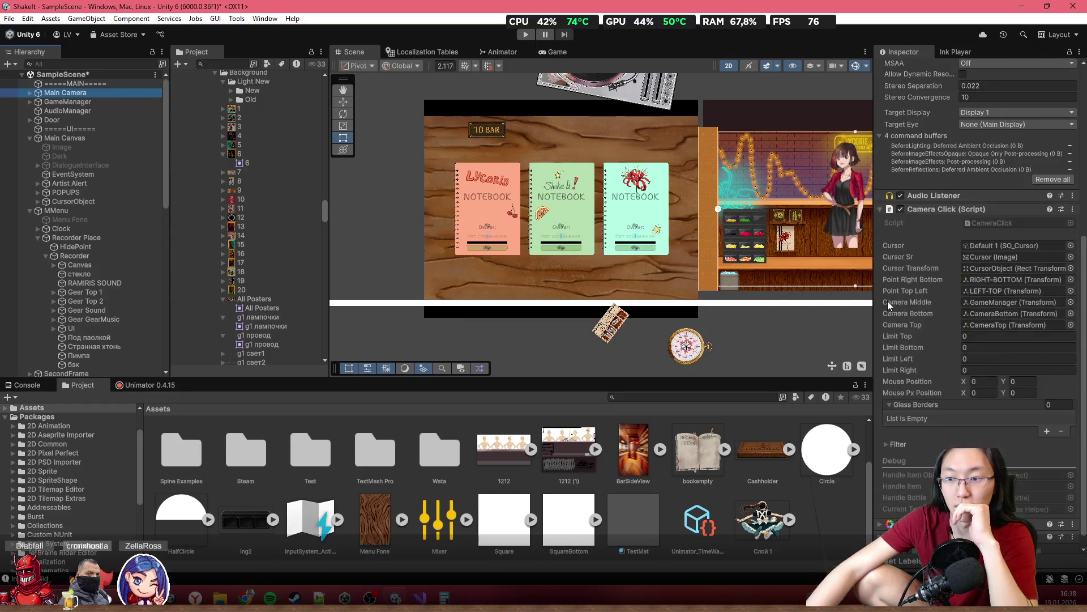
scroll(967, 329, down, 5)
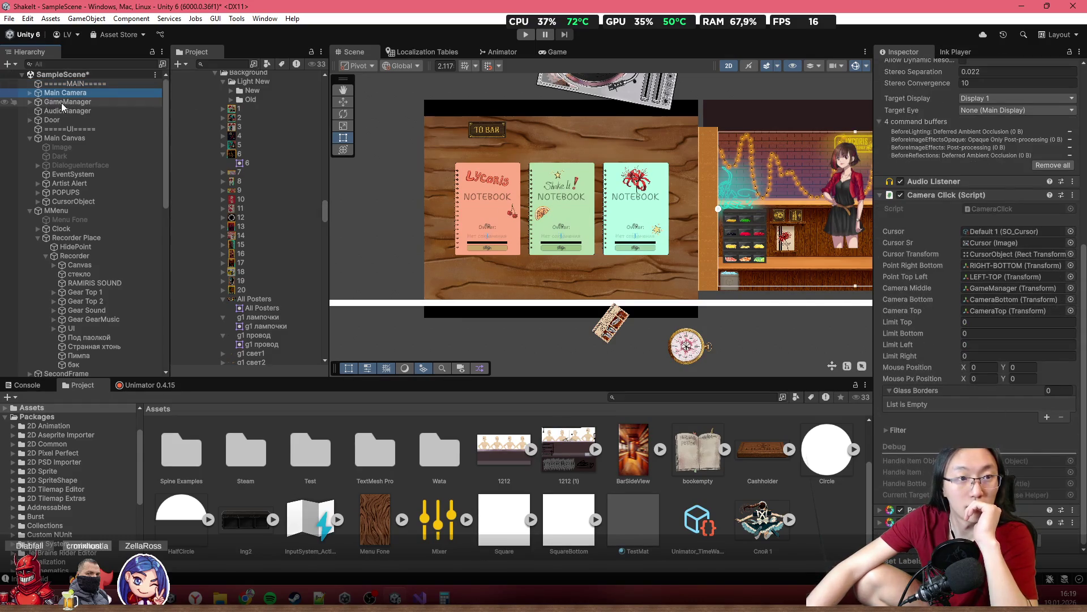
key(Down)
scroll(909, 348, down, 5)
scroll(929, 347, down, 10)
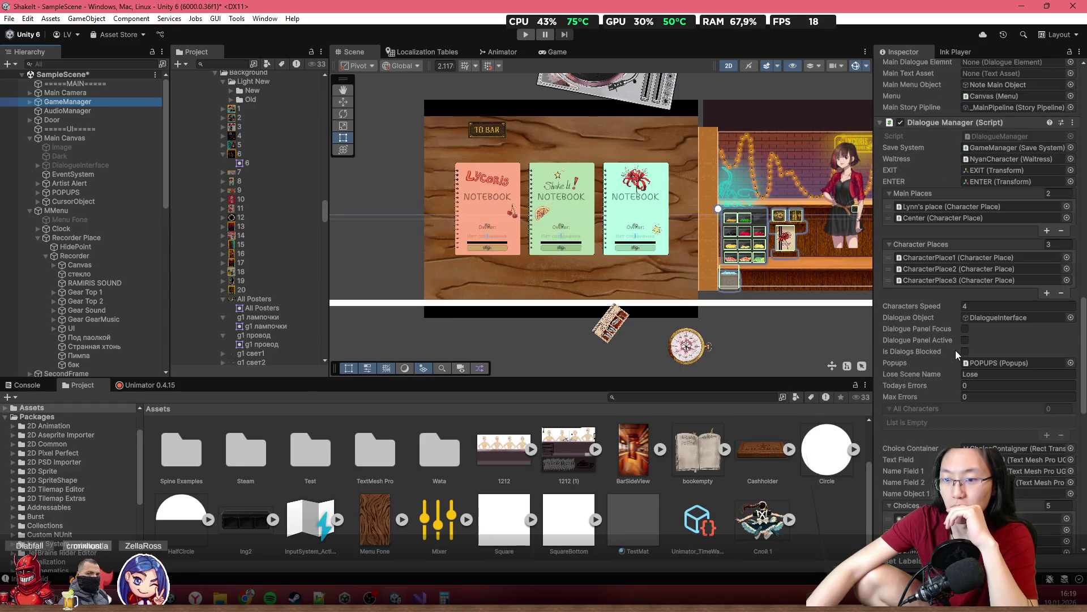
scroll(970, 344, down, 10)
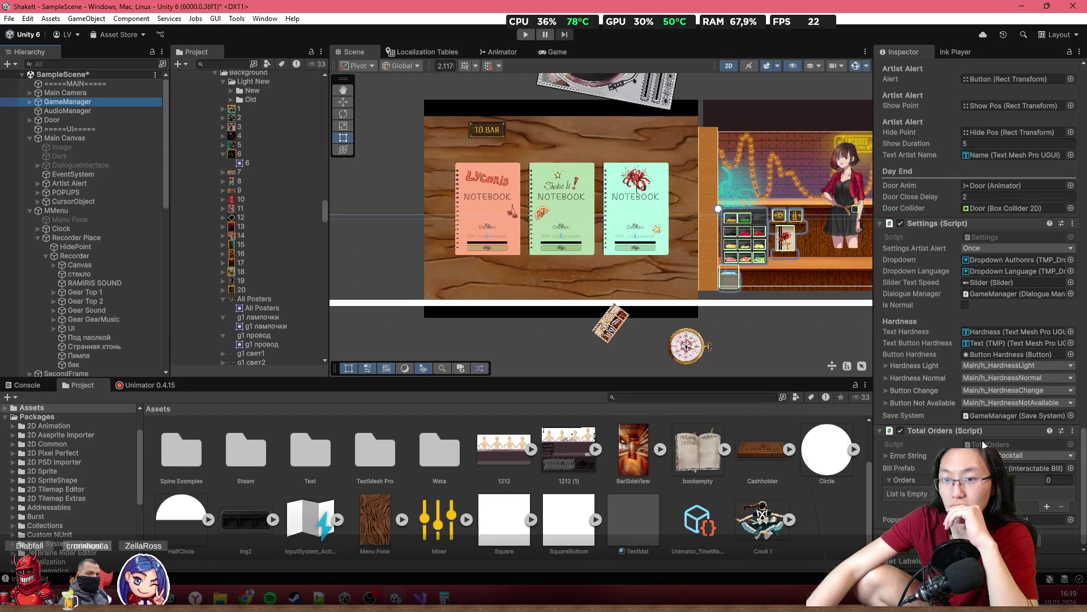
scroll(984, 444, up, 20)
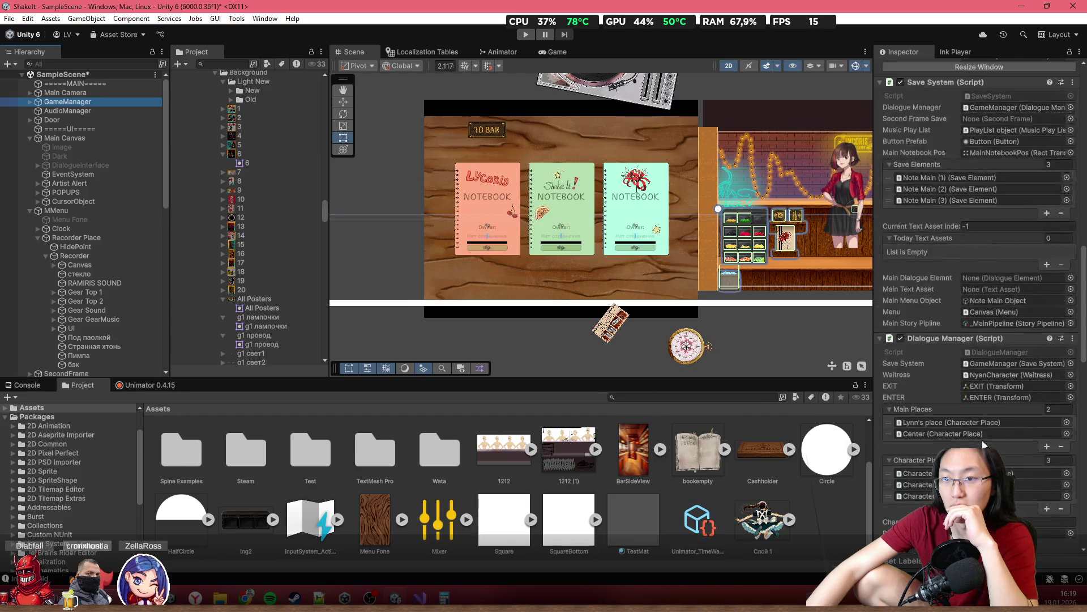
scroll(982, 440, up, 10)
click(1008, 282)
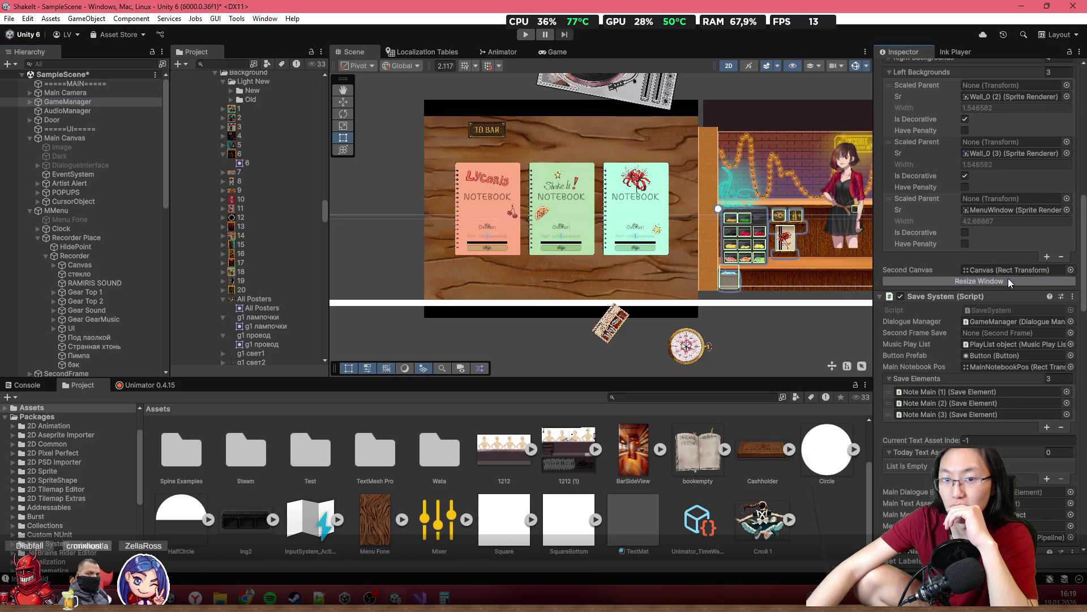
Widen the Canvas inside FoeCanvas to 395.32 in its Rect Transform
scroll(85, 255, down, 15)
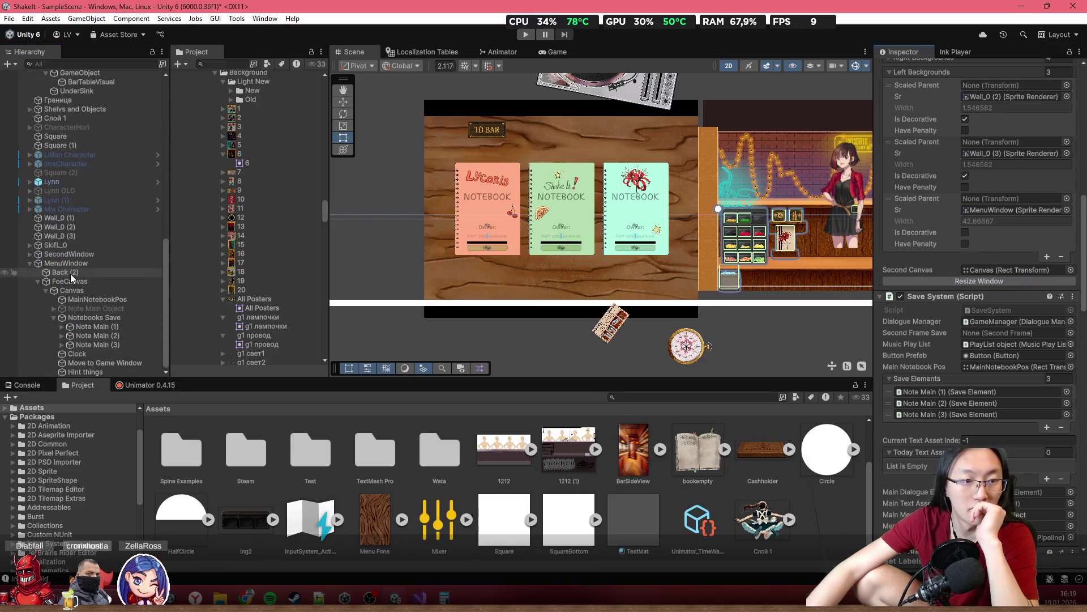
click(119, 292)
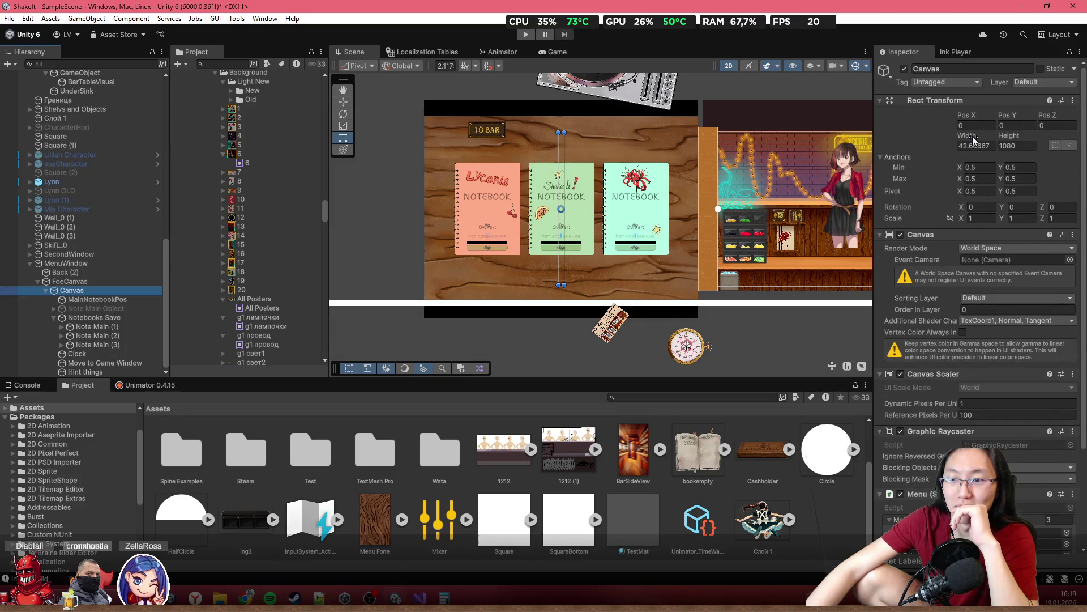
drag(950, 131, 215, 221)
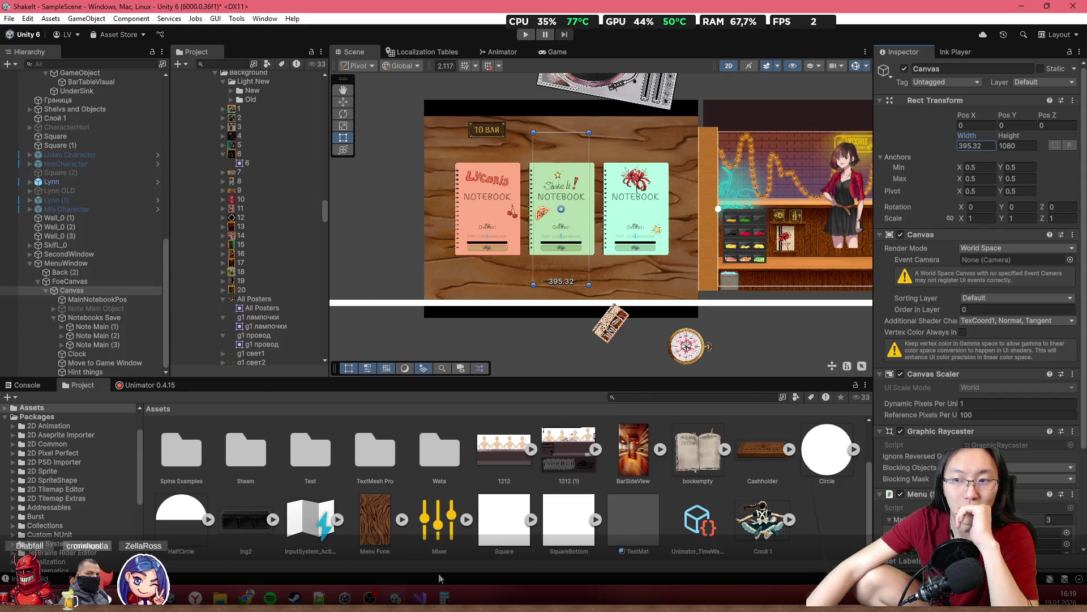
Undo the last edit and clear the SetSizeWithCurrentAnchors statement on line 619
click(419, 598)
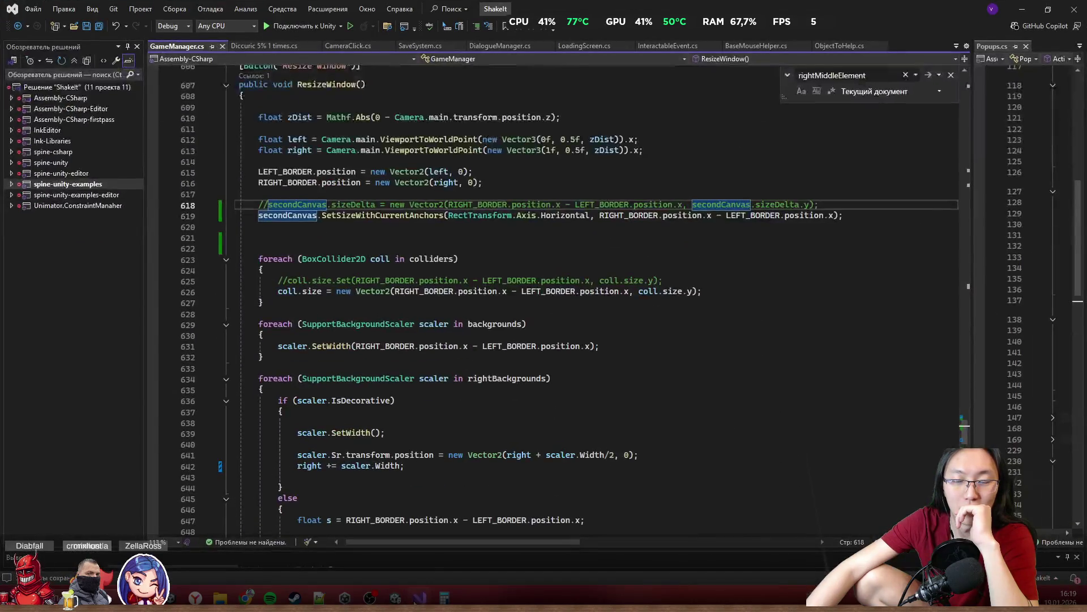
key(alt+Tab)
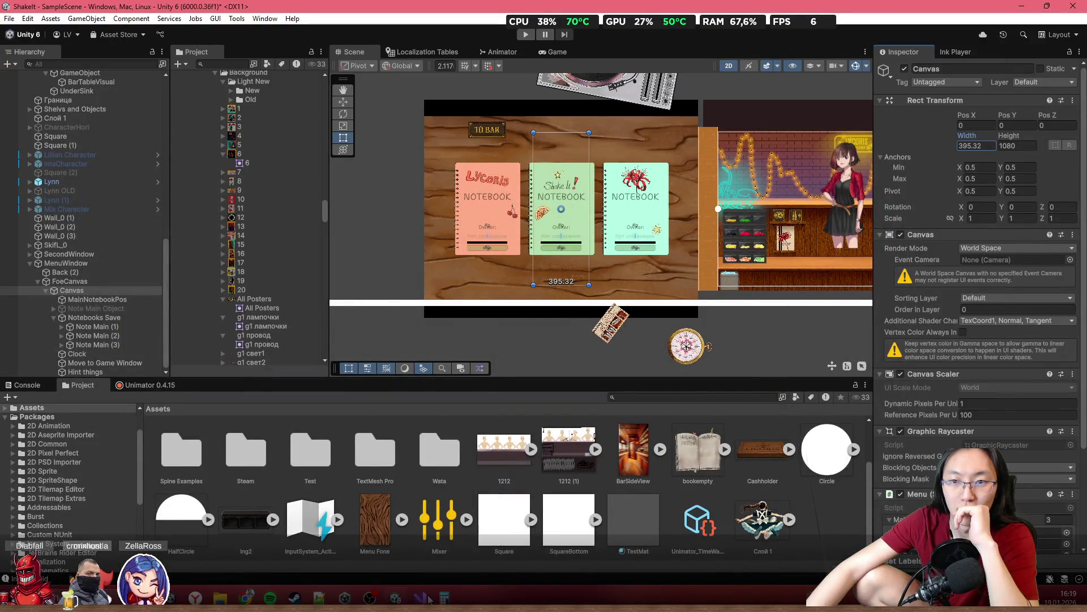
click(420, 598)
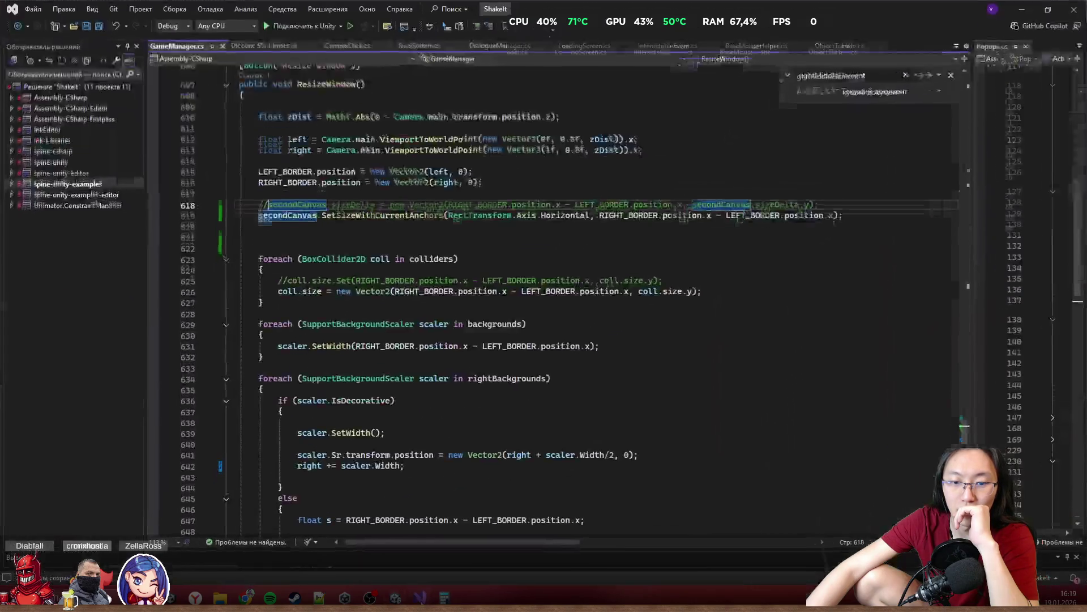
key(ctrl+z)
key(ctrl+z)
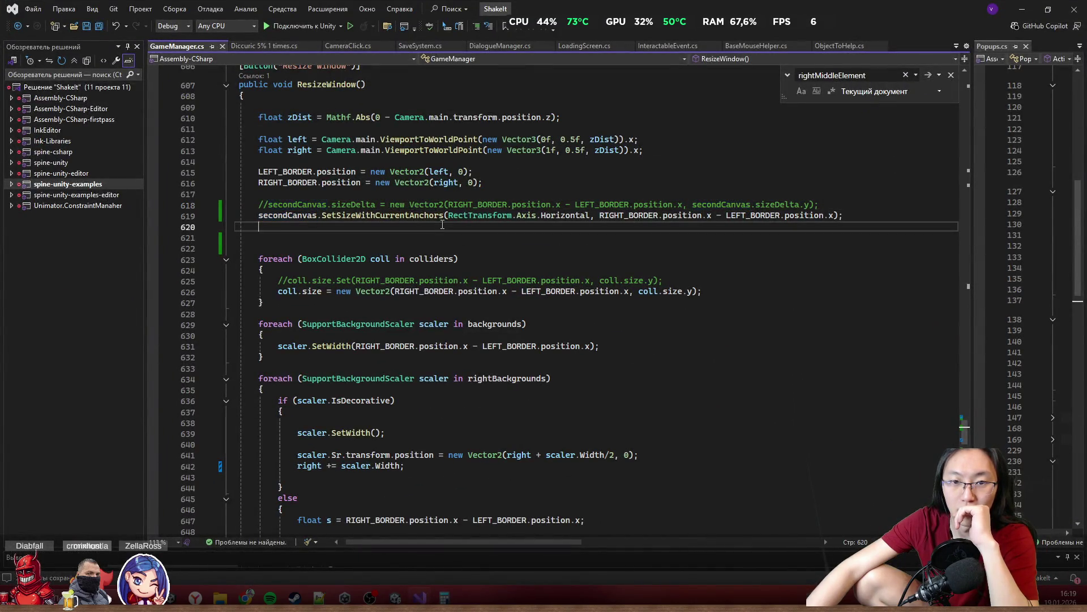
click(779, 220)
key(shift+Home)
text(se)
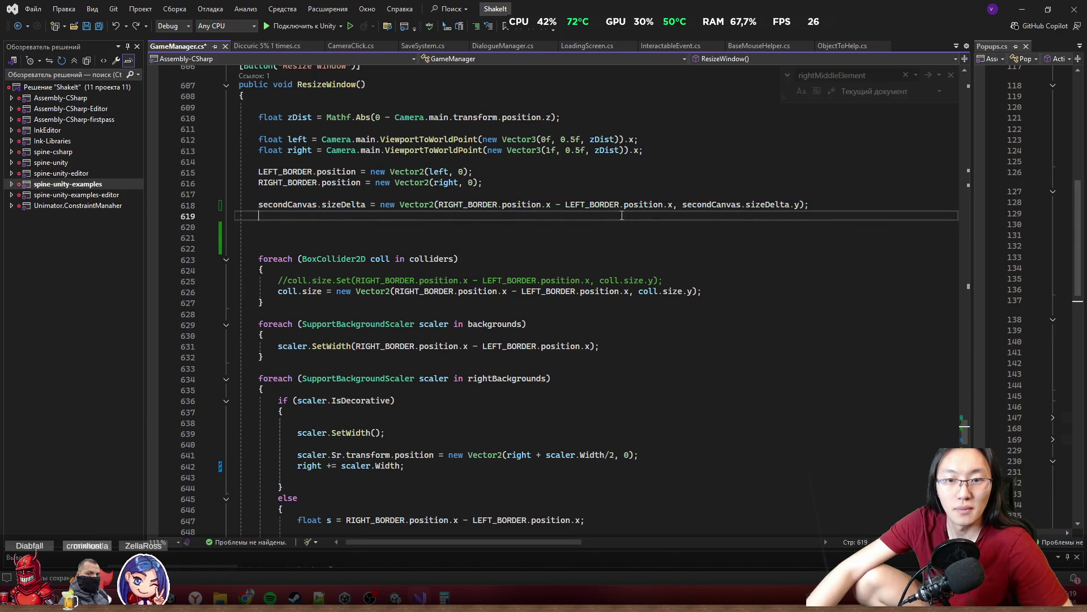
Divide the line-618 border width by secondCanvas.localScale.x, wrapped in parentheses
click(441, 204)
text(()
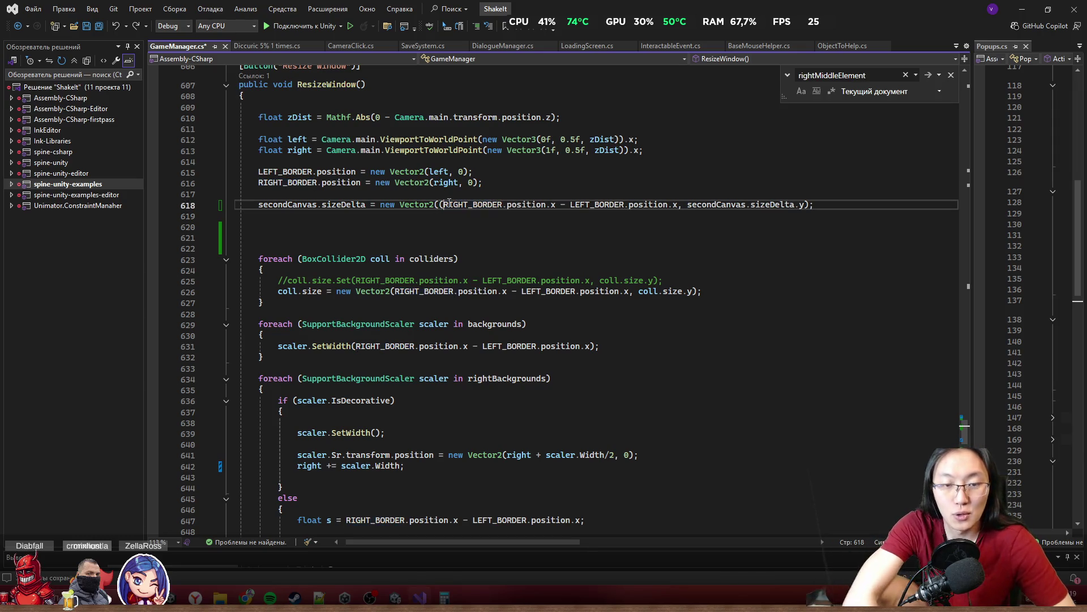
click(804, 204)
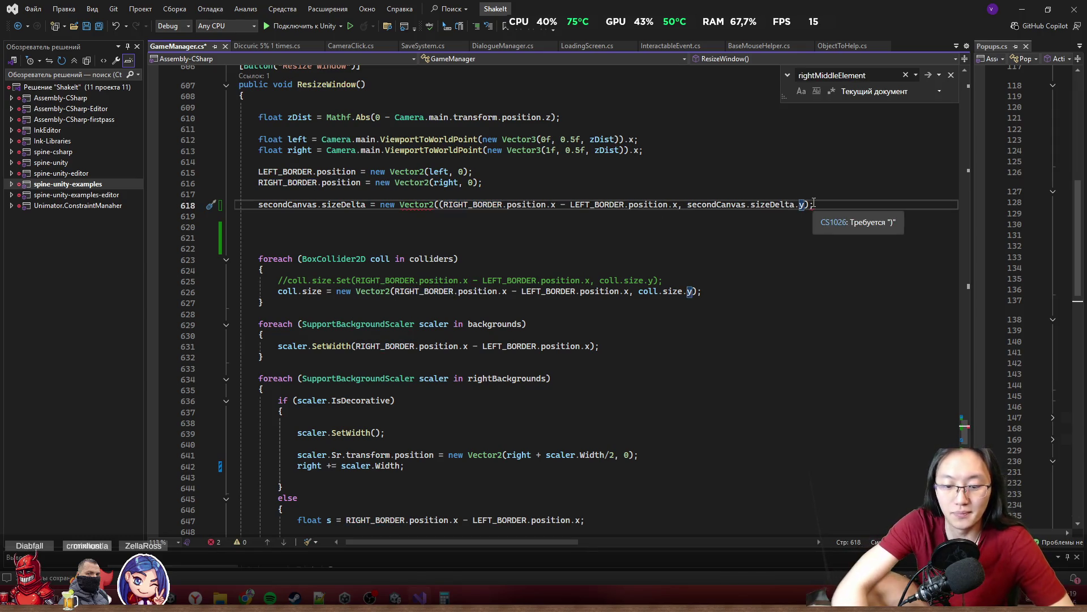
text() y/)
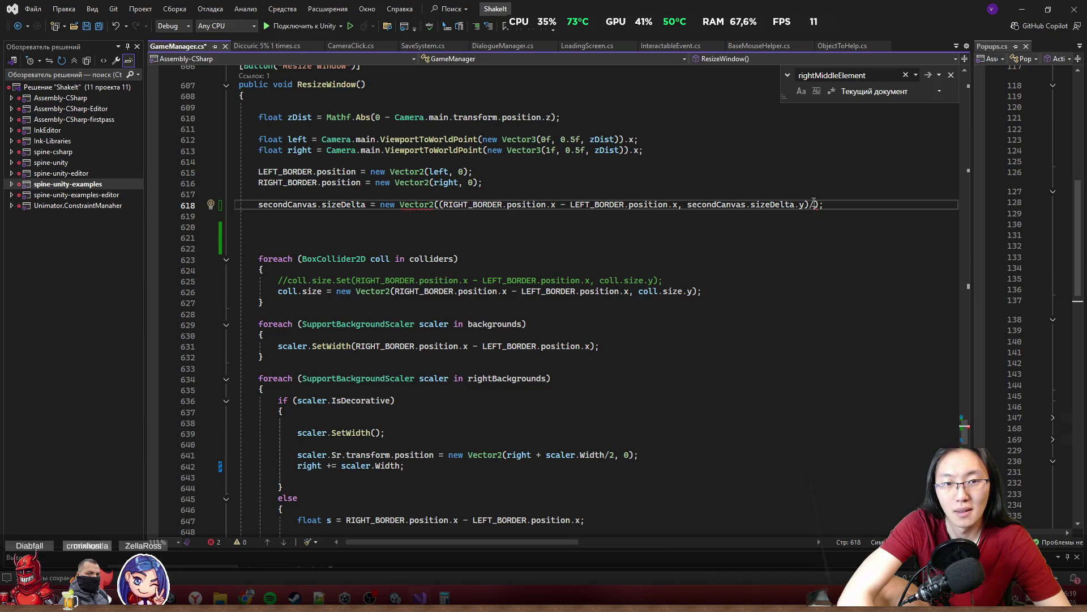
text(secondCanvas.)
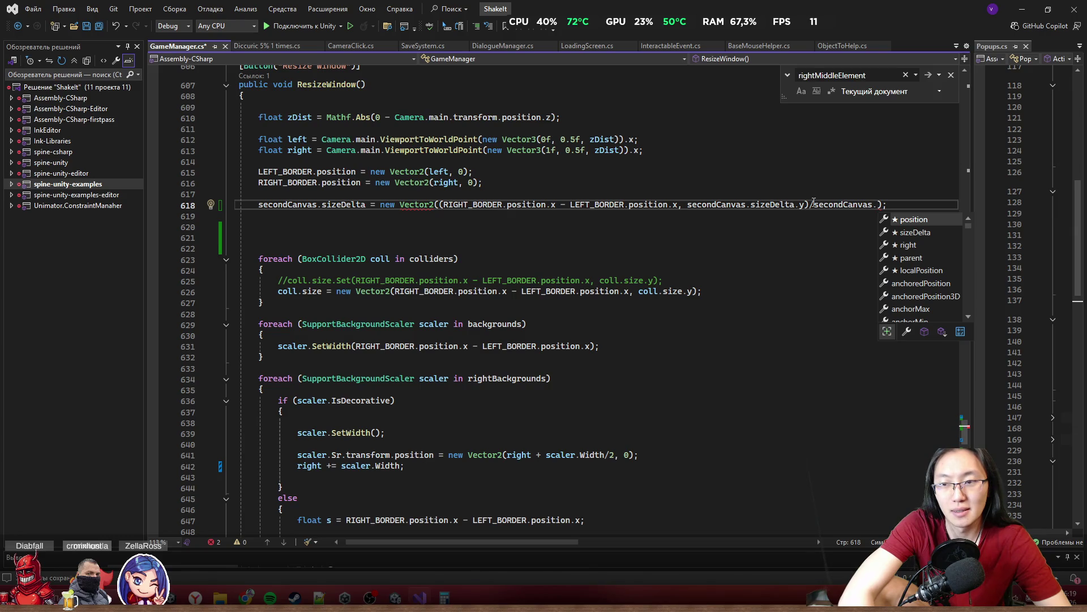
text(sc)
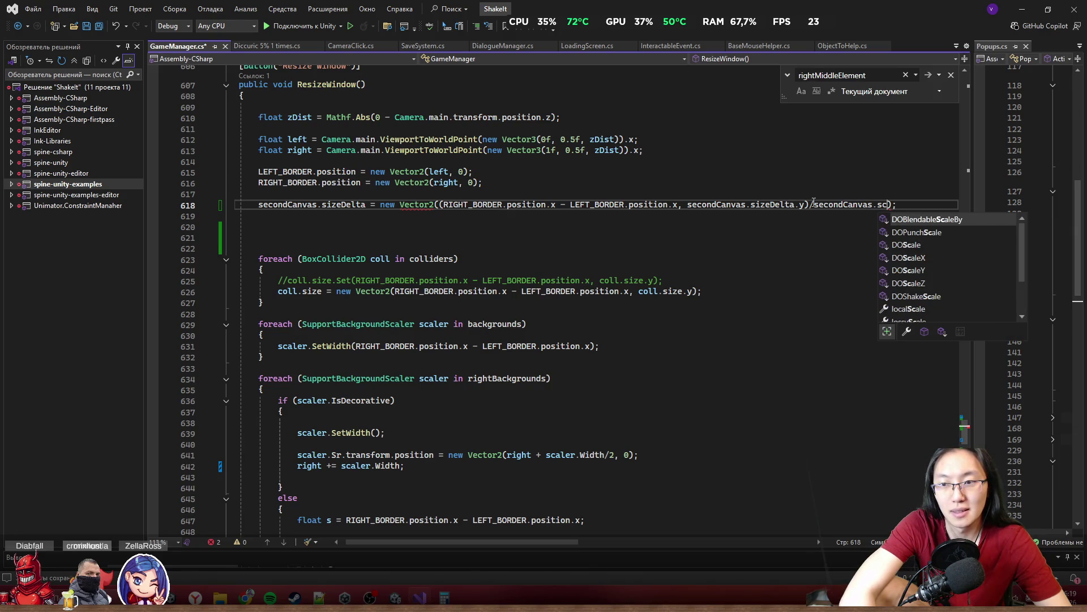
key(BackSpace)
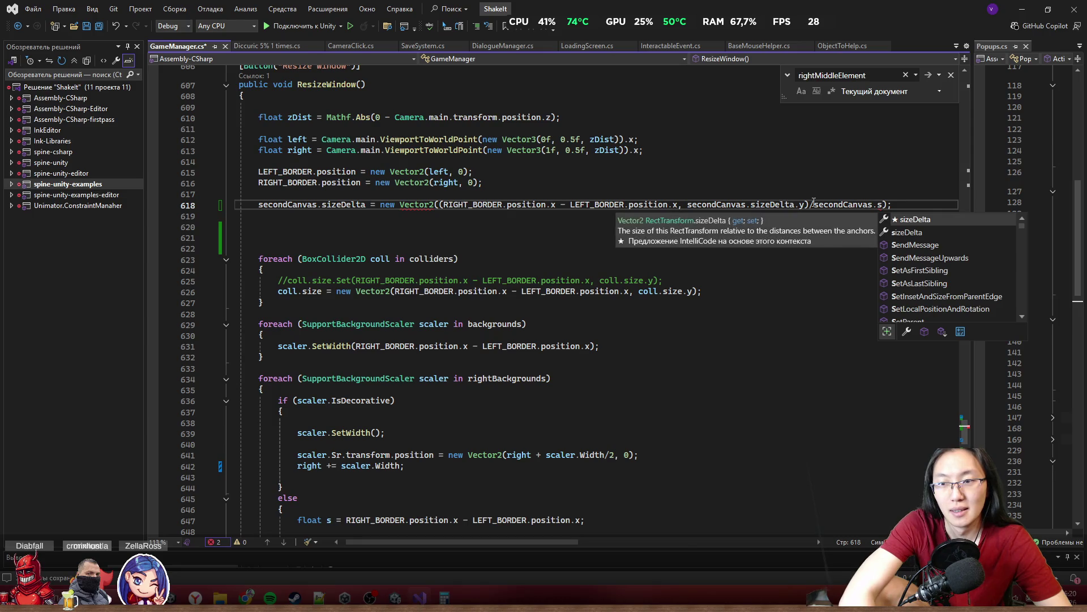
text(la)
key(BackSpace)
key(BackSpace)
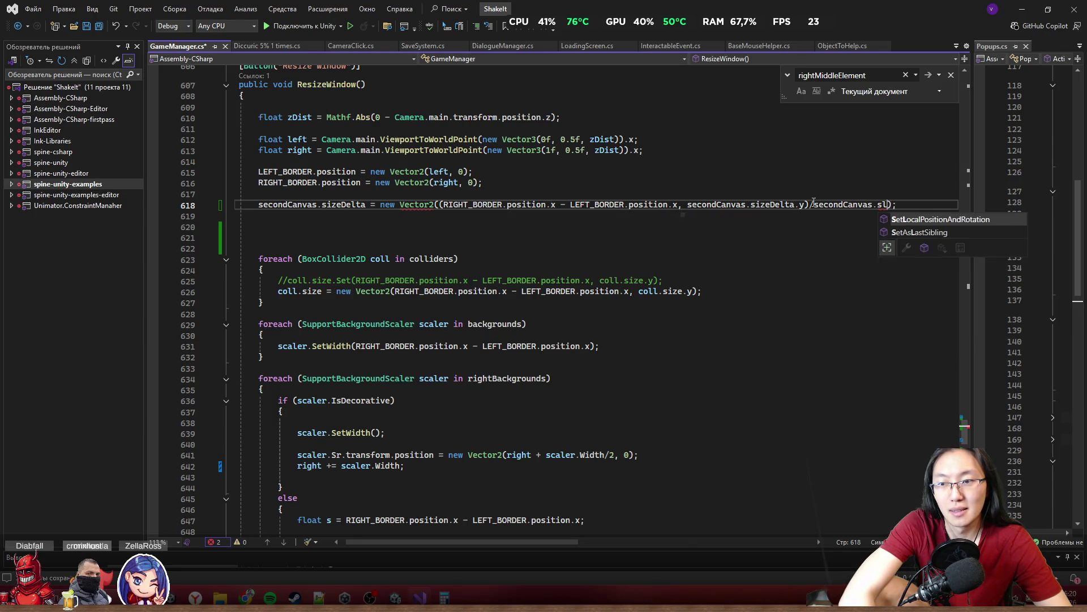
text(cale)
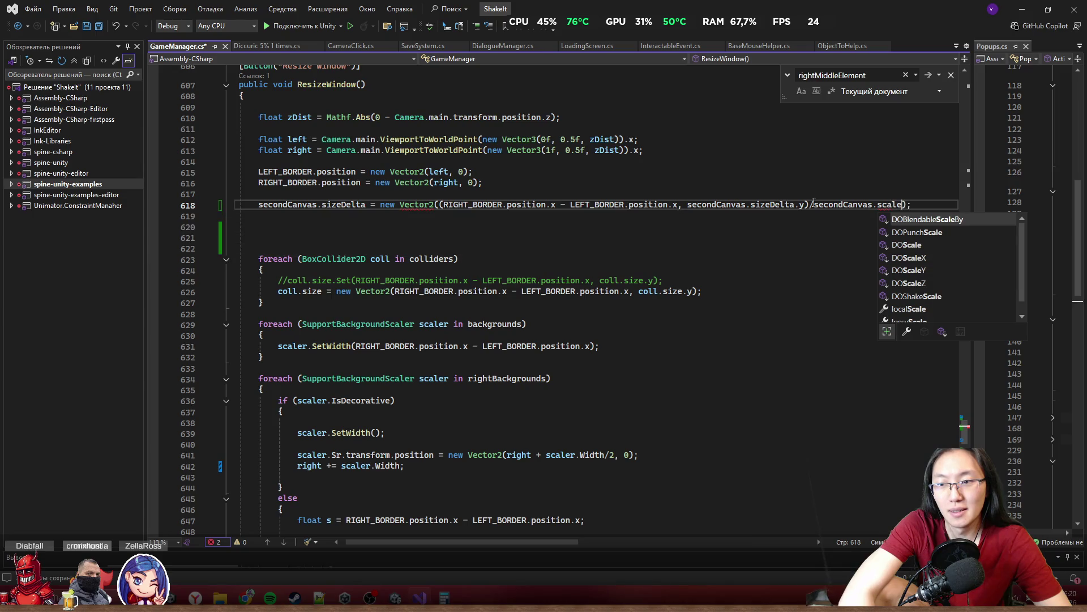
key(Down)
key(Down)
key(Down)
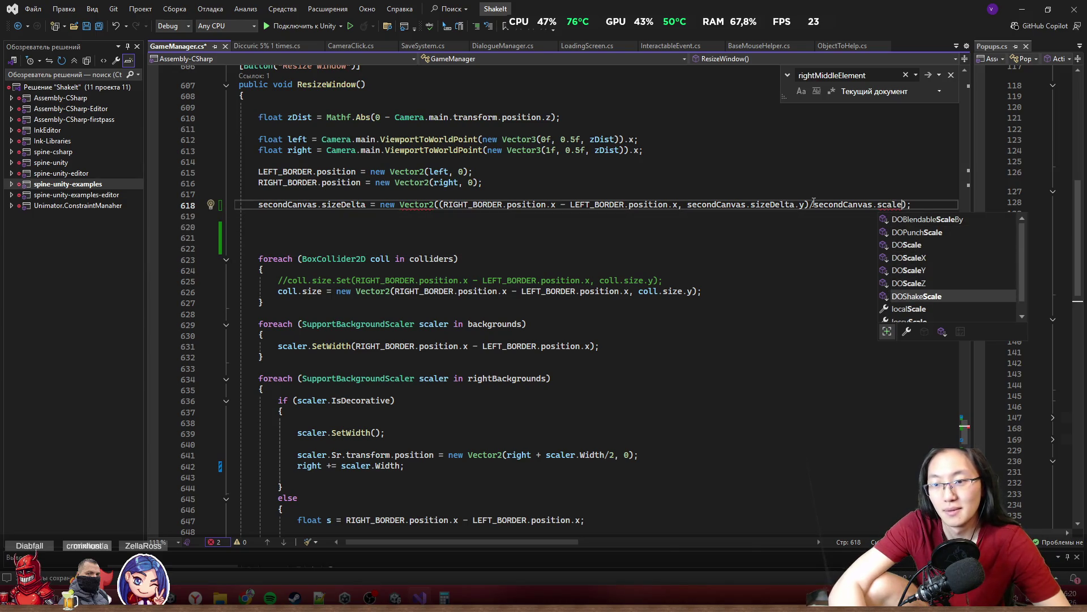
text(;)
text(.x)
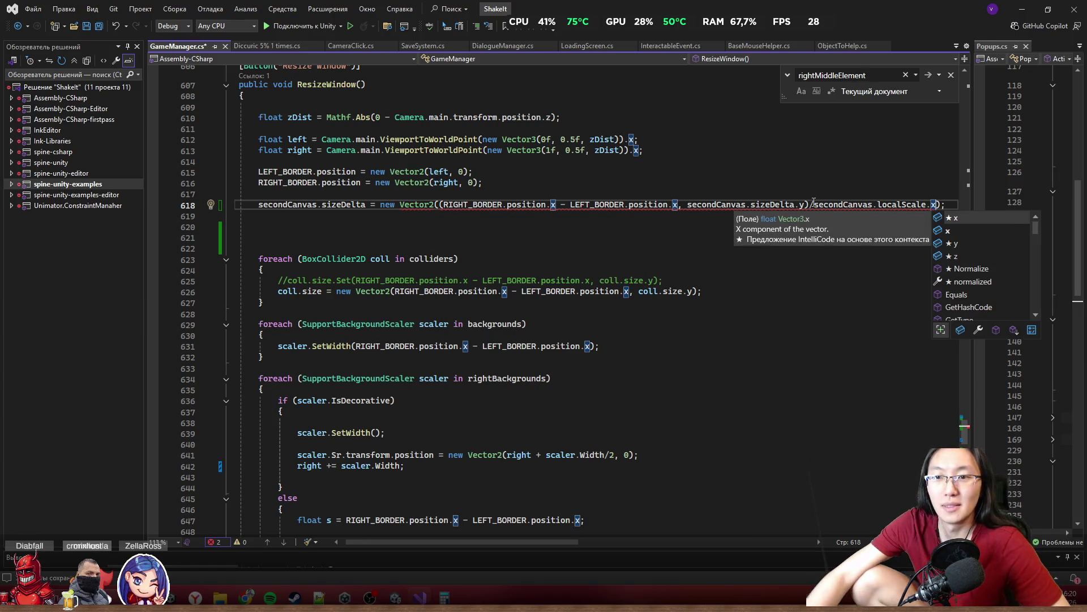
Fix the Vector2 arguments so sizeDelta.y remains the height, then minimize Visual Studio
mouse_move(840, 204)
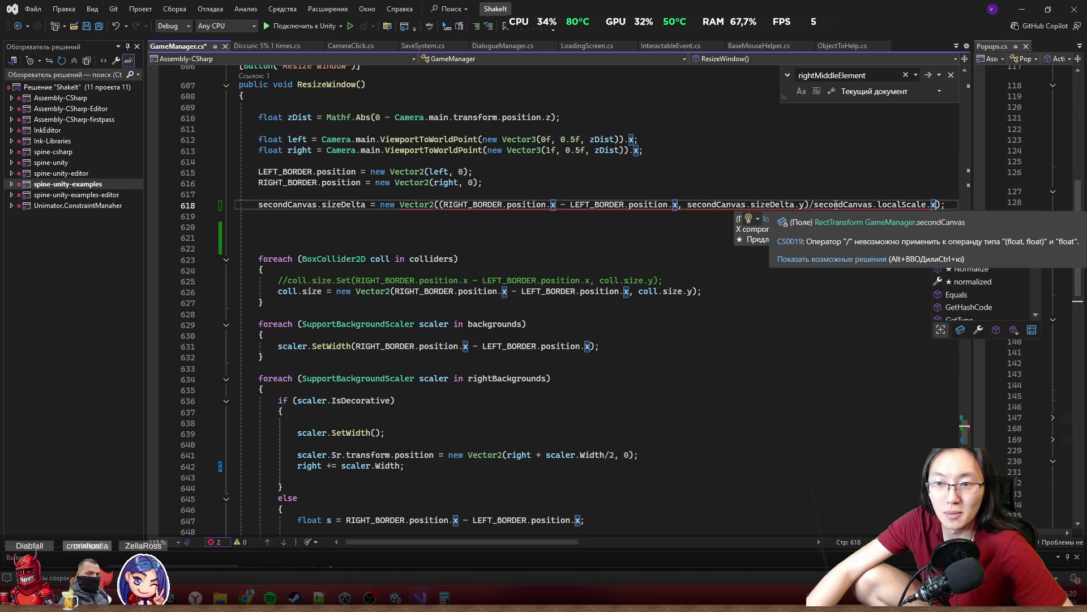
click(817, 205)
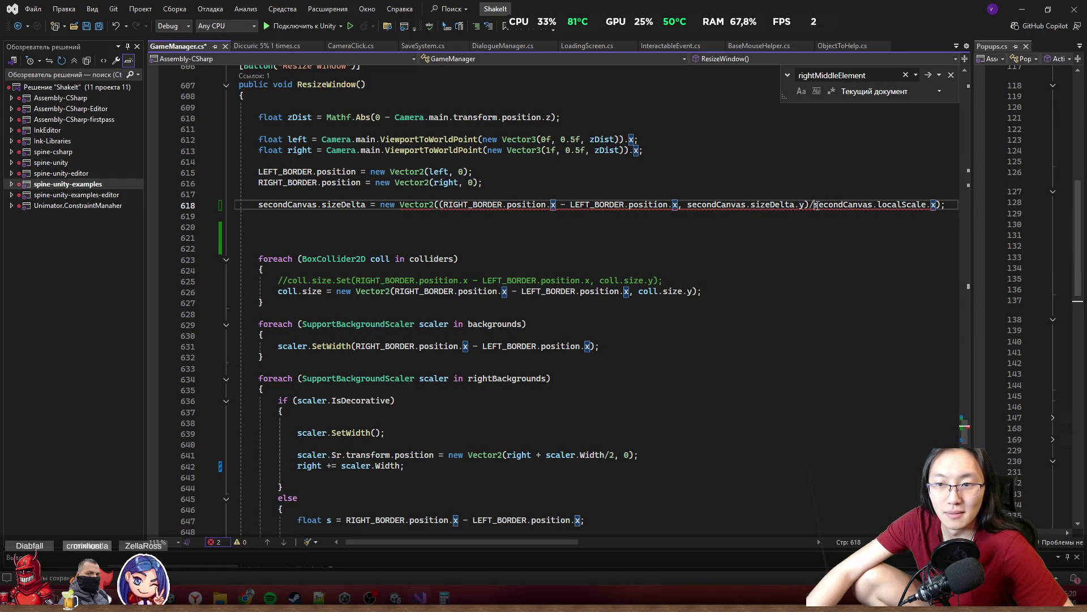
mouse_move(437, 205)
drag(439, 205, 816, 209)
key(BackSpace)
key(ctrl+z)
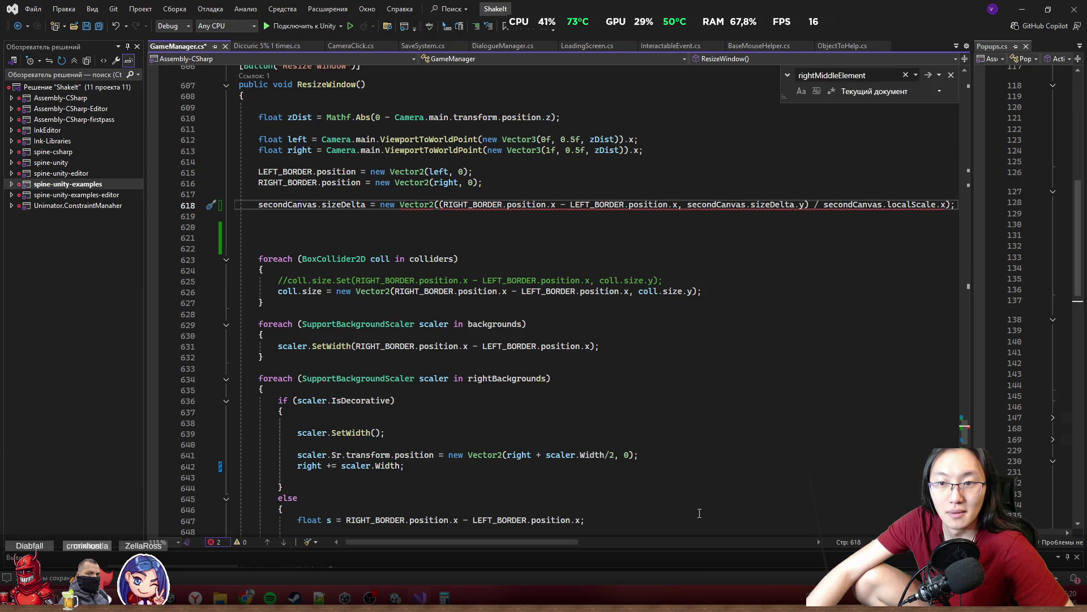
mouse_move(597, 205)
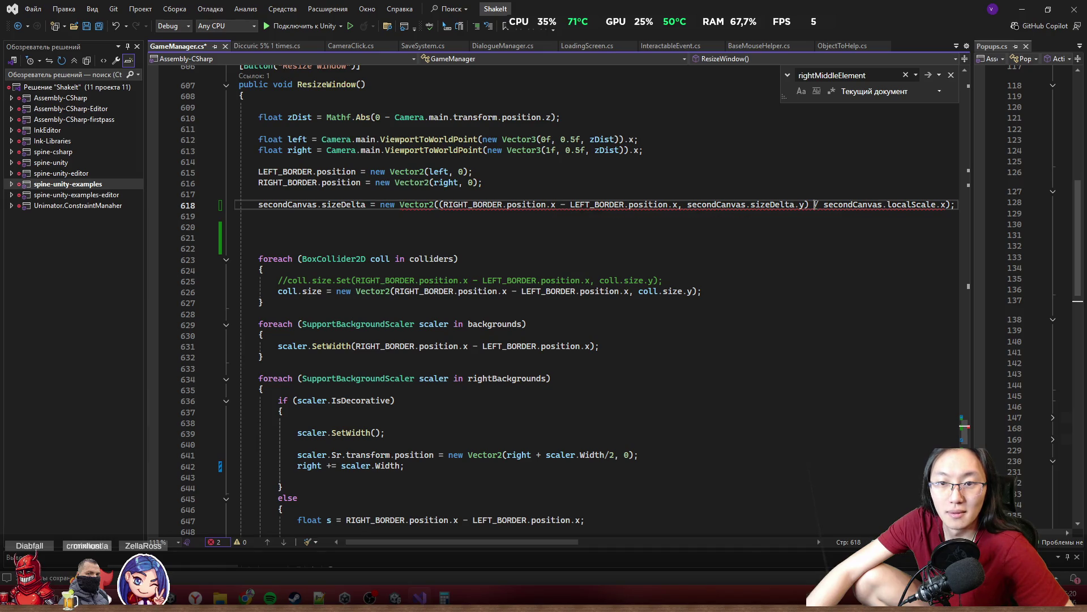
drag(814, 206, 678, 205)
key(Delete)
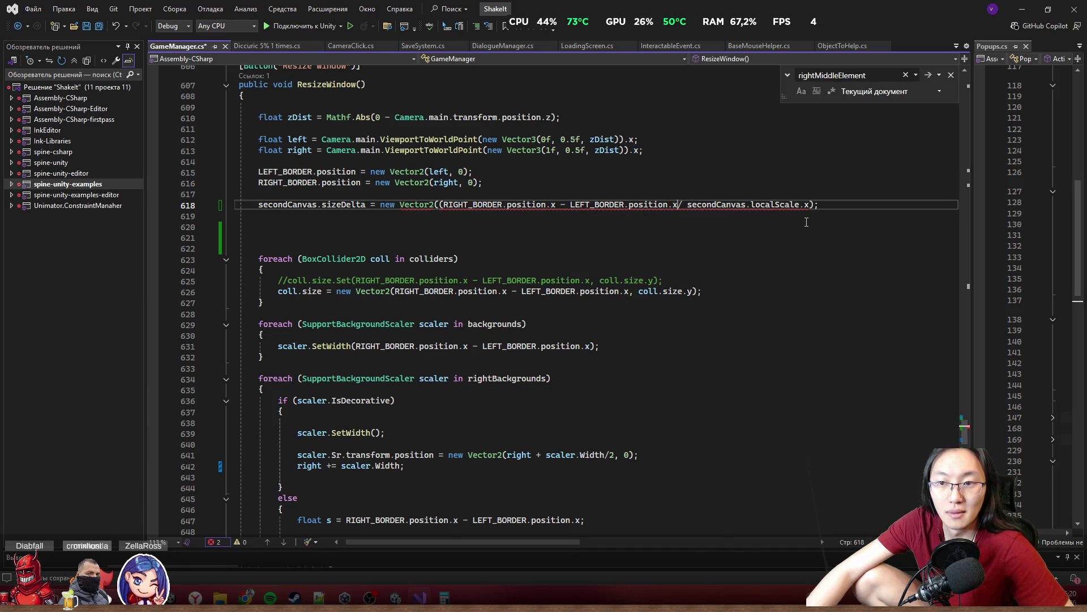
key(ctrl+z)
click(866, 272)
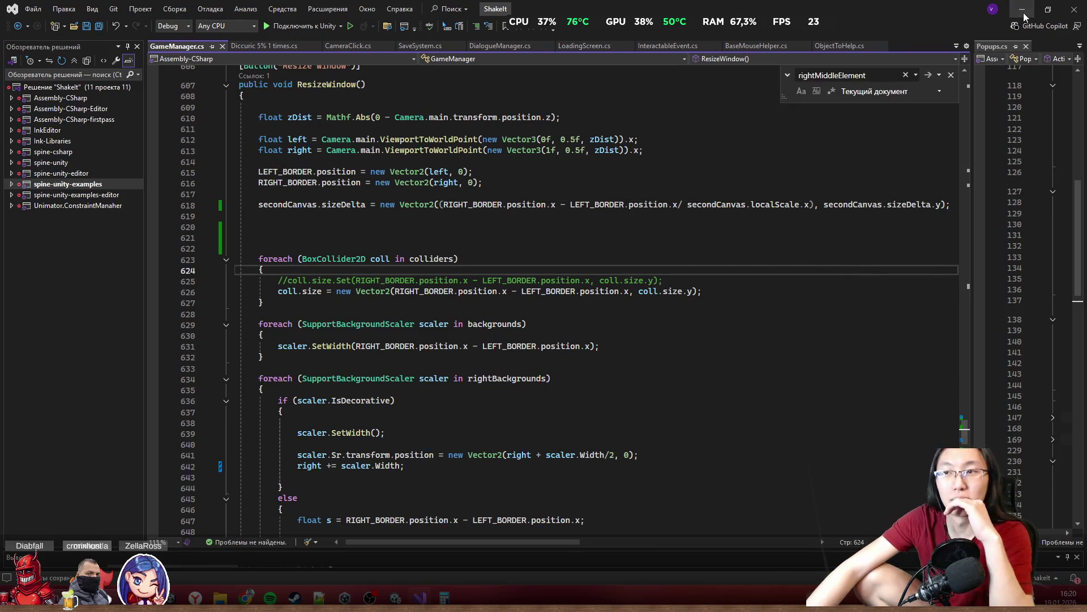
click(1024, 16)
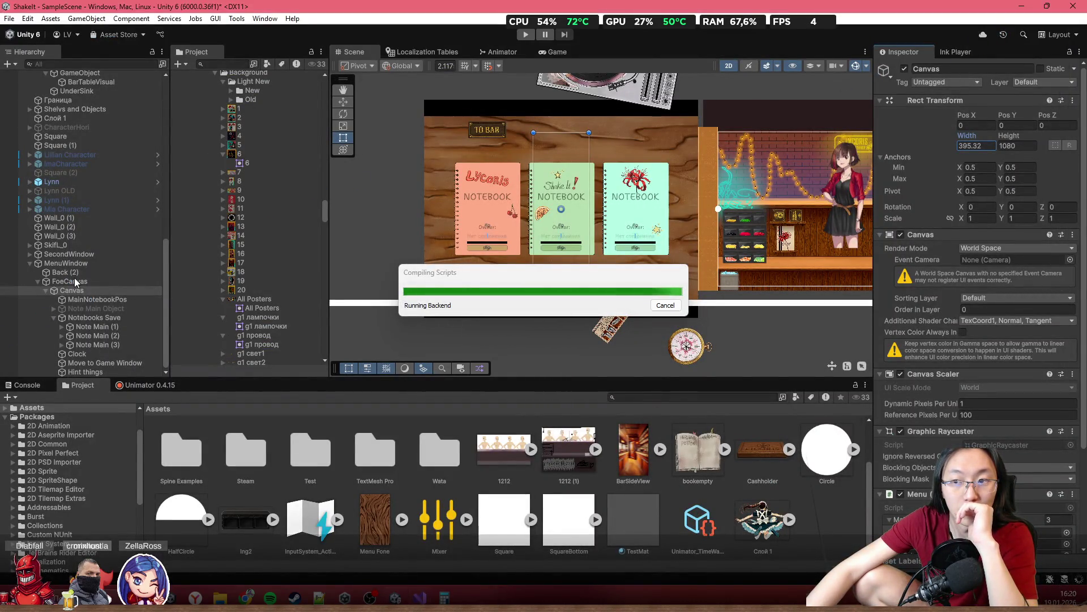
Move the Canvas out of FoeCanvas onto MenuWindow and delete the empty FoeCanvas
click(75, 281)
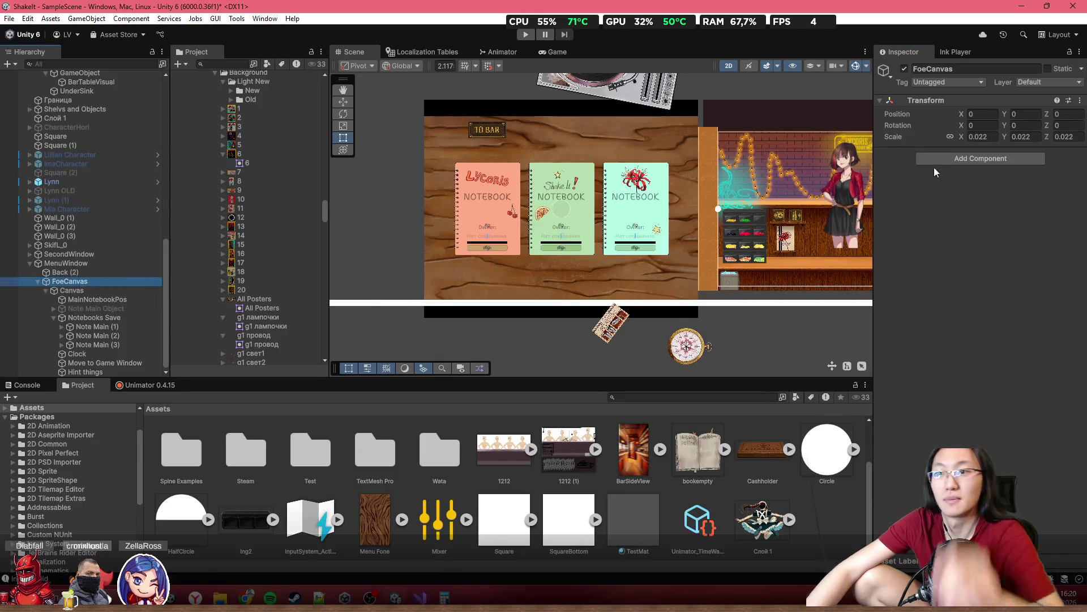
click(113, 290)
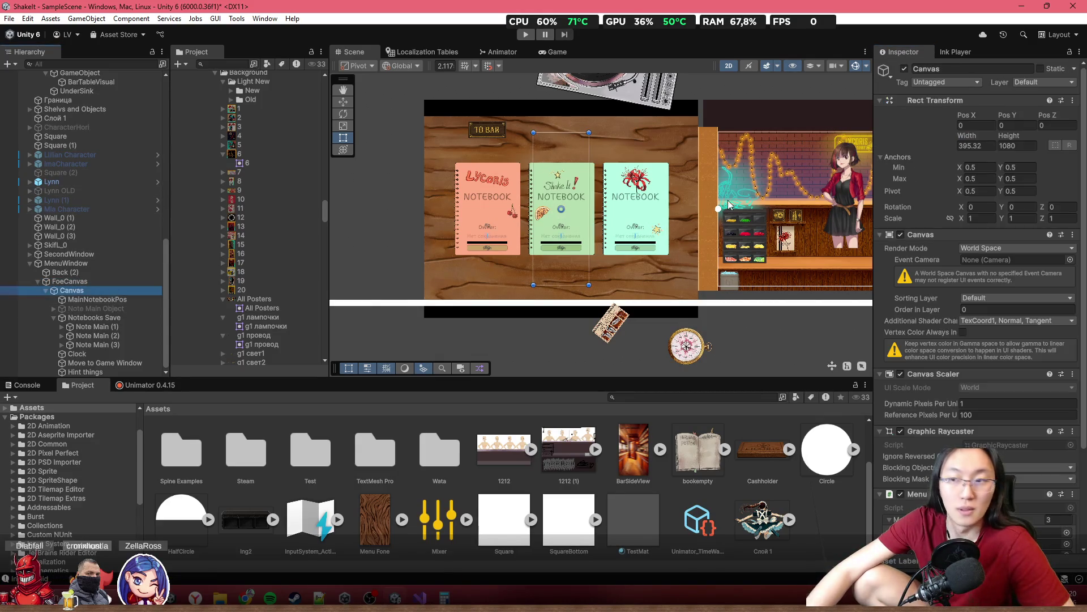
drag(68, 290, 64, 277)
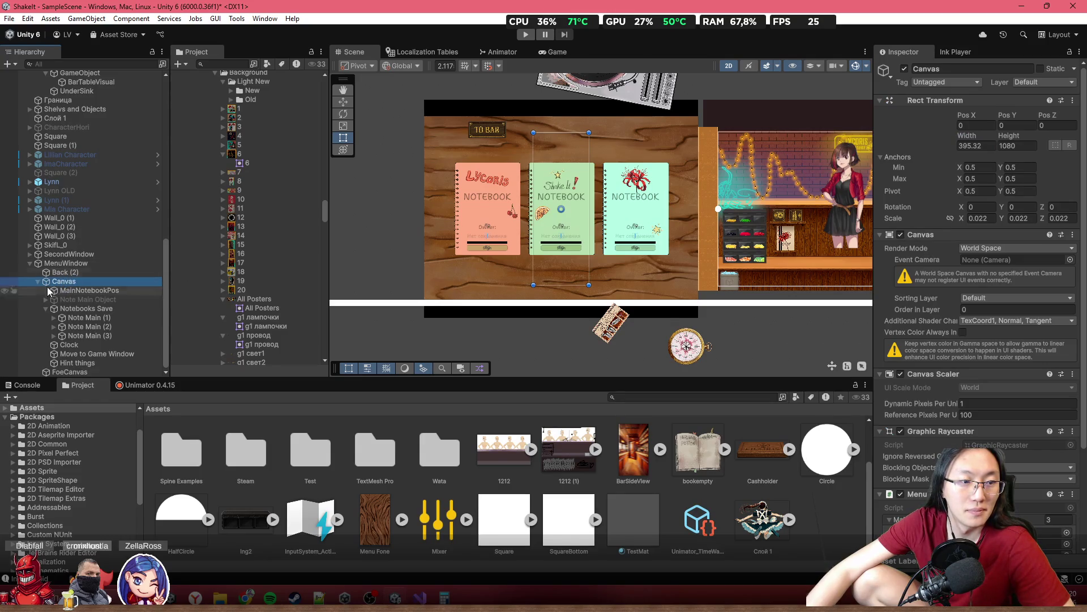
click(71, 372)
key(Delete)
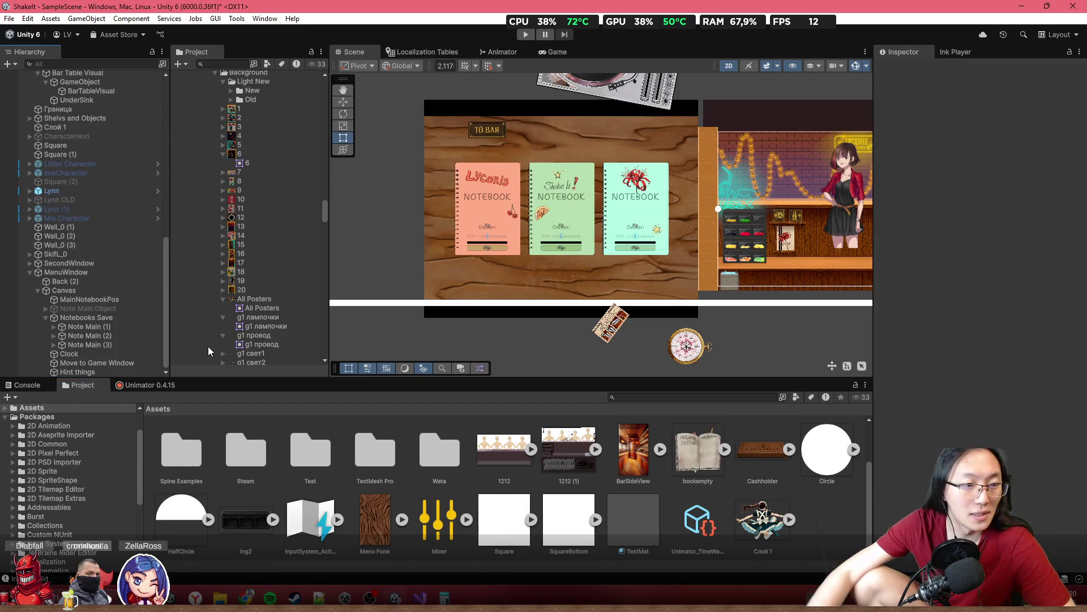
Set the menu Canvas Rect Transform width to 1920
click(147, 290)
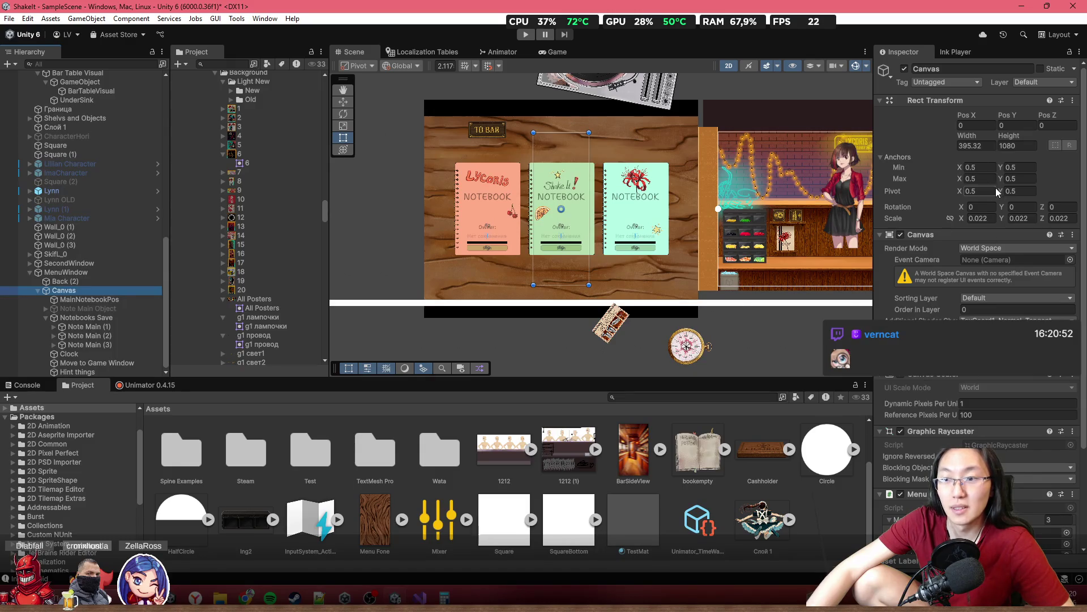
click(983, 146)
text(1920)
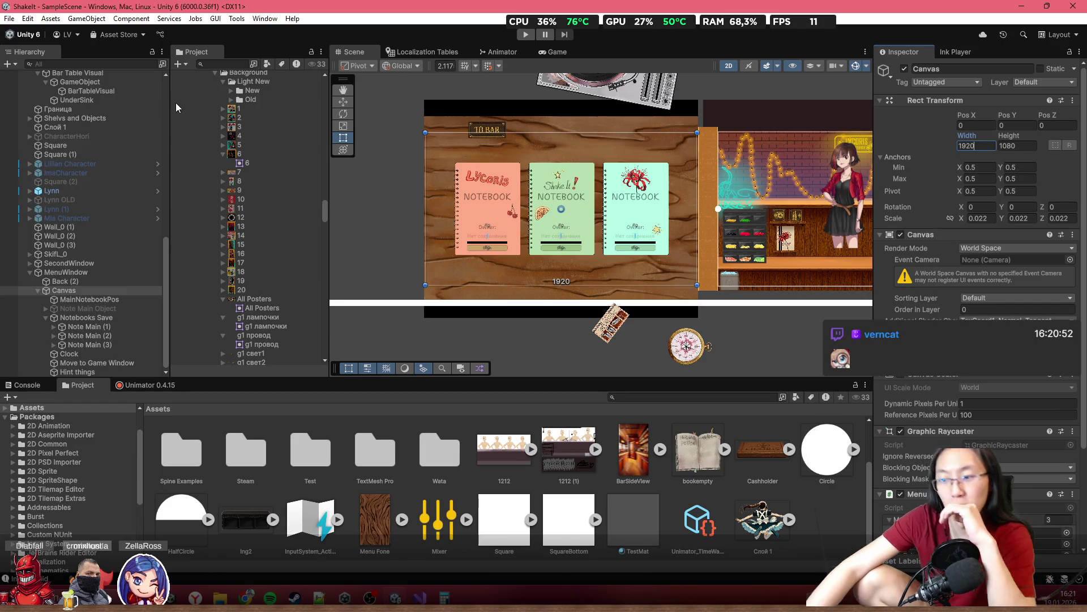
Review GameManager's AutoScaling border and background references with the notebooks framed in the Scene view
scroll(140, 152, up, 10)
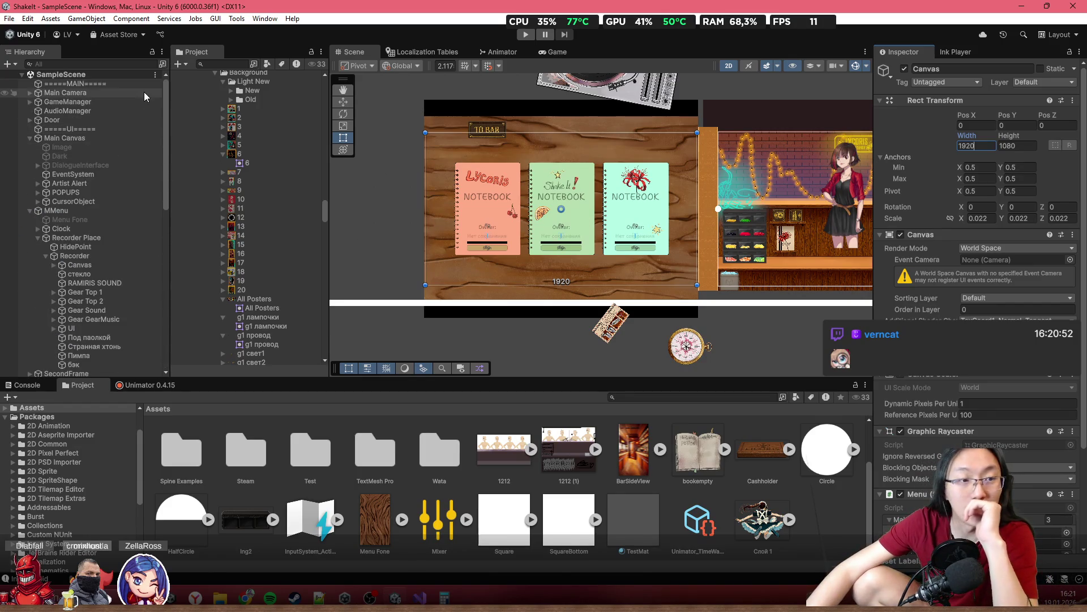
click(100, 104)
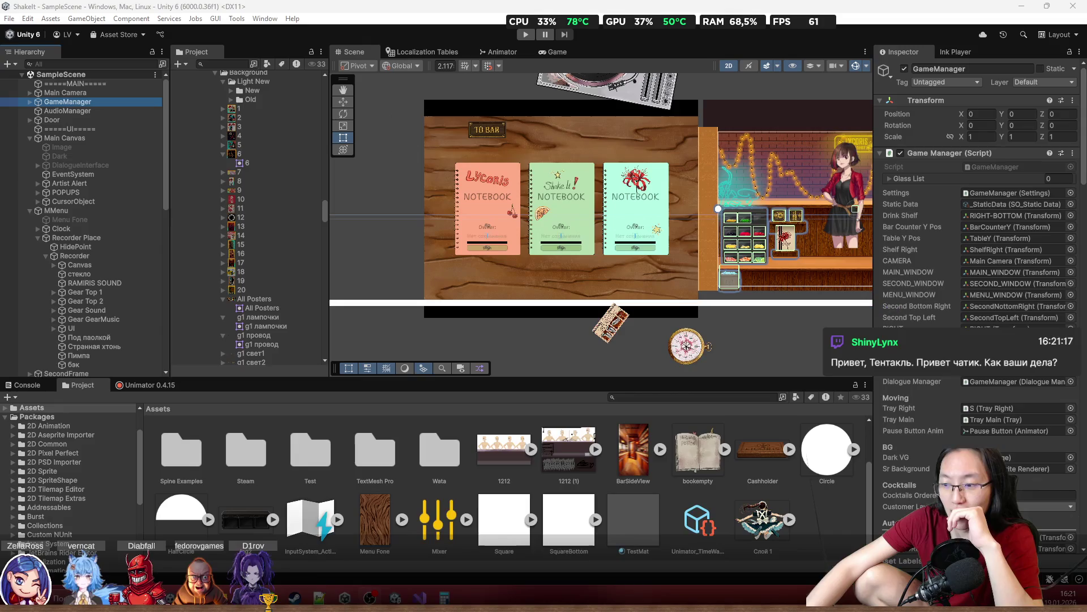
scroll(675, 192, up, 5)
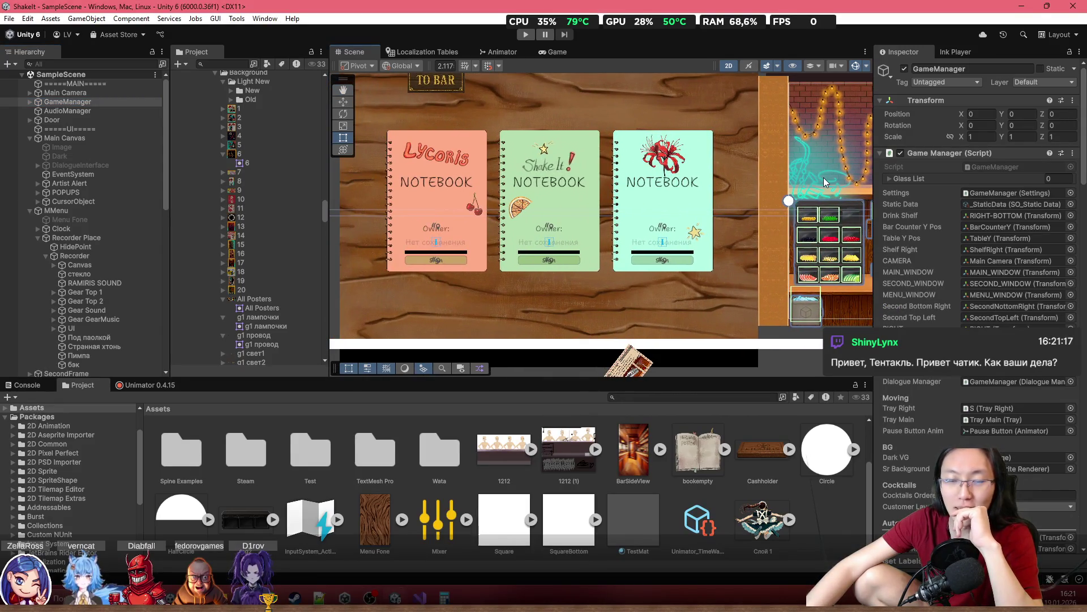
scroll(737, 189, up, 1)
drag(737, 188, 646, 205)
scroll(518, 203, up, 1)
mouse_move(518, 203)
mouse_down()
mouse_move(628, 212)
mouse_move(609, 222)
mouse_up()
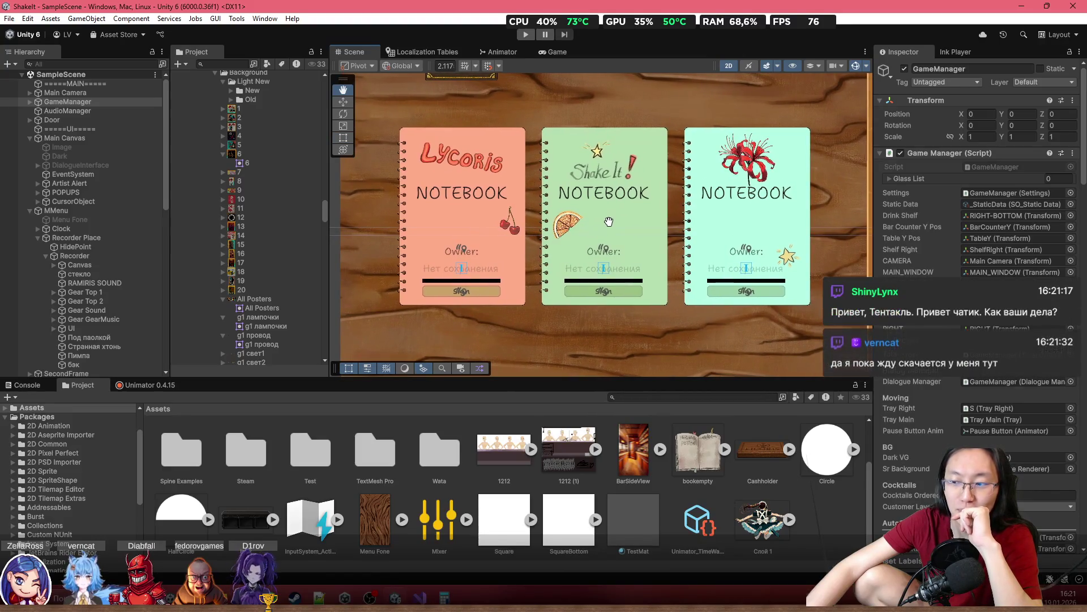
scroll(611, 223, down, 2)
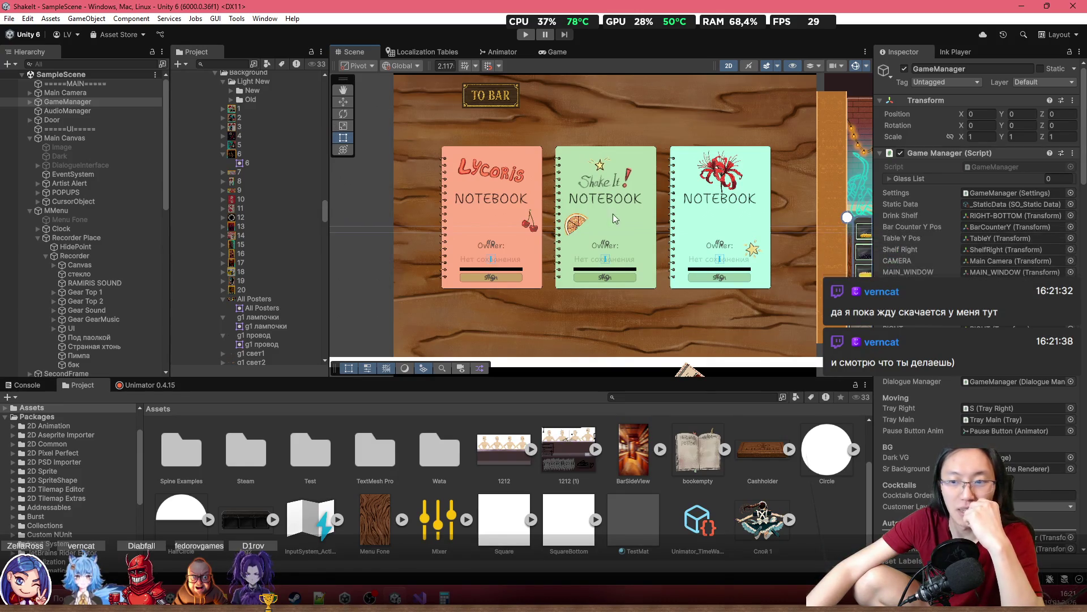
scroll(926, 451, down, 3)
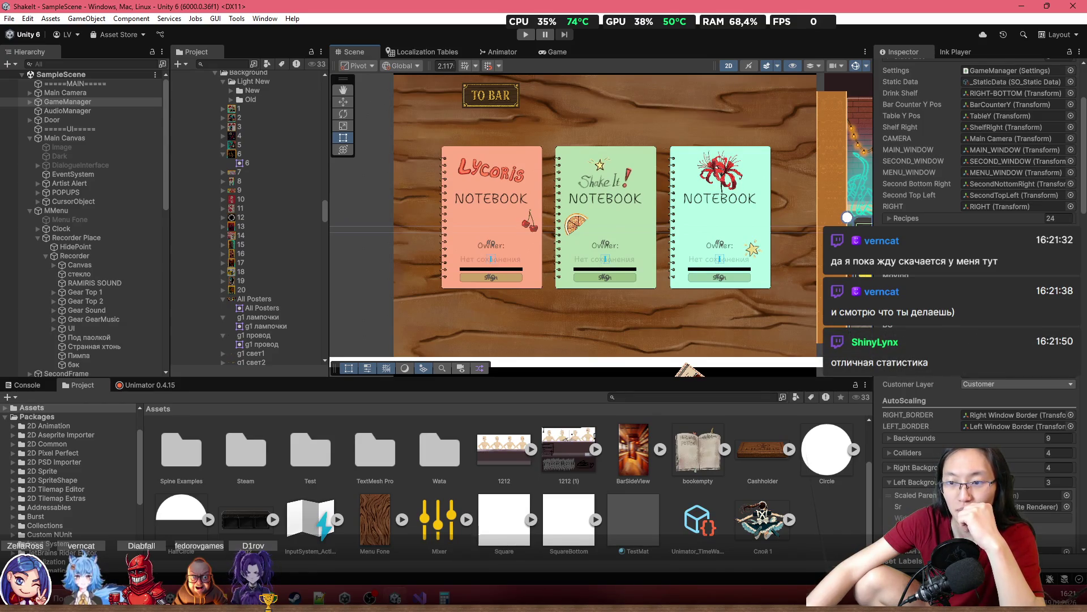
scroll(977, 170, up, 5)
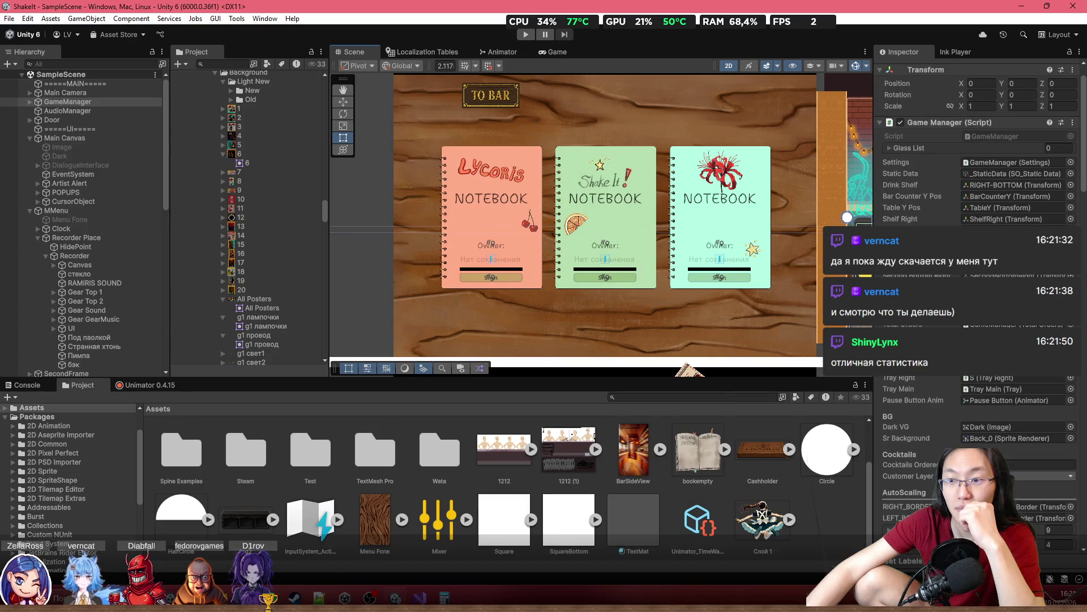
scroll(977, 170, down, 3)
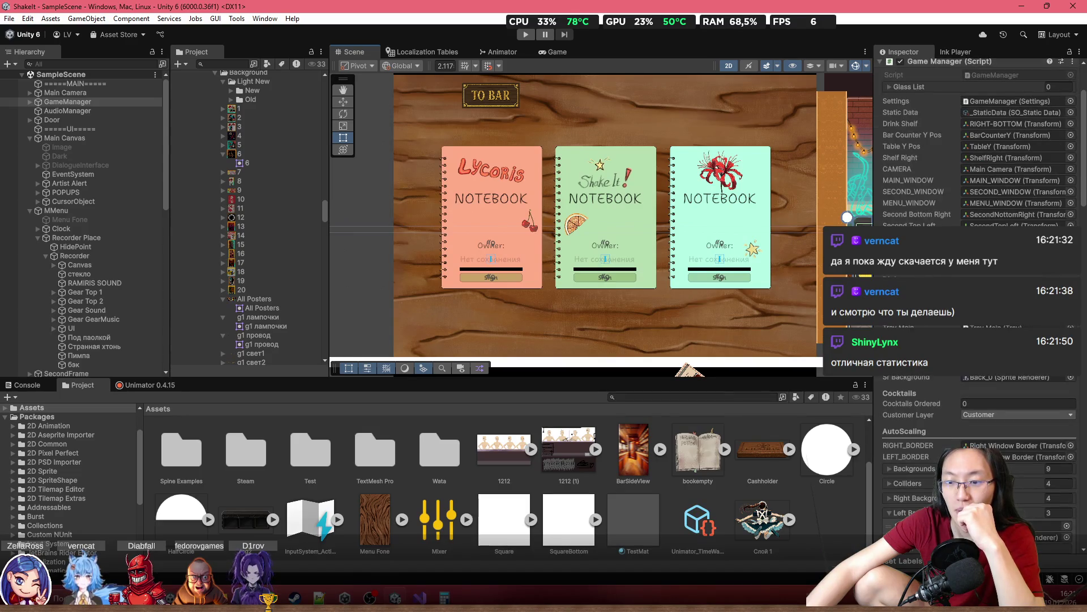
scroll(977, 170, down, 2)
scroll(977, 170, down, 7)
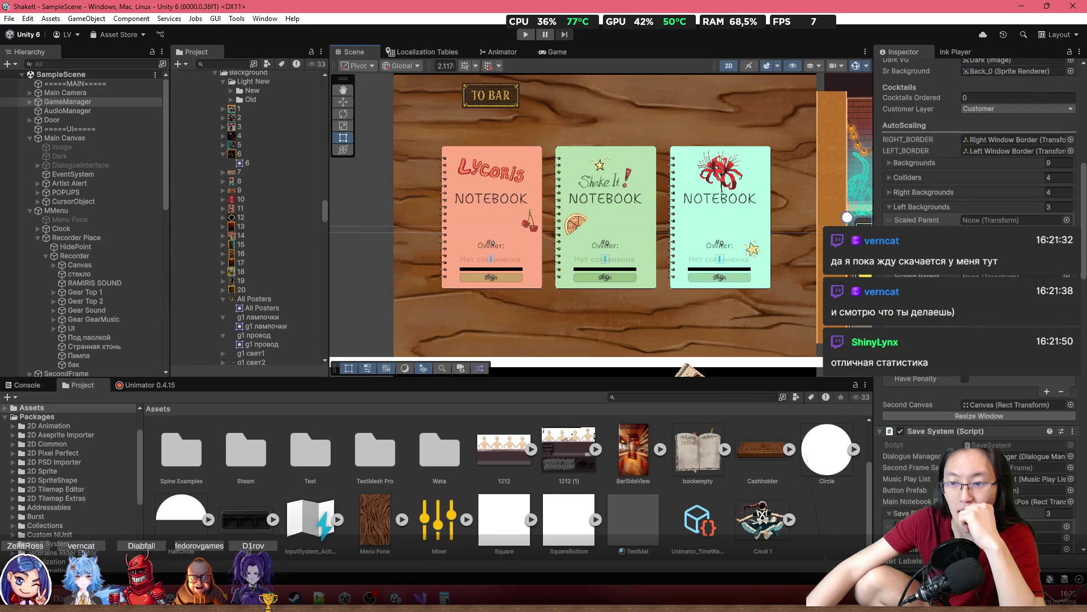
scroll(74, 238, down, 10)
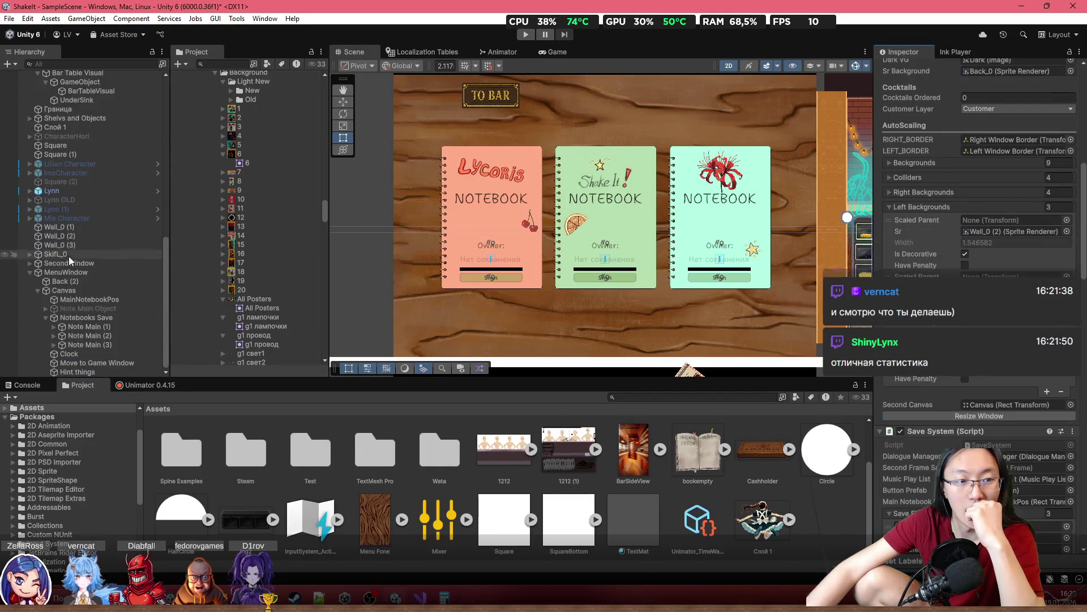
click(89, 289)
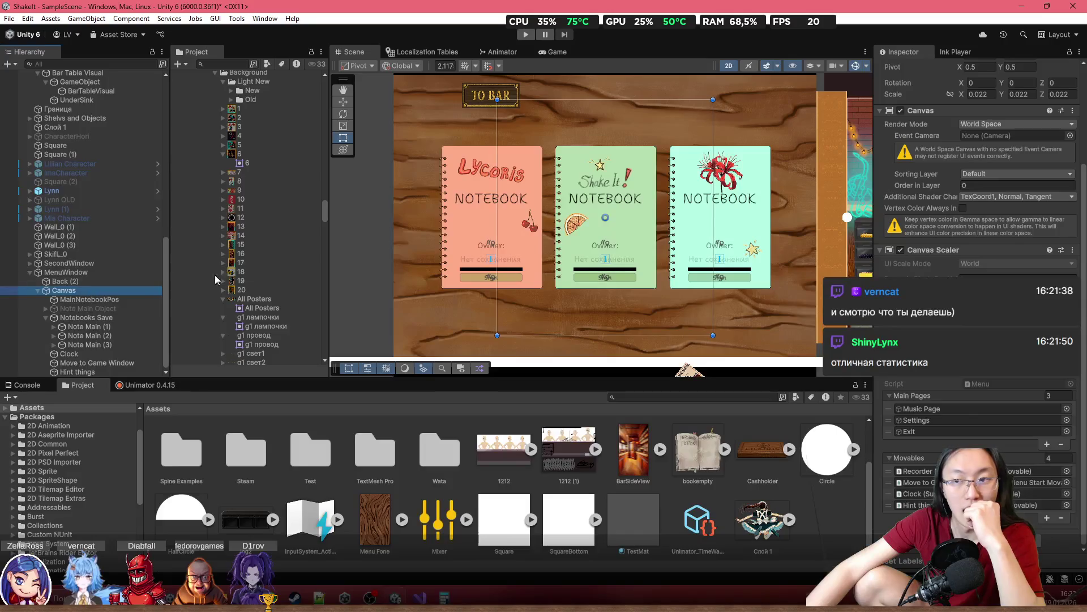
Check the menu Canvas size (991.0303 × 1080) and return to Visual Studio
scroll(988, 133, up, 3)
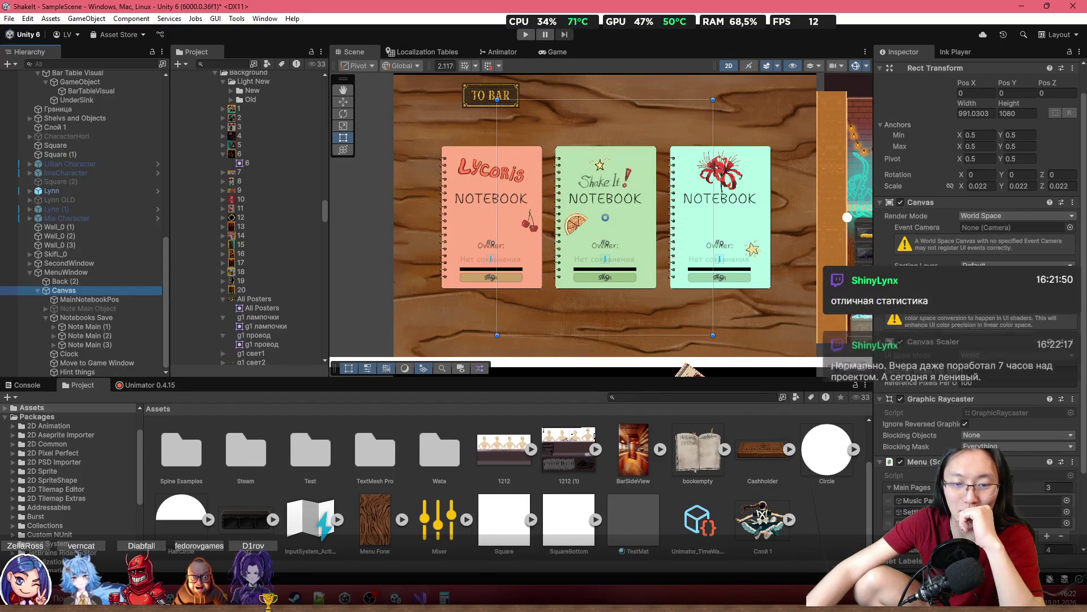
key(alt+Tab)
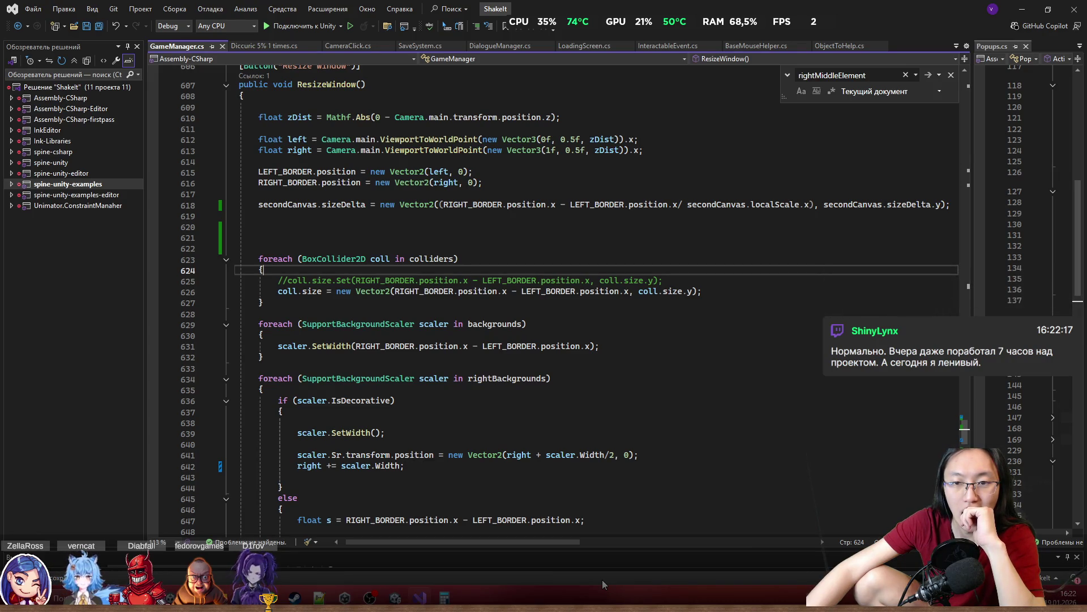
On line 618, wrap the border difference in parentheses, divide by localScale.x, and comma-separate sizeDelta.y
click(680, 205)
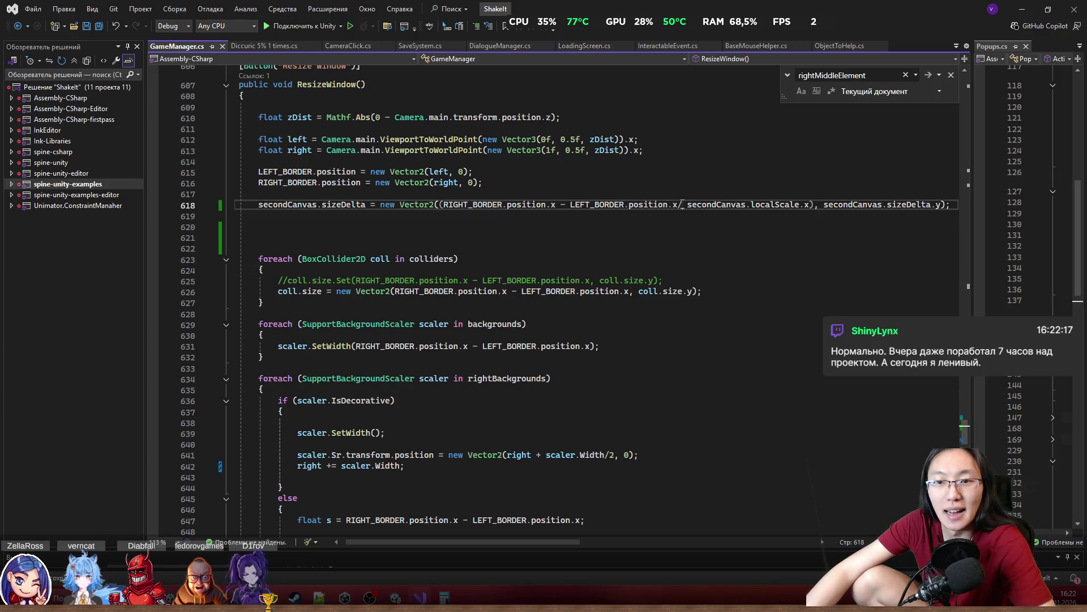
click(815, 206)
key(Delete)
key(Delete)
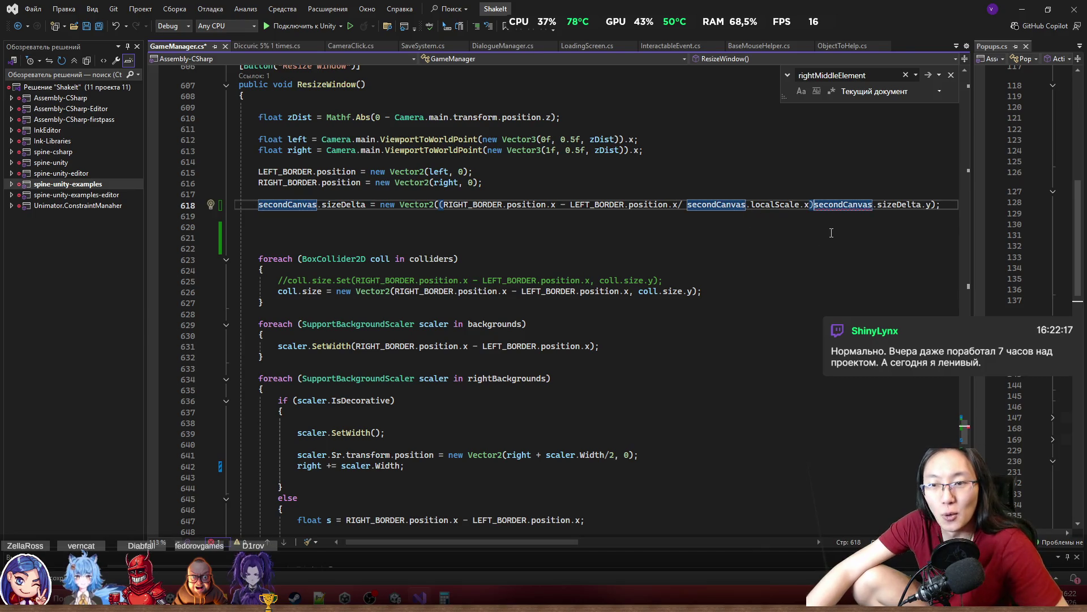
key(BackSpace)
text(,)
click(679, 205)
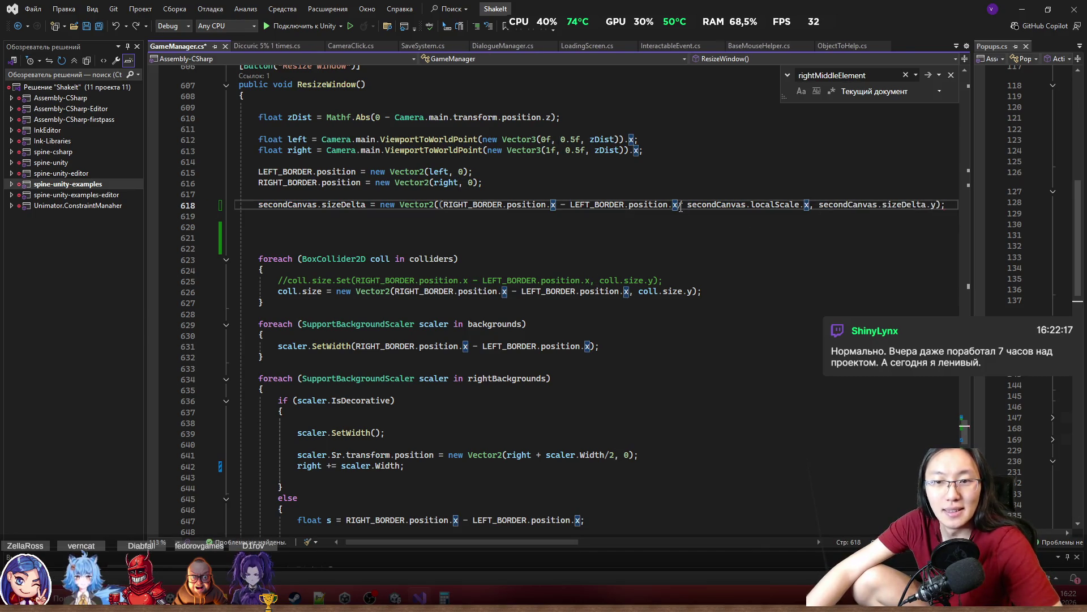
text())
Save the script and return to Unity so it recompiles
click(691, 303)
key(ctrl+s)
click(1023, 9)
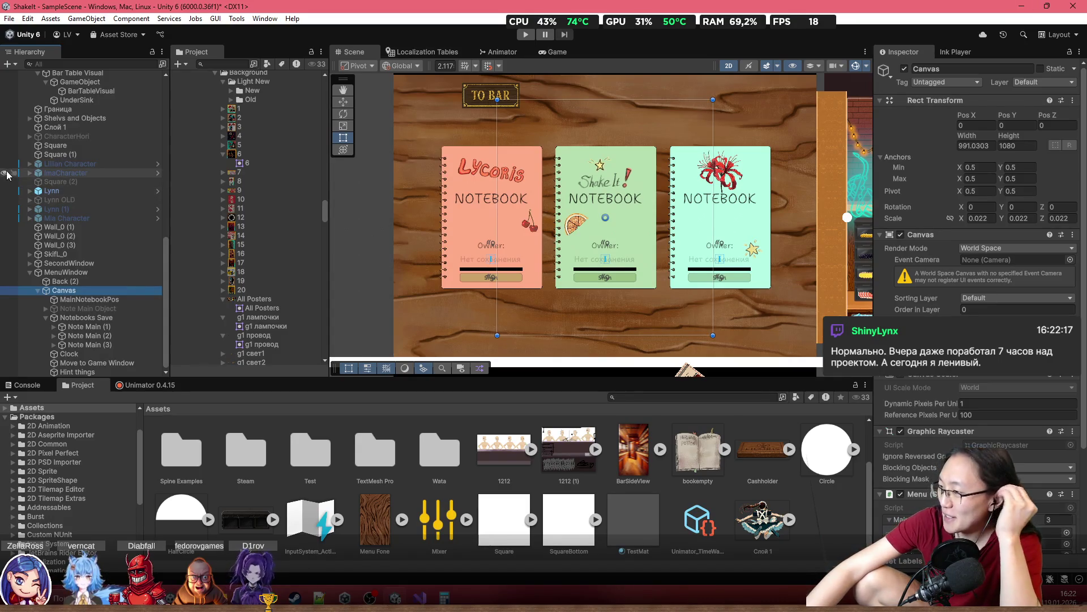
scroll(53, 194, up, 10)
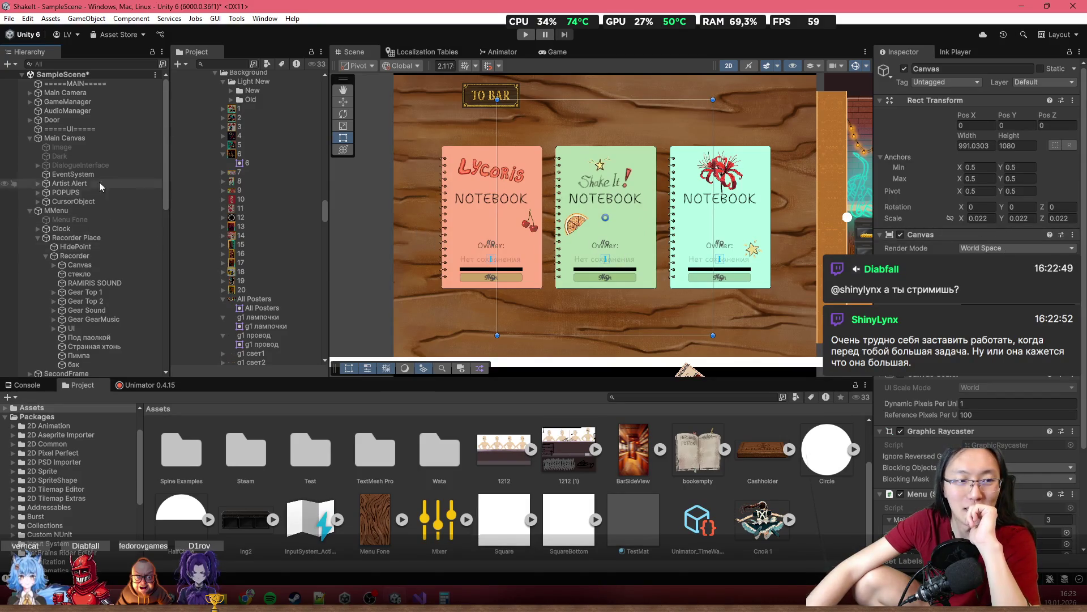
click(94, 138)
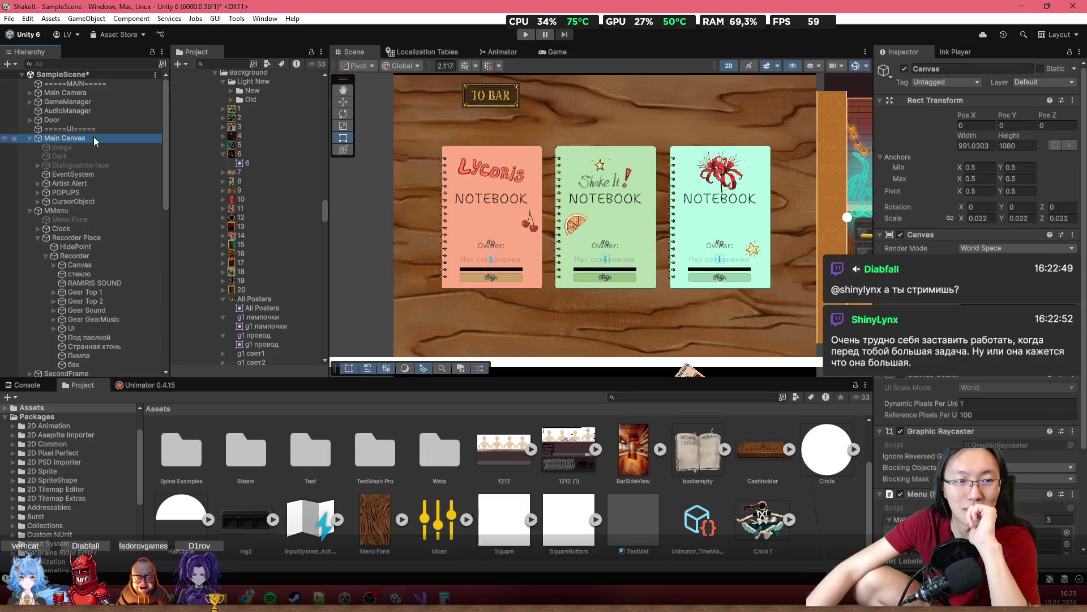
Run the GameManager's Resize Window with the corrected script, then recheck the MenuWindow Canvas
click(113, 209)
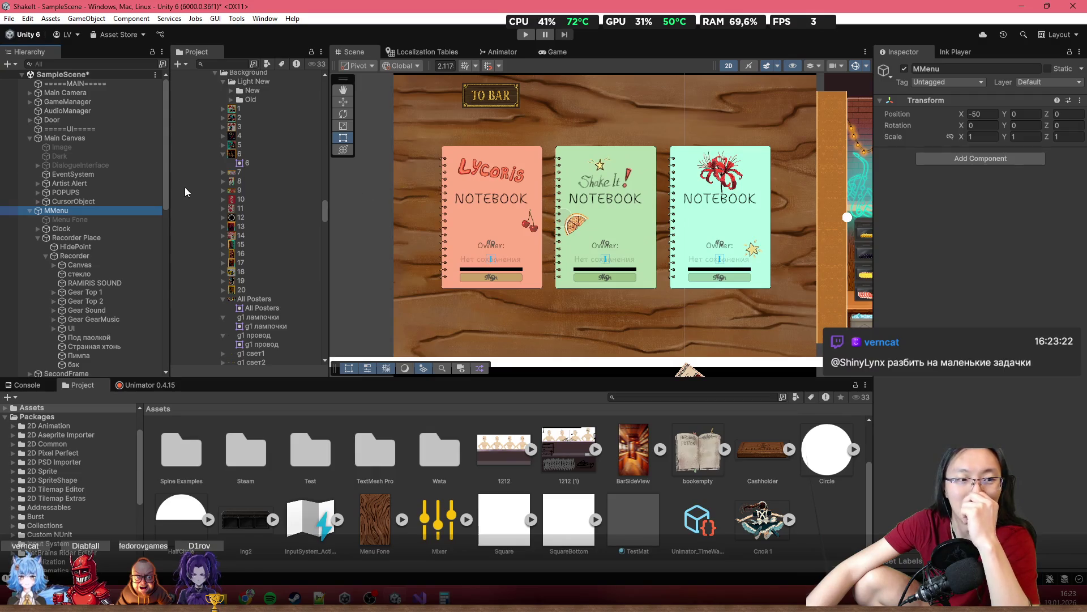
click(120, 138)
click(123, 104)
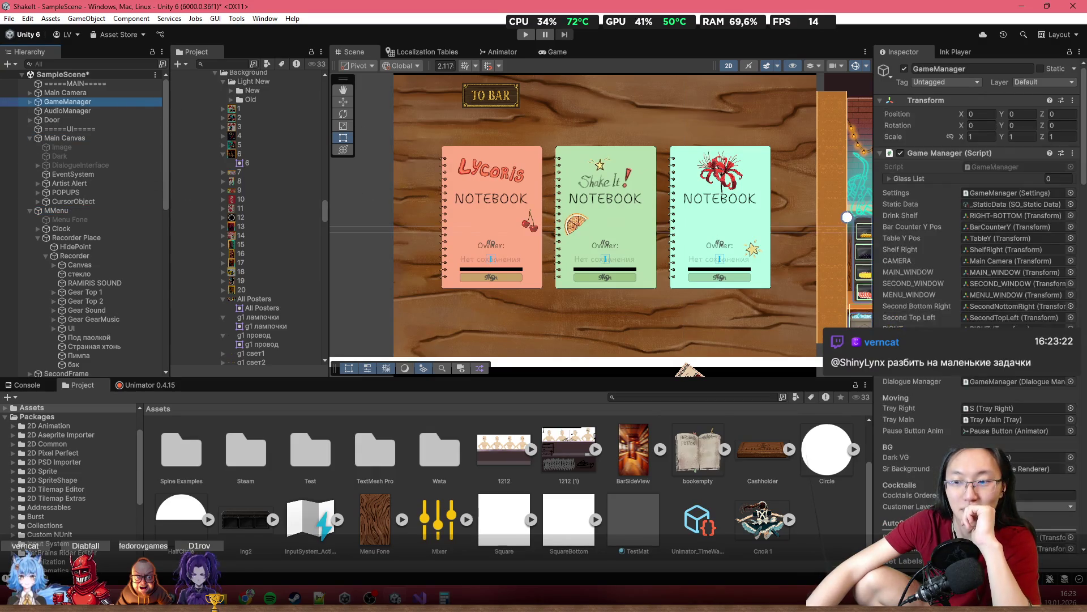
scroll(973, 406, down, 8)
click(973, 416)
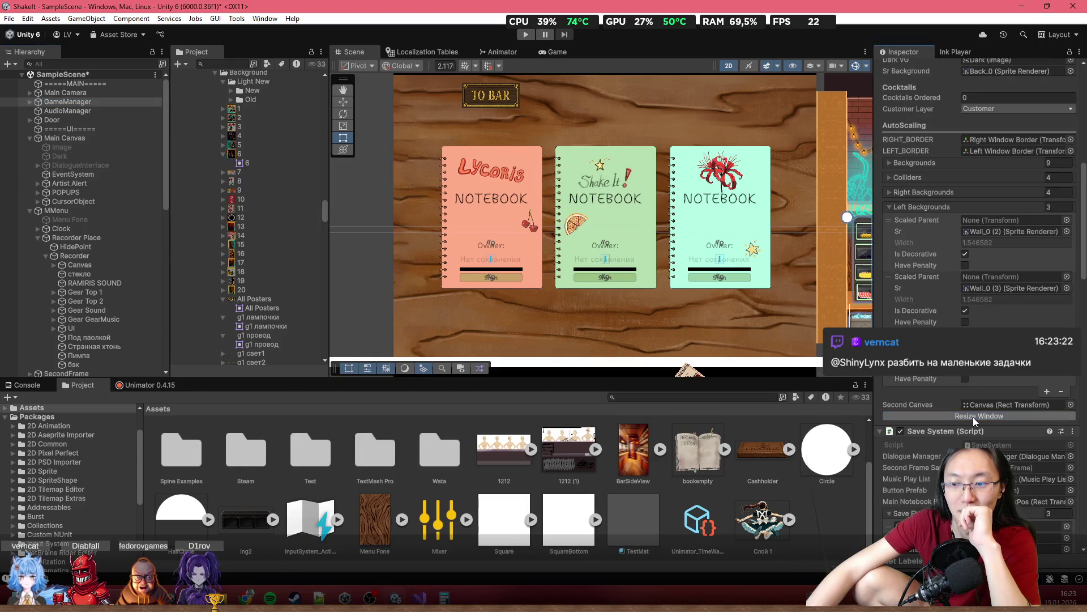
scroll(109, 248, down, 10)
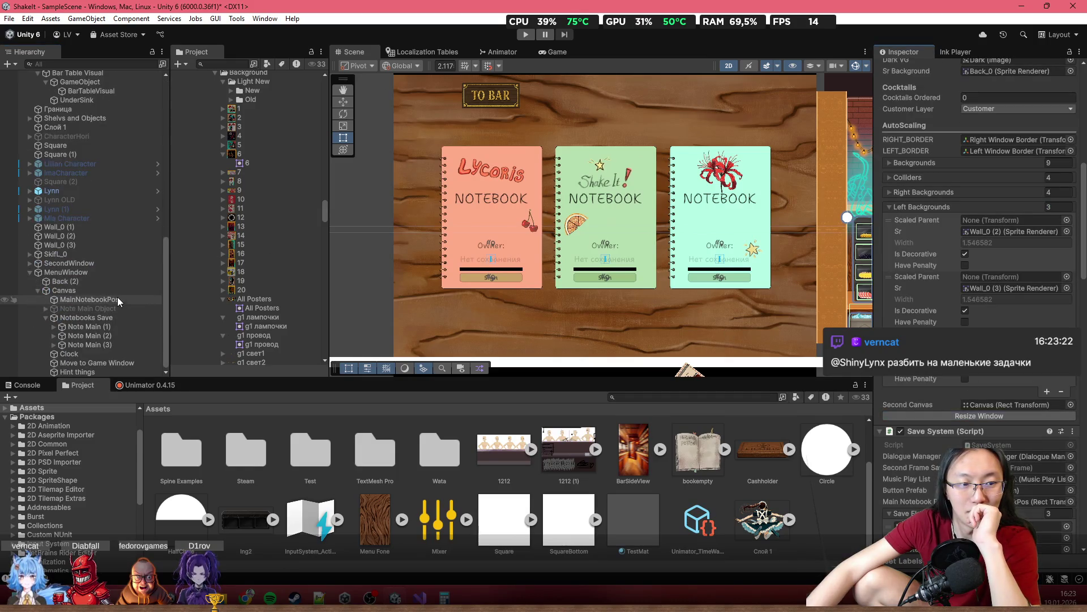
click(117, 291)
scroll(396, 272, up, 4)
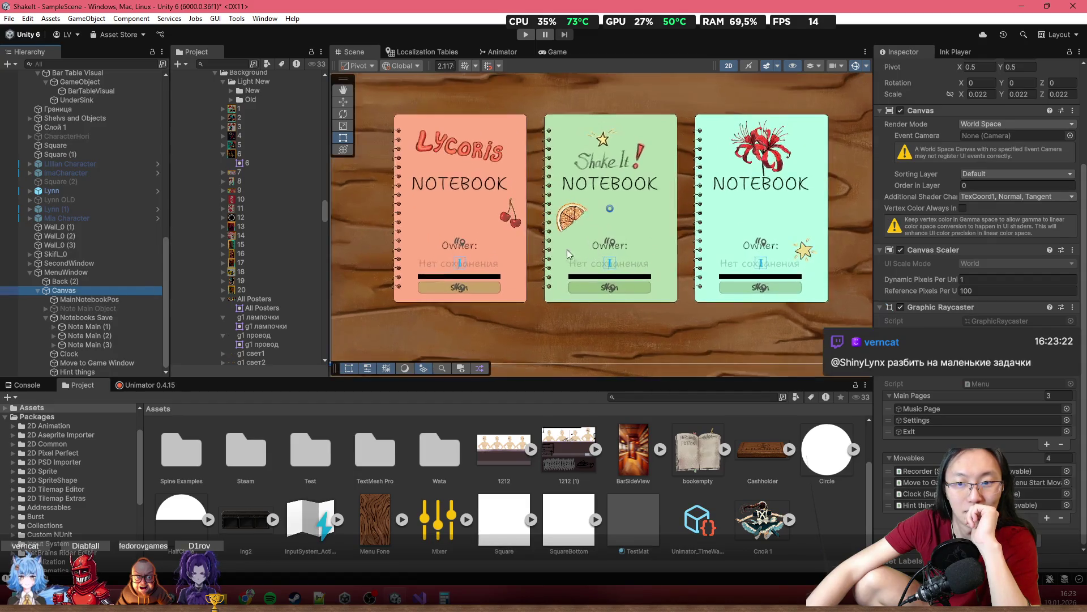
scroll(573, 261, down, 4)
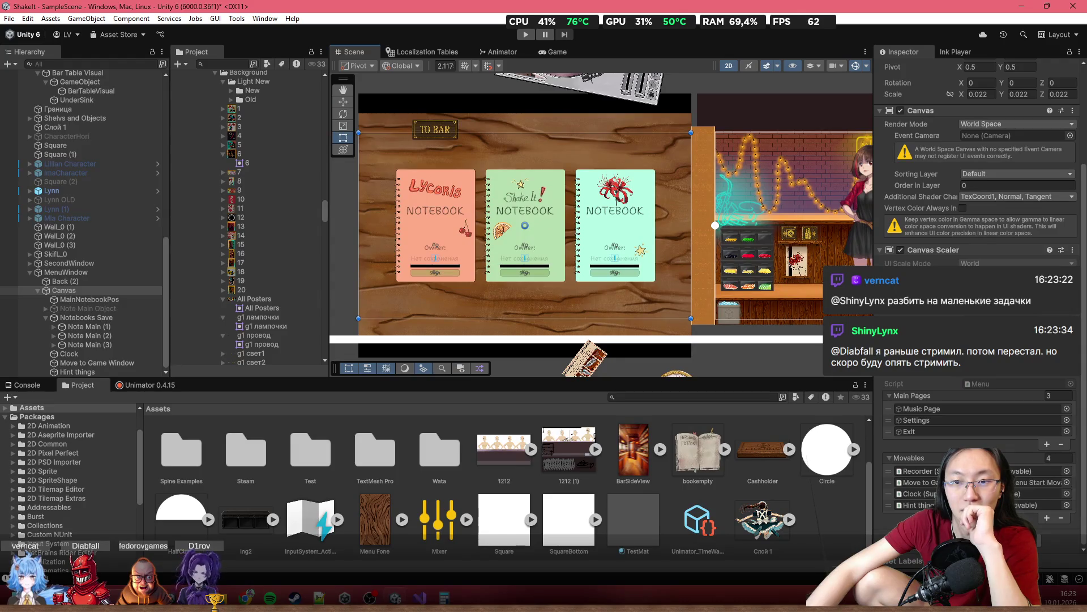
scroll(977, 170, up, 3)
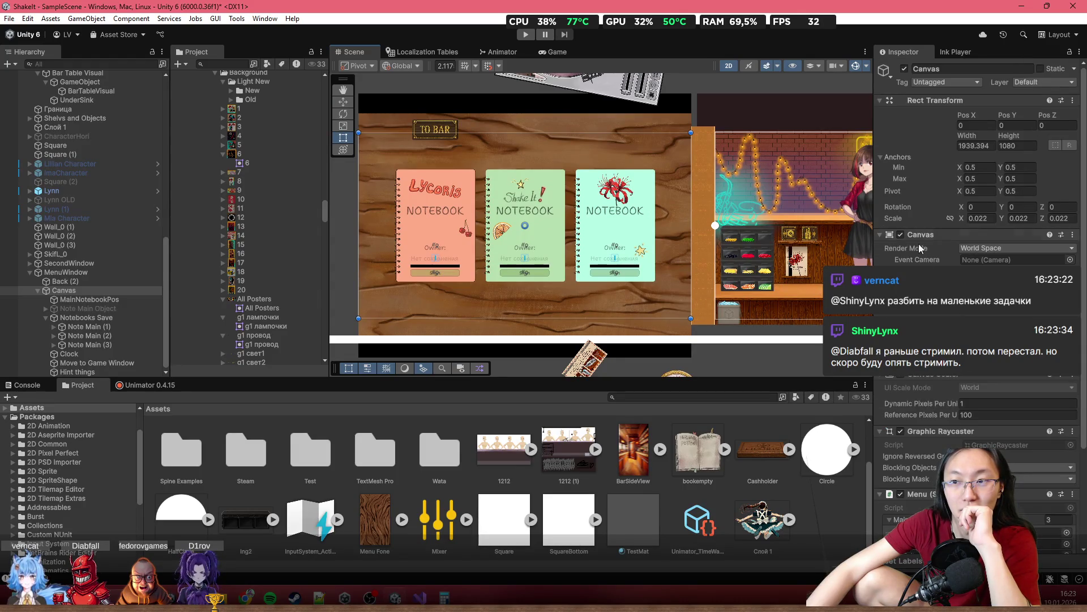
scroll(584, 215, up, 1)
scroll(784, 174, up, 1)
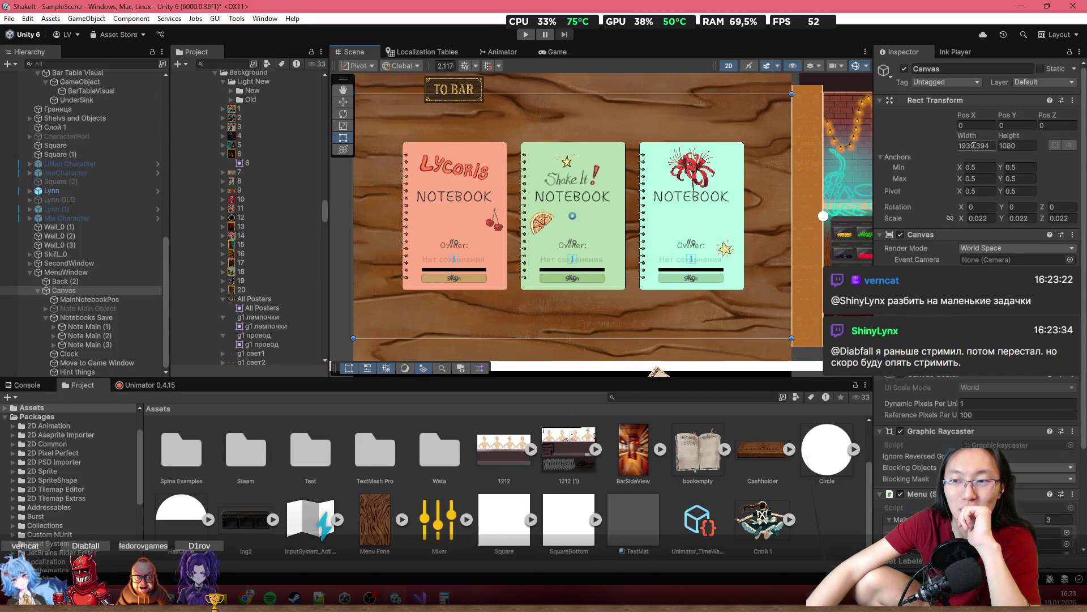
scroll(692, 260, down, 2)
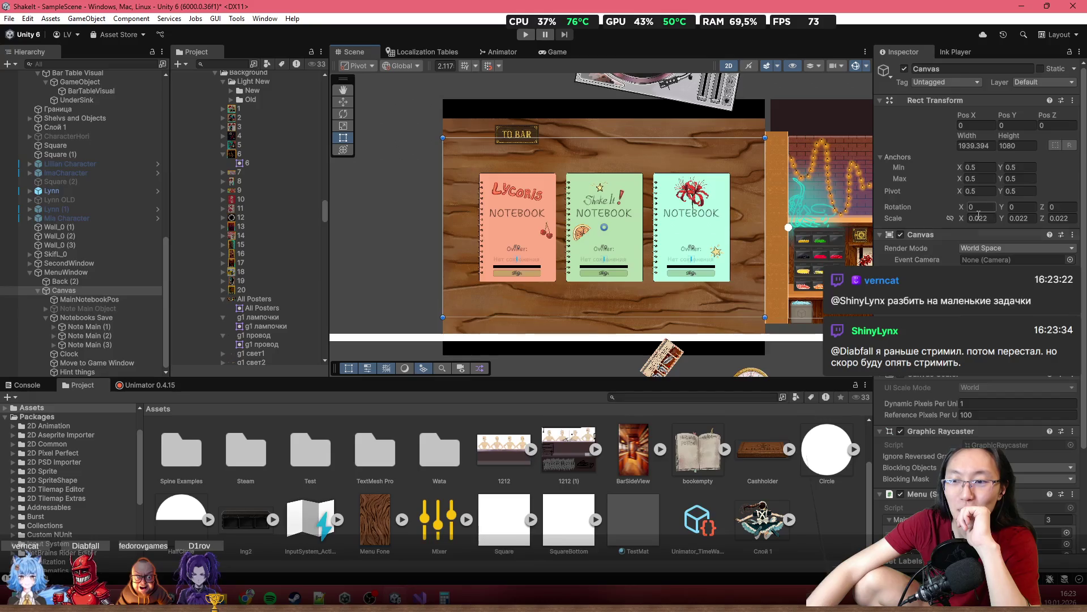
scroll(976, 188, down, 3)
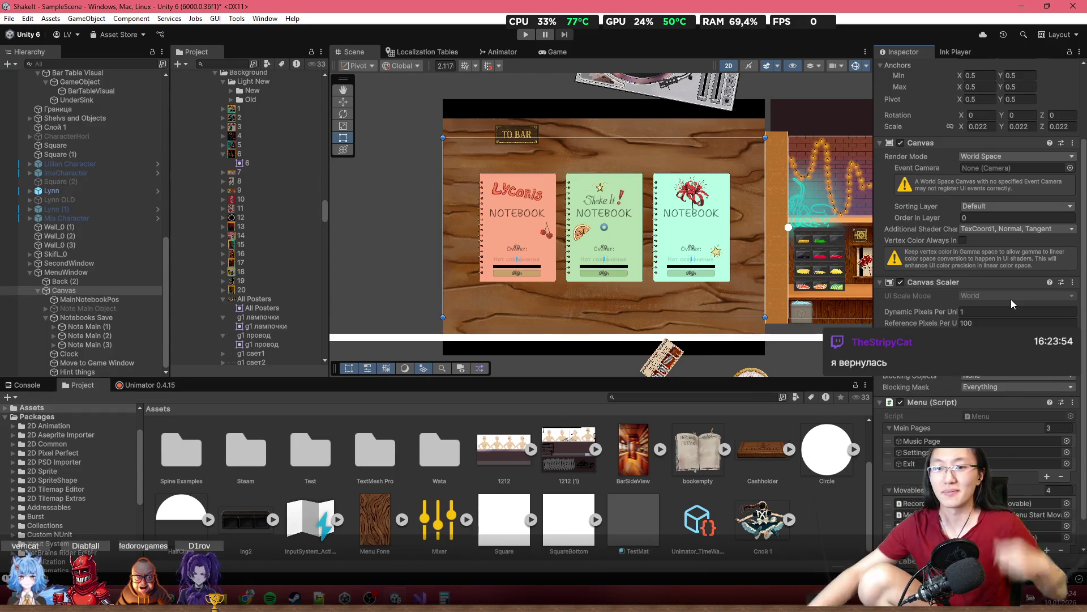
scroll(631, 264, up, 3)
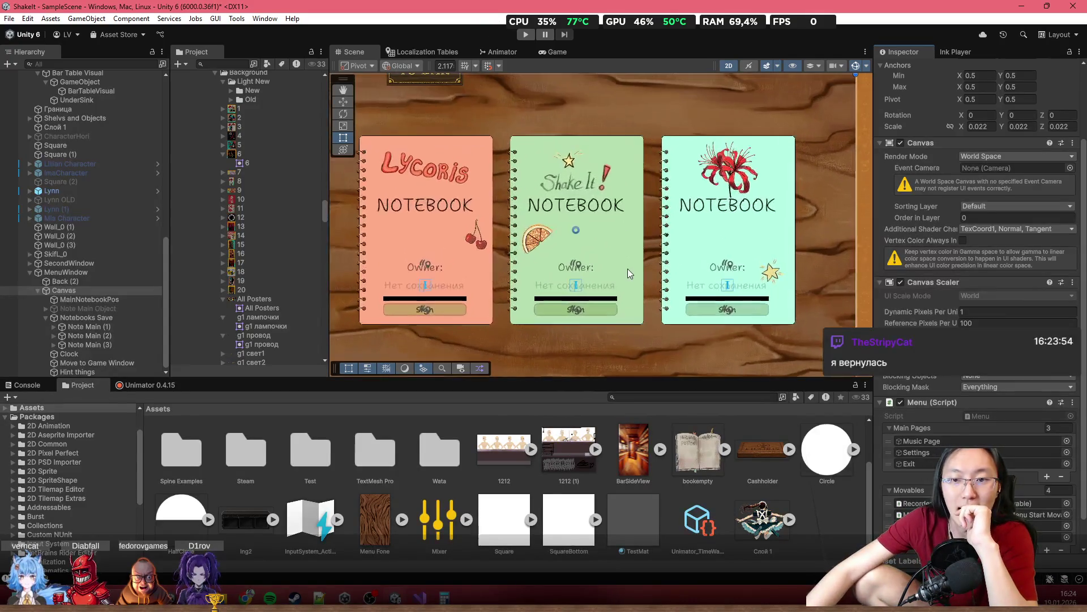
scroll(633, 263, down, 3)
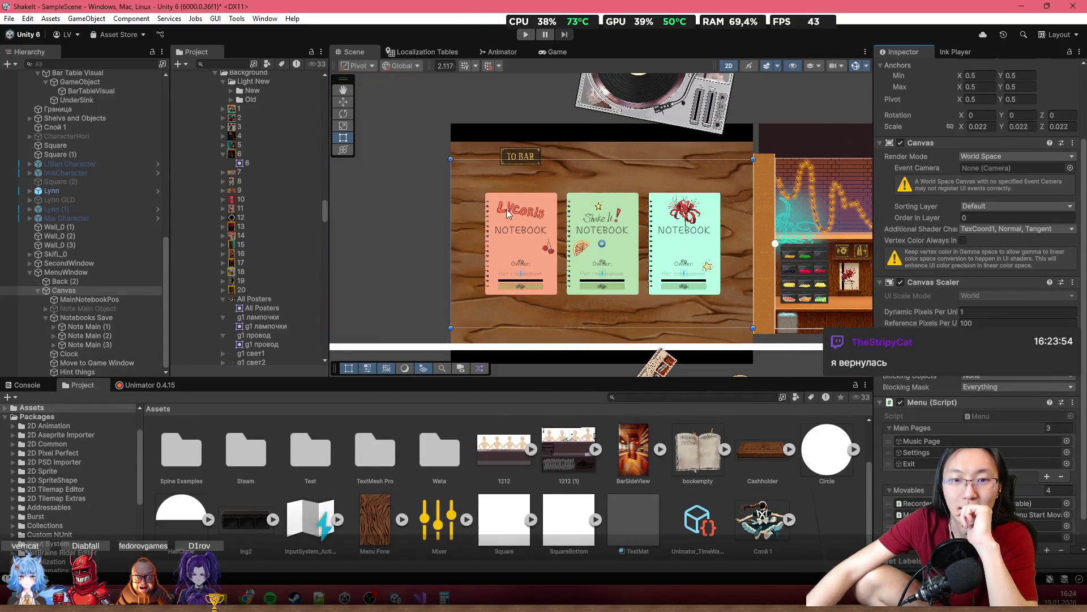
drag(554, 228, 517, 221)
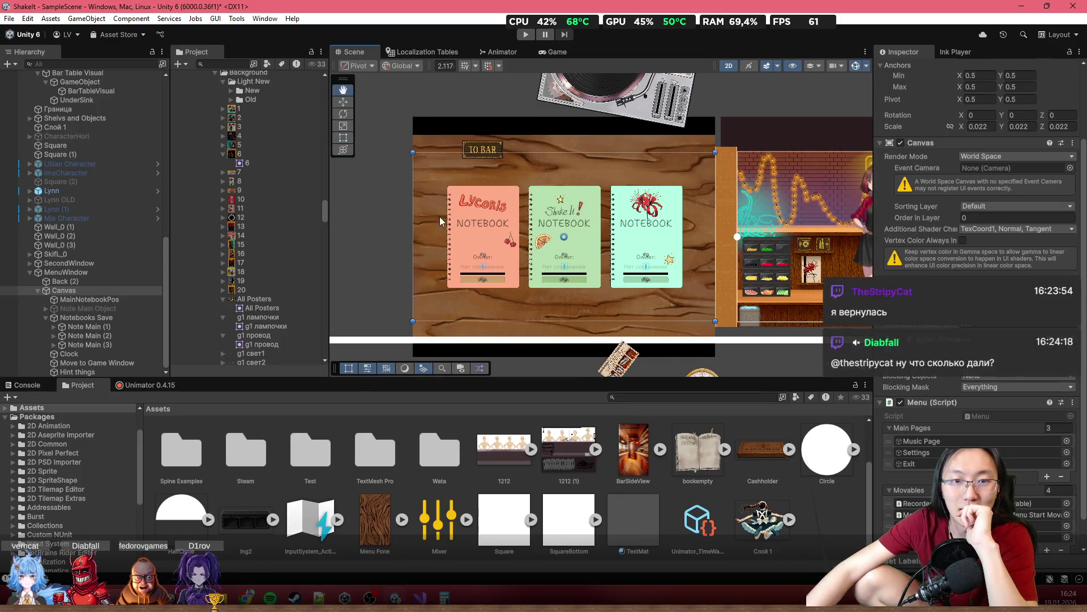
scroll(420, 217, down, 3)
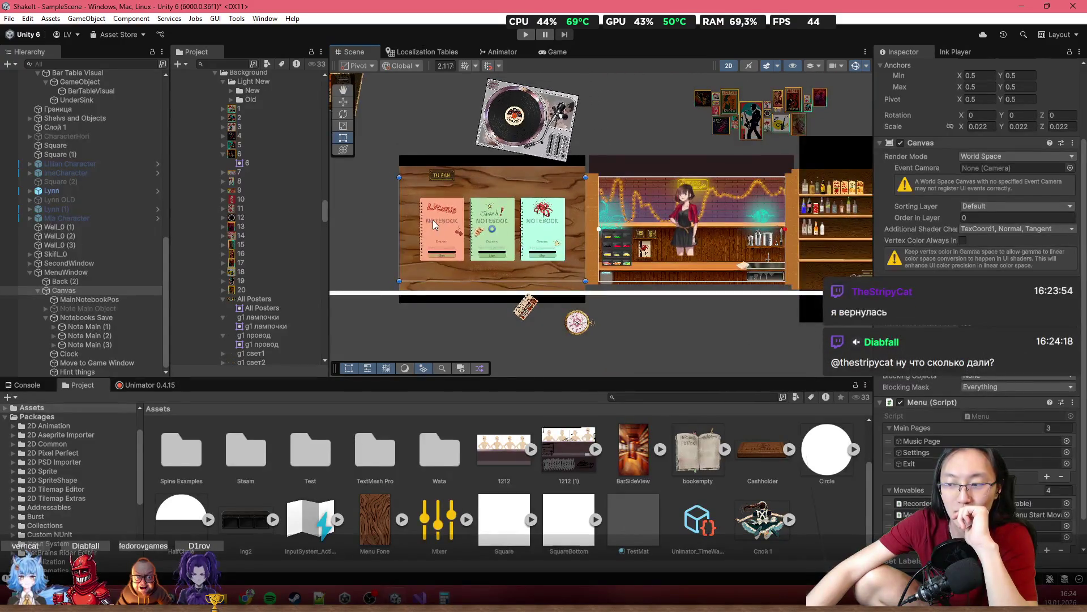
scroll(436, 219, up, 3)
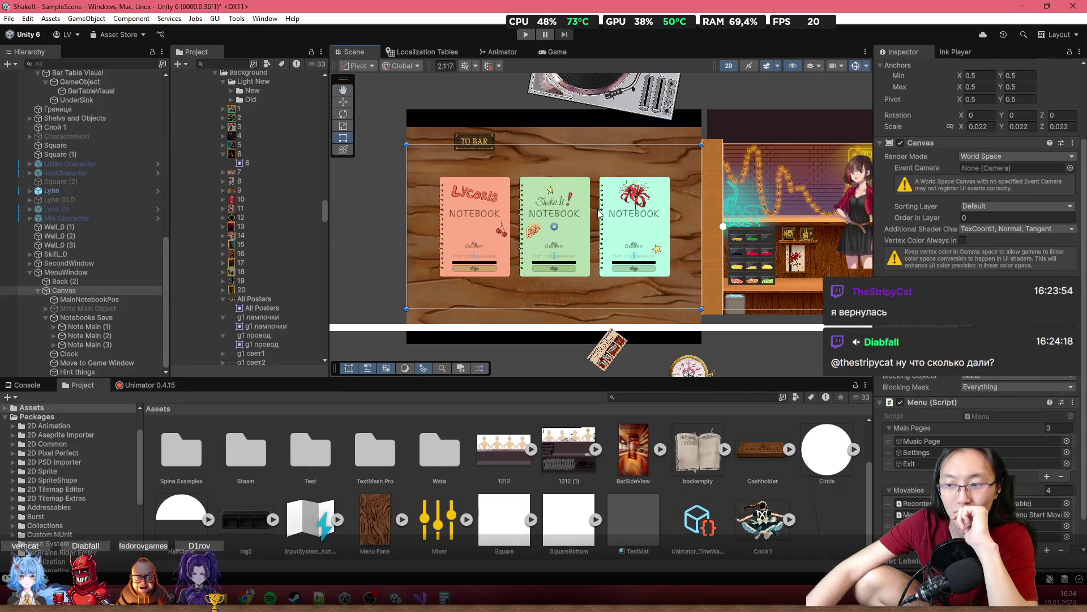
drag(562, 141, 525, 137)
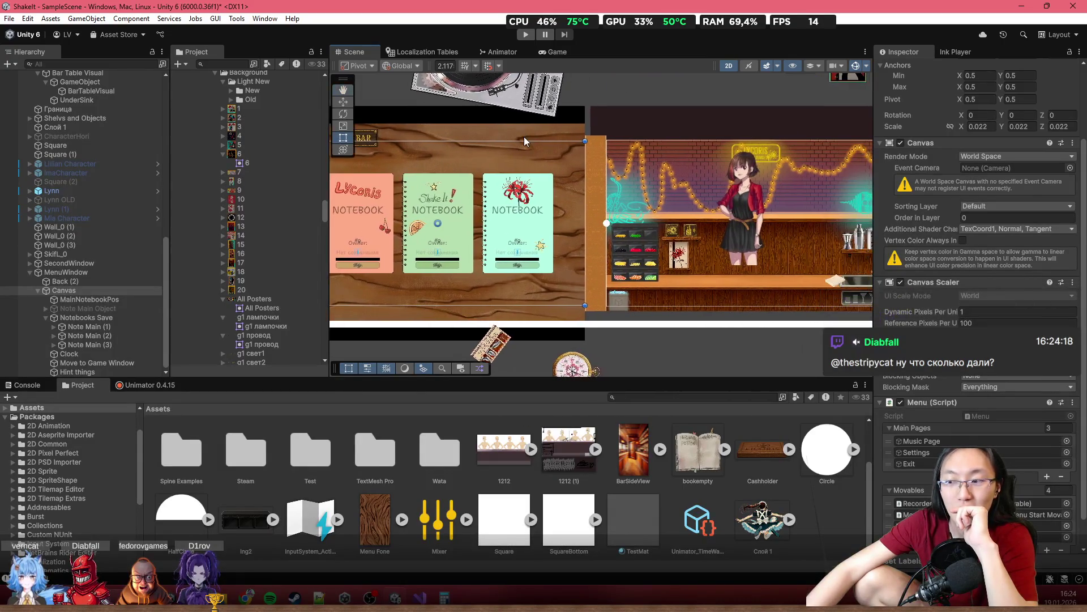
scroll(525, 135, down, 3)
scroll(603, 153, up, 4)
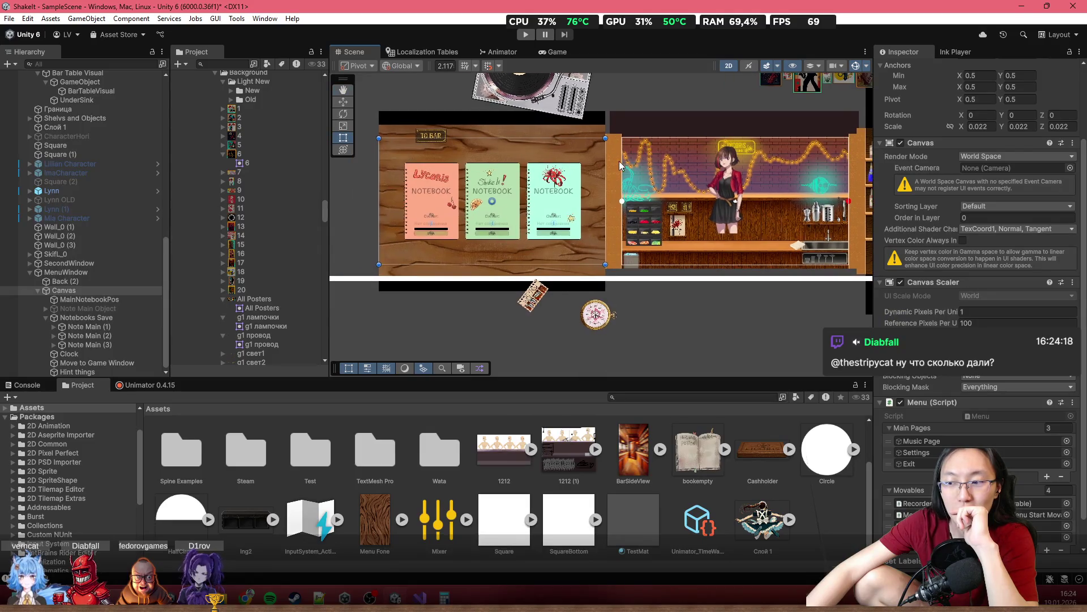
mouse_move(653, 140)
mouse_down()
mouse_move(435, 142)
mouse_move(513, 140)
mouse_up()
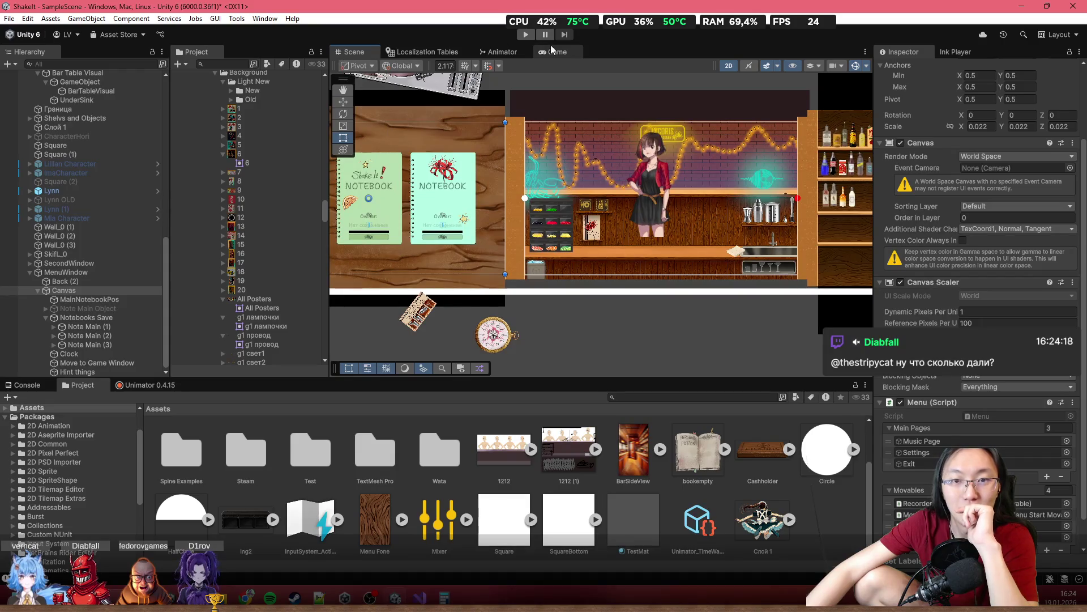
scroll(759, 117, up, 1)
scroll(974, 169, down, 1)
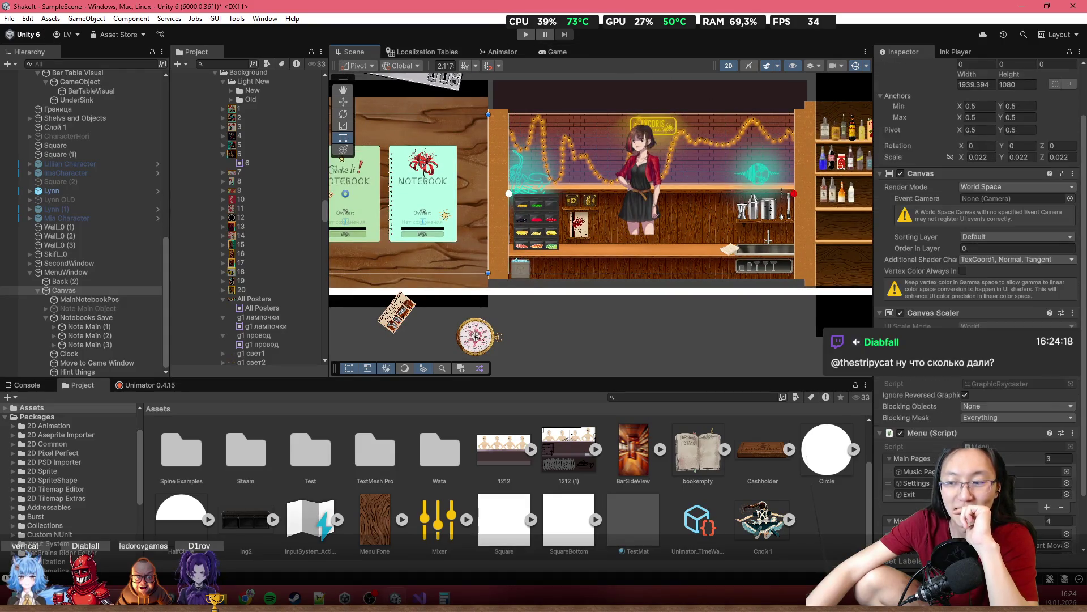
scroll(568, 251, down, 1)
scroll(568, 251, up, 1)
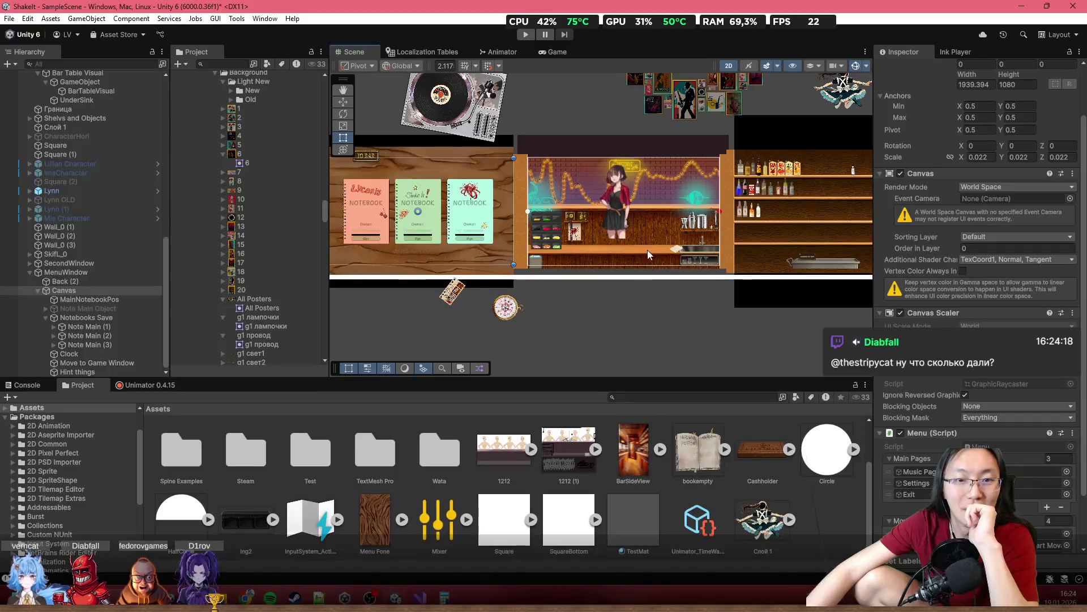
scroll(487, 182, left, 3)
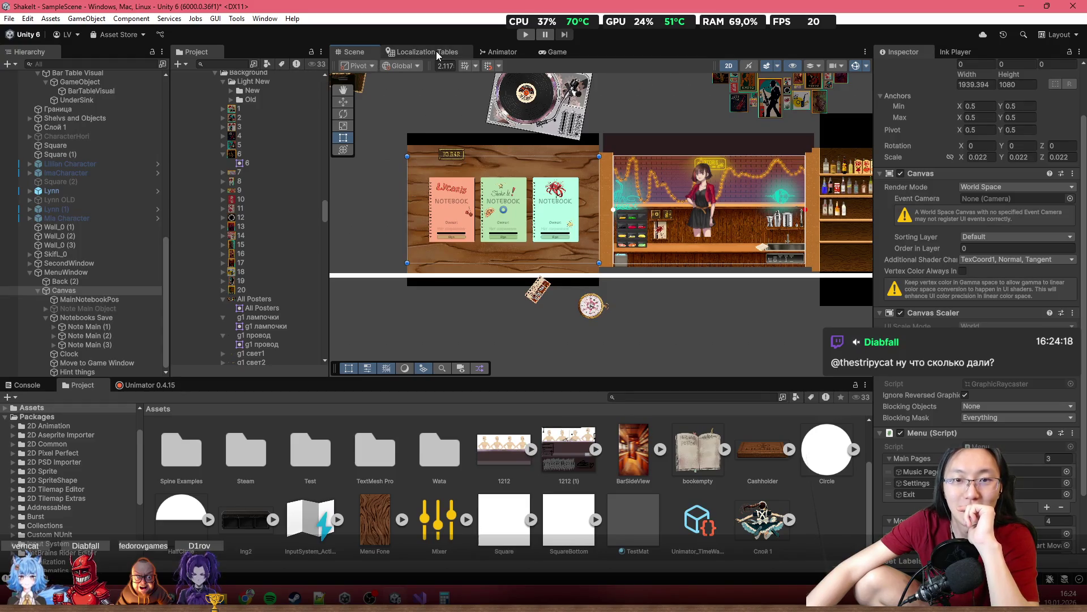
scroll(514, 200, right, 5)
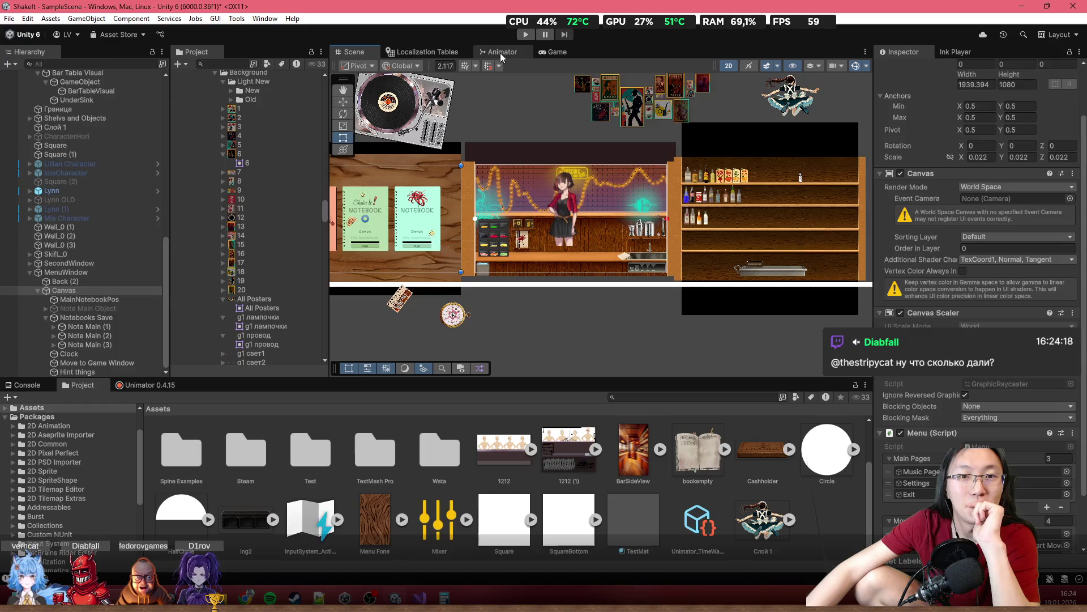
Set the Game view preview resolution to 4:3, then go back to the Scene view
click(522, 49)
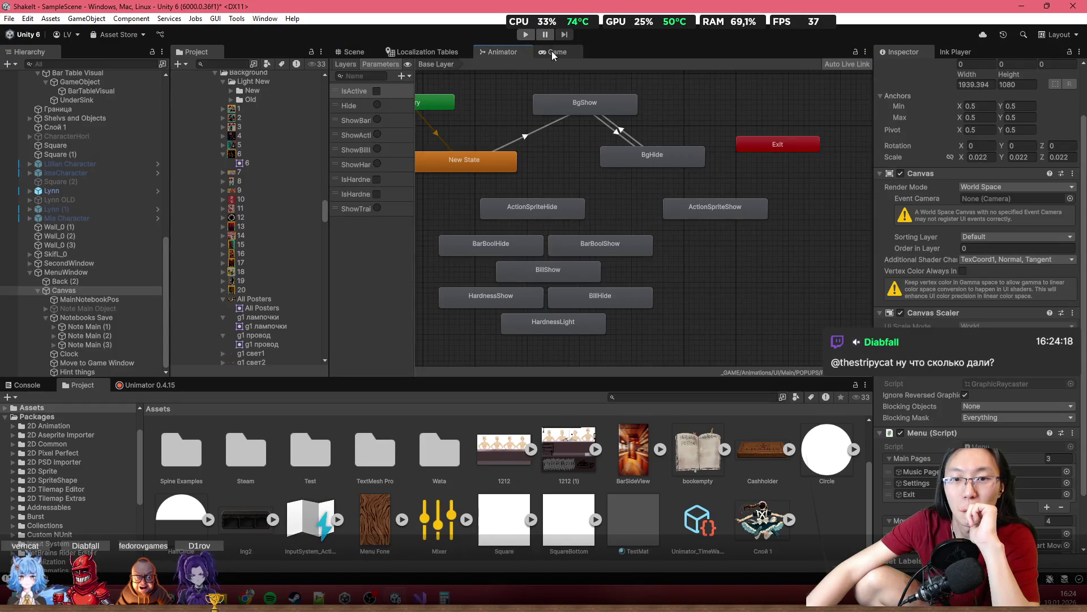
click(552, 51)
click(502, 51)
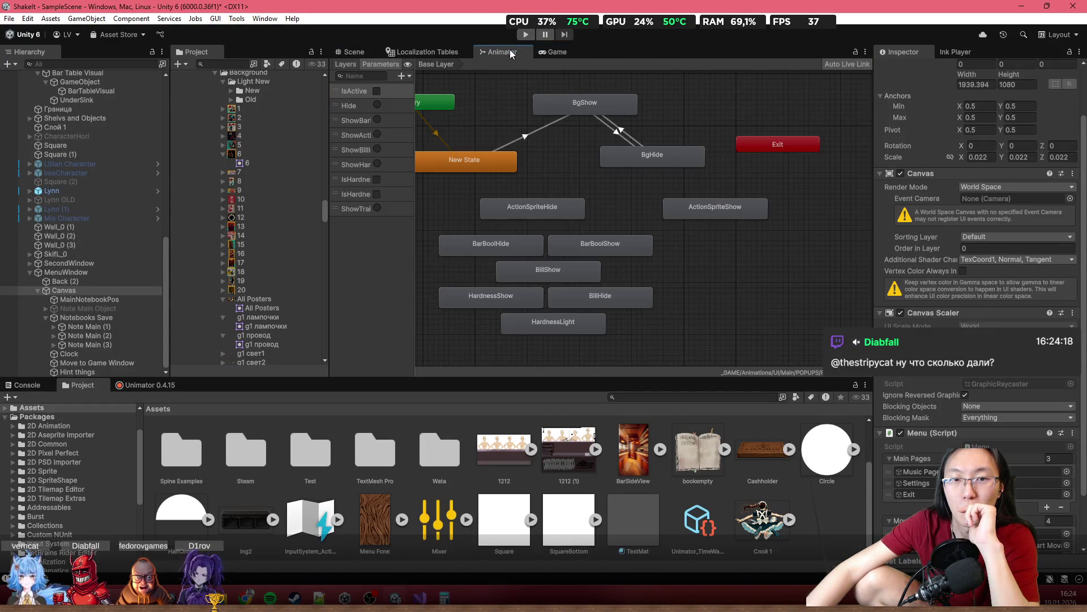
click(555, 52)
click(494, 64)
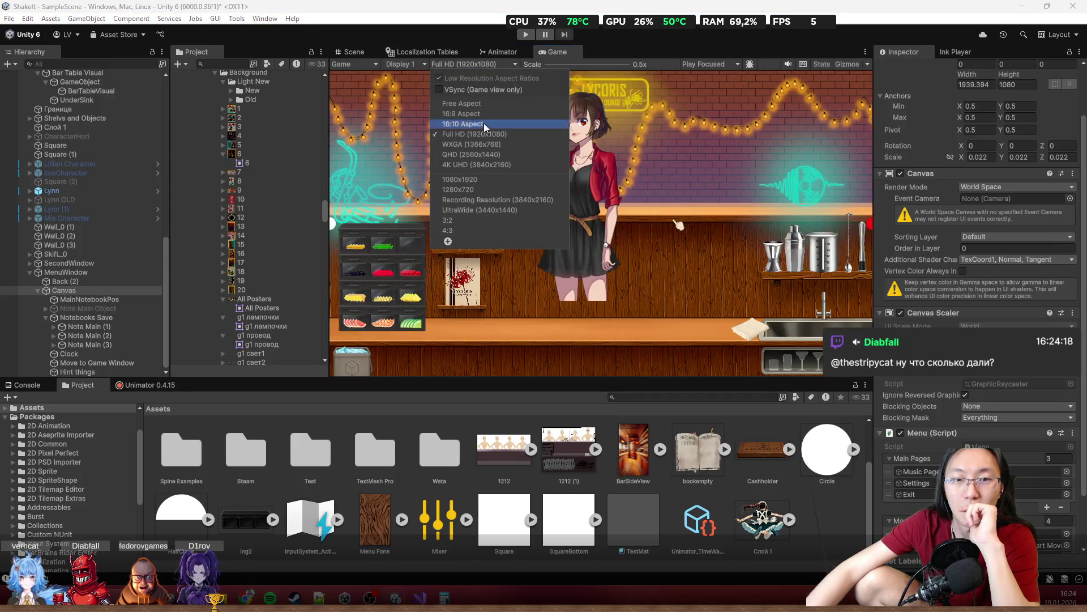
click(485, 221)
click(356, 52)
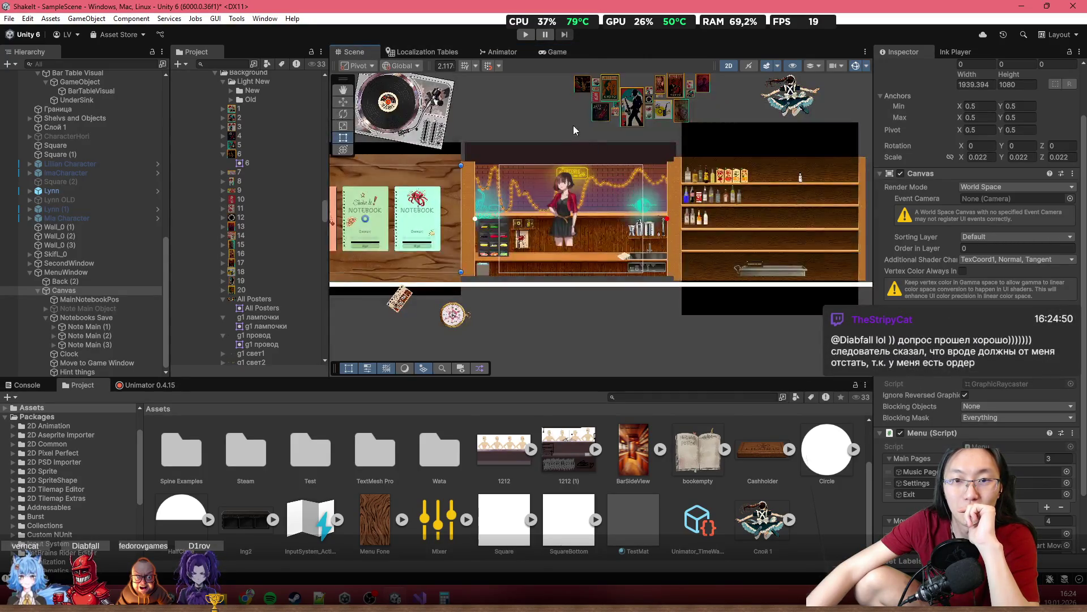
scroll(592, 162, down, 1)
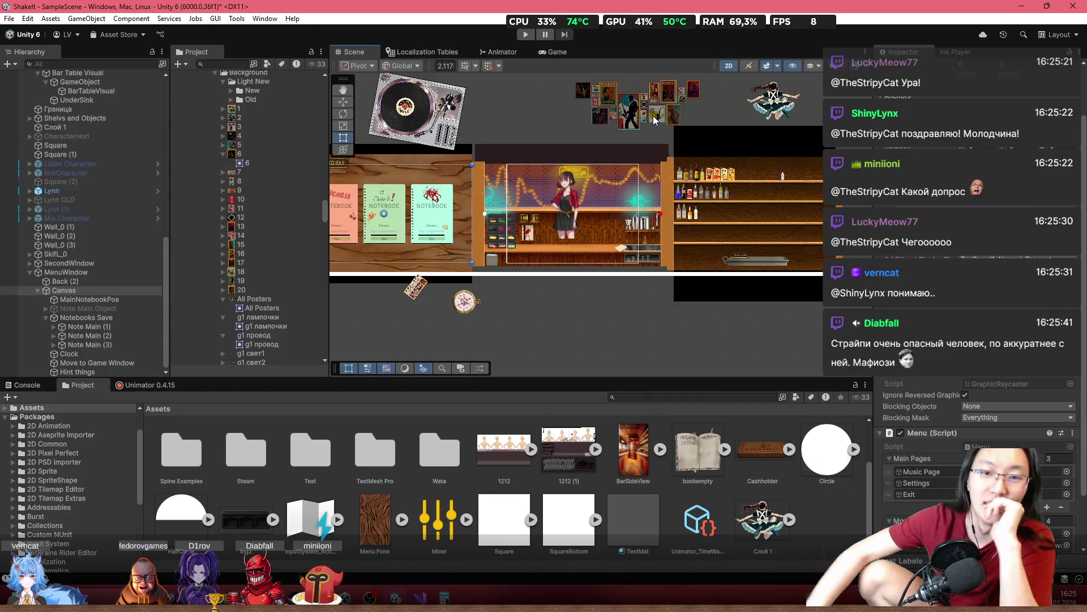
scroll(603, 266, up, 3)
mouse_move(546, 217)
mouse_down()
mouse_move(705, 279)
mouse_move(814, 288)
mouse_up()
mouse_move(678, 290)
mouse_down()
mouse_move(871, 278)
mouse_move(692, 279)
mouse_up()
scroll(514, 164, up, 2)
scroll(595, 179, down, 2)
key(t)
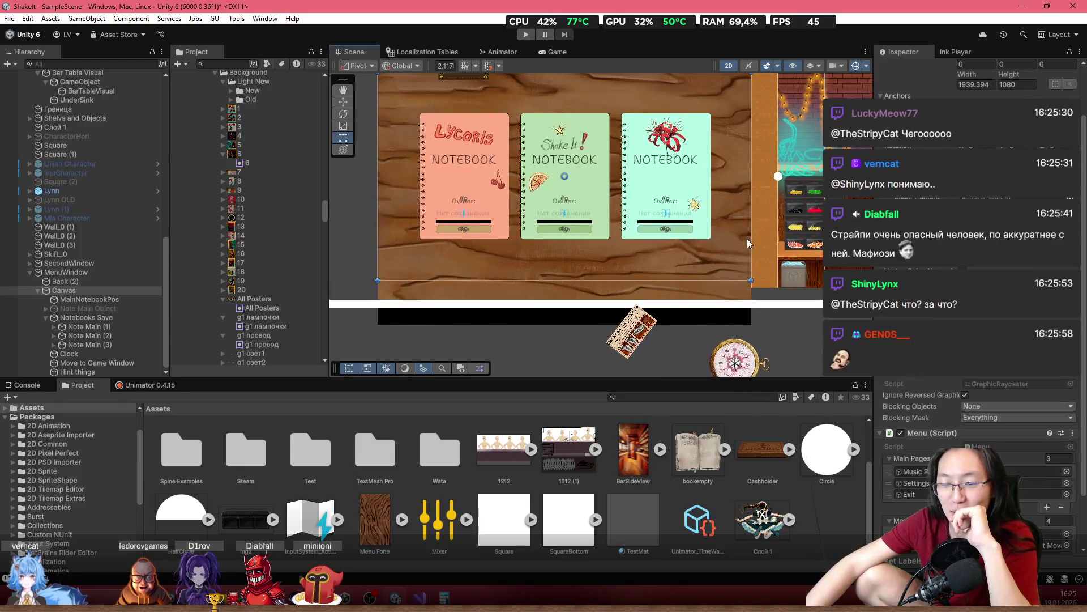
scroll(747, 239, up, 2)
scroll(678, 247, down, 2)
scroll(679, 247, up, 2)
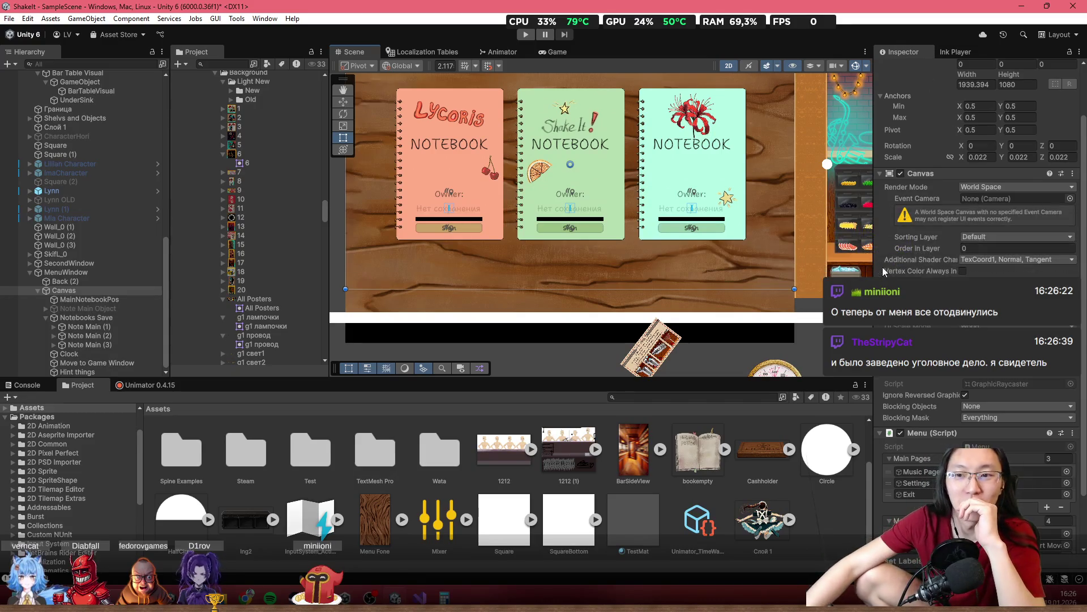
Rerun the GameManager's window resize to refit the layout
scroll(670, 188, up, 3)
scroll(540, 213, down, 3)
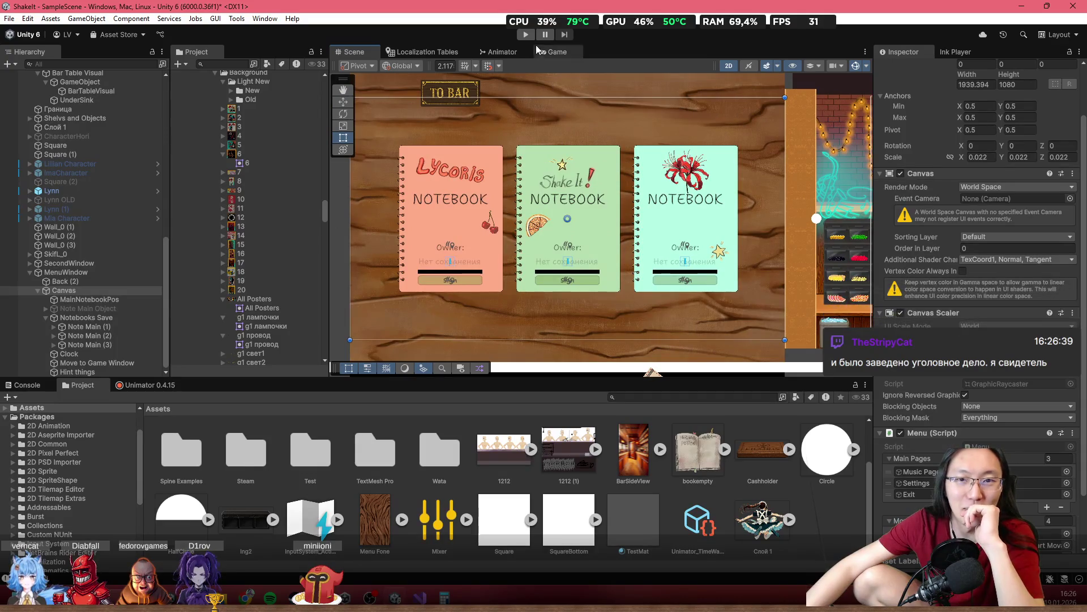
scroll(100, 169, up, 10)
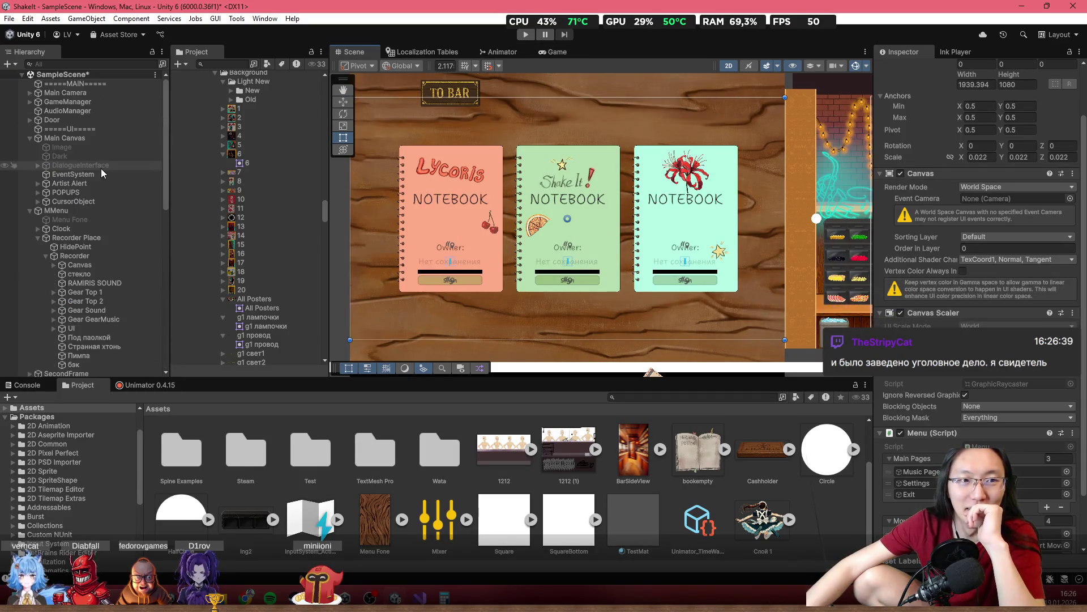
click(109, 103)
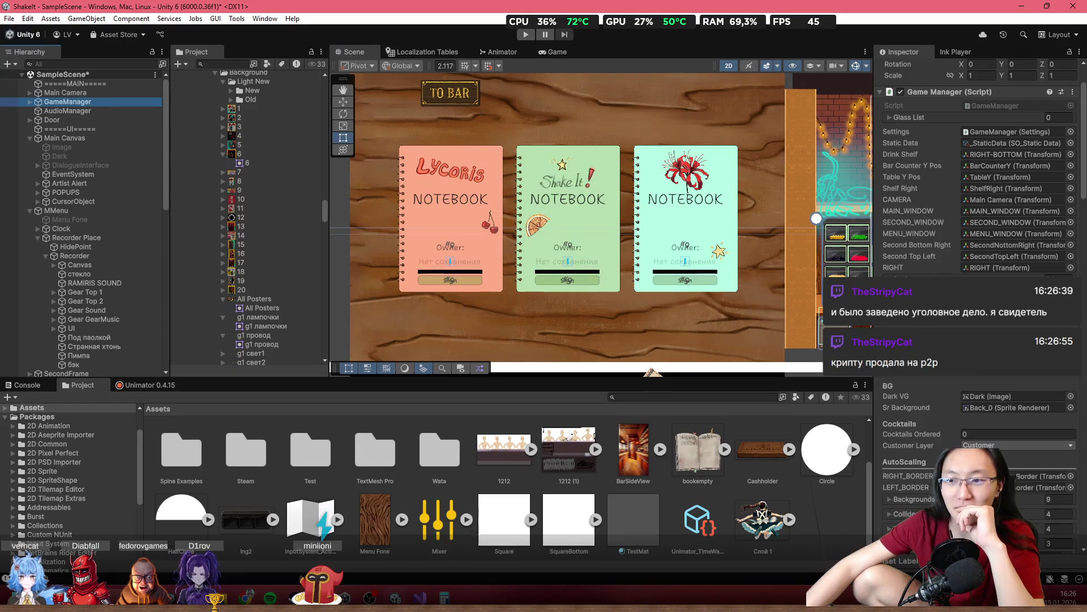
scroll(979, 404, down, 10)
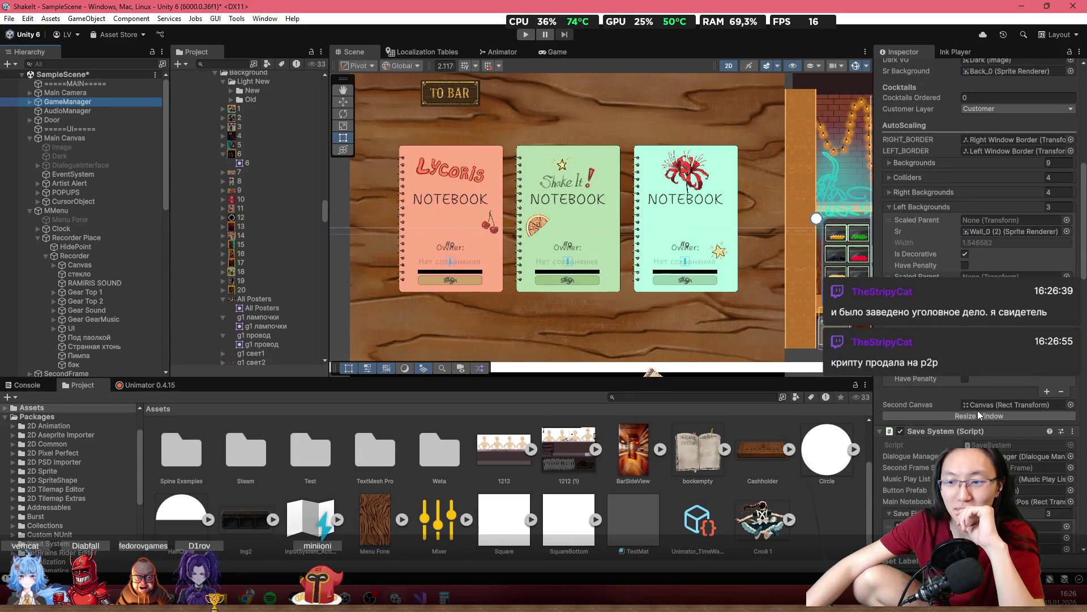
click(977, 414)
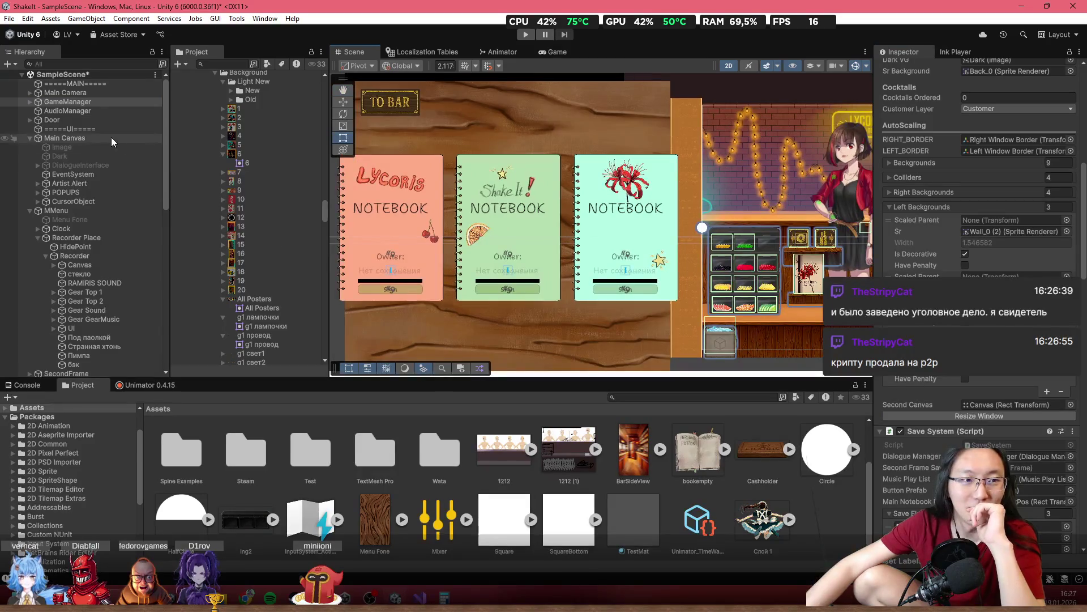
Inspect Main Canvas, Recorder Place, the Notebooks Save size and anchors, and the menu Canvas
click(110, 138)
click(105, 174)
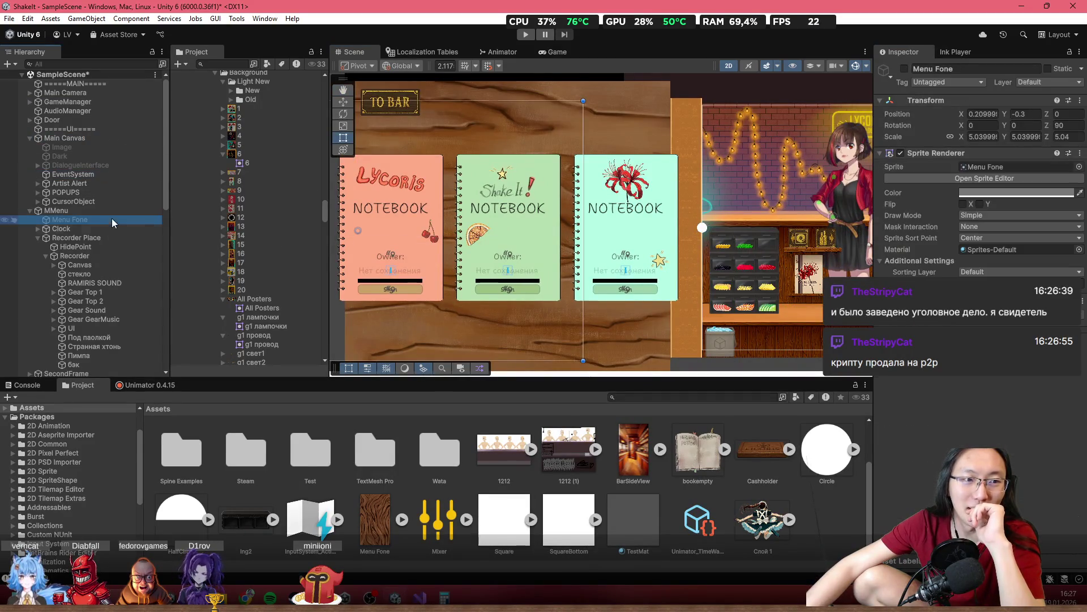
click(114, 238)
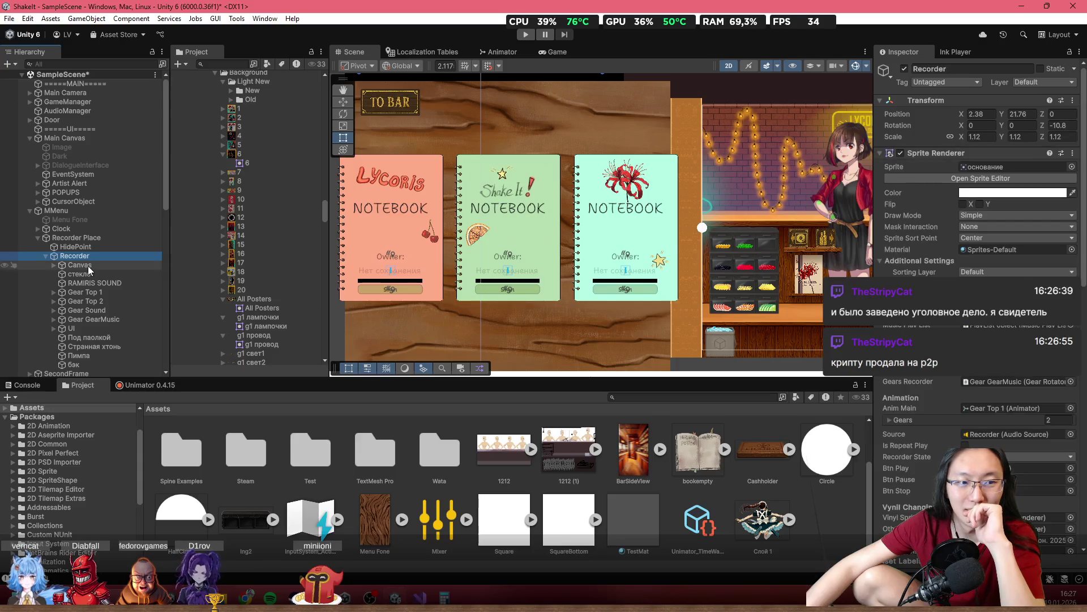
click(440, 145)
scroll(130, 283, down, 3)
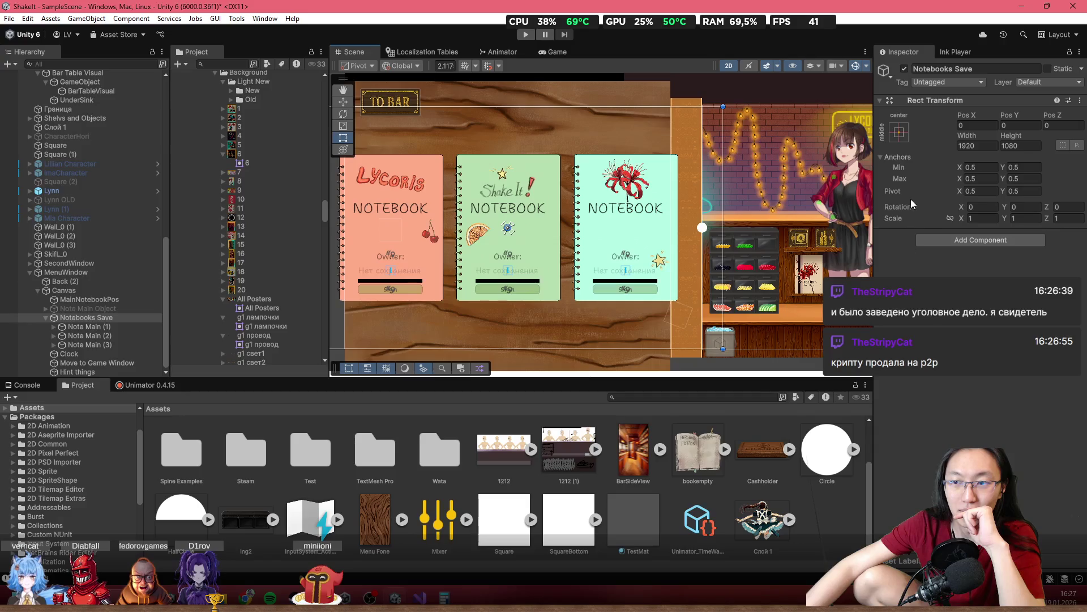
click(104, 292)
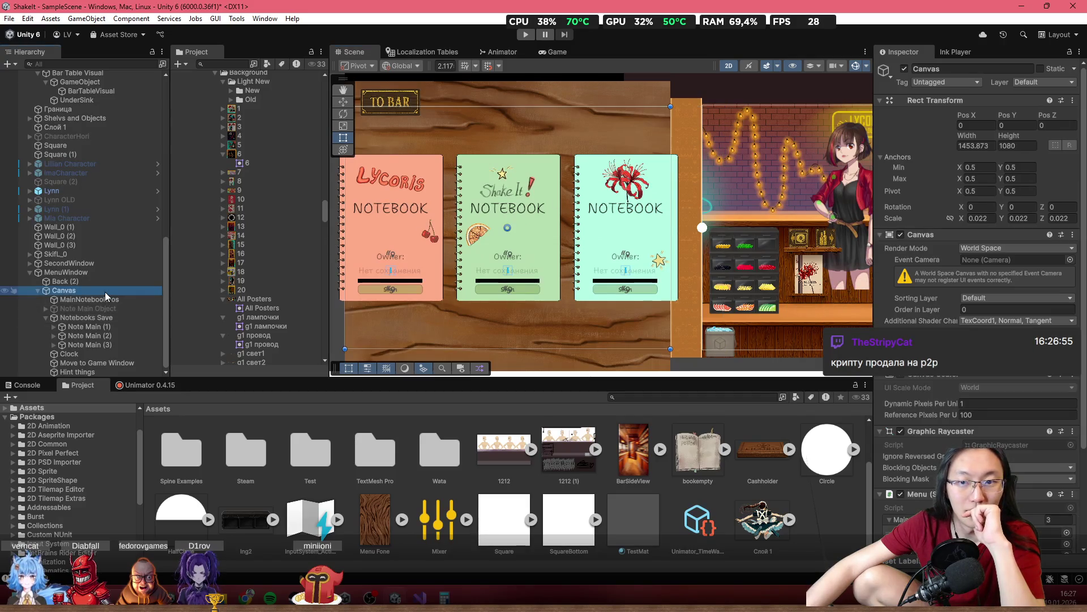
Pan the Scene view so the notebook menu shifts right, then preview in the Game view
middle_click(576, 200)
mouse_move(576, 200)
mouse_down()
mouse_move(677, 189)
mouse_move(617, 193)
mouse_up()
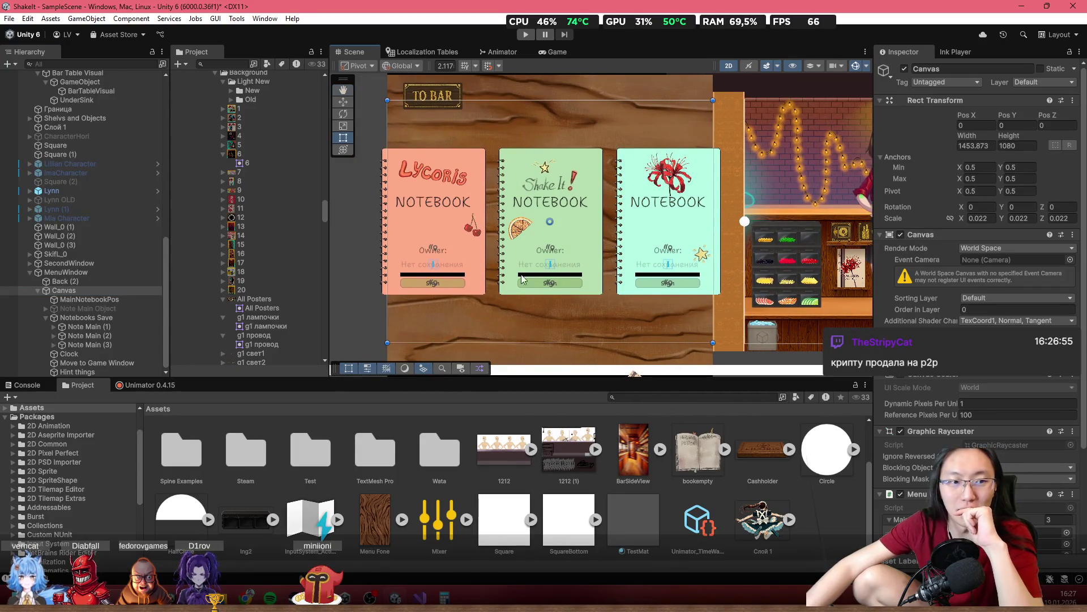
click(555, 52)
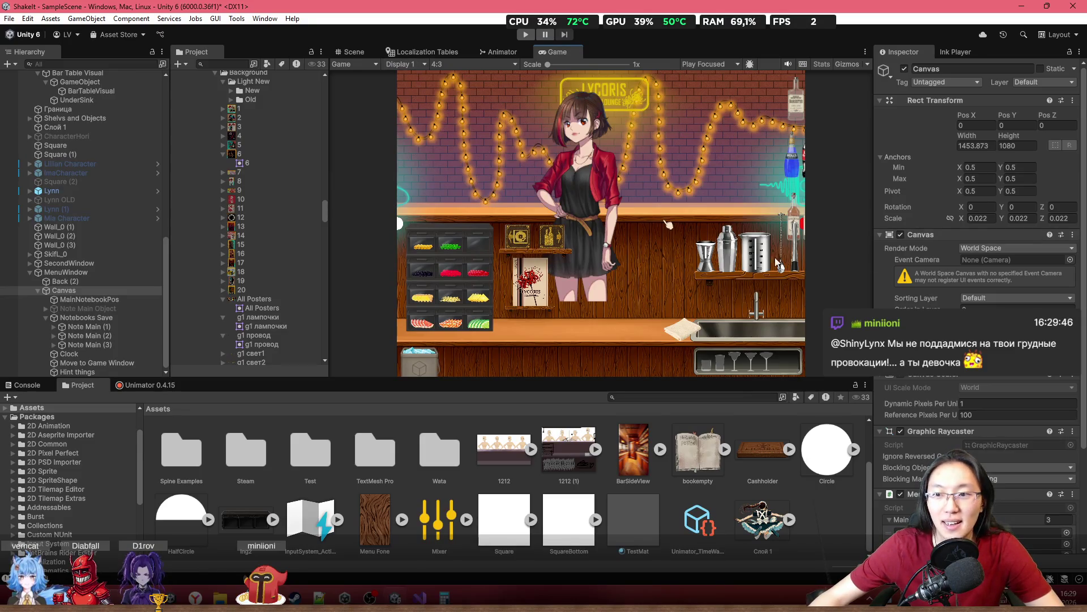
click(476, 64)
Set the Game view resolution to Full HD (1920x1080) and check the GameManager settings
click(508, 135)
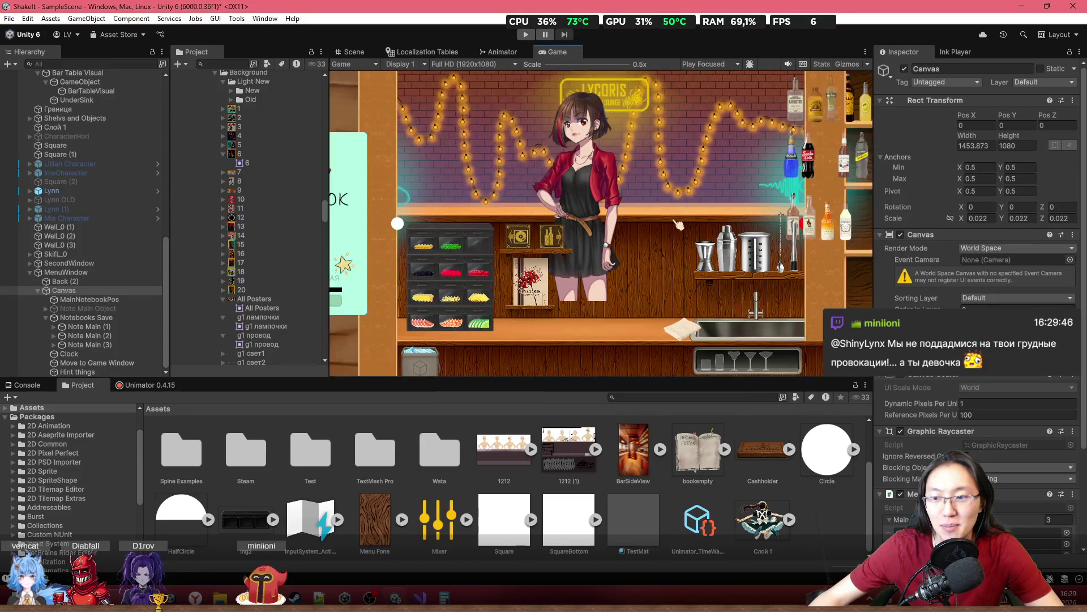
scroll(42, 148, up, 10)
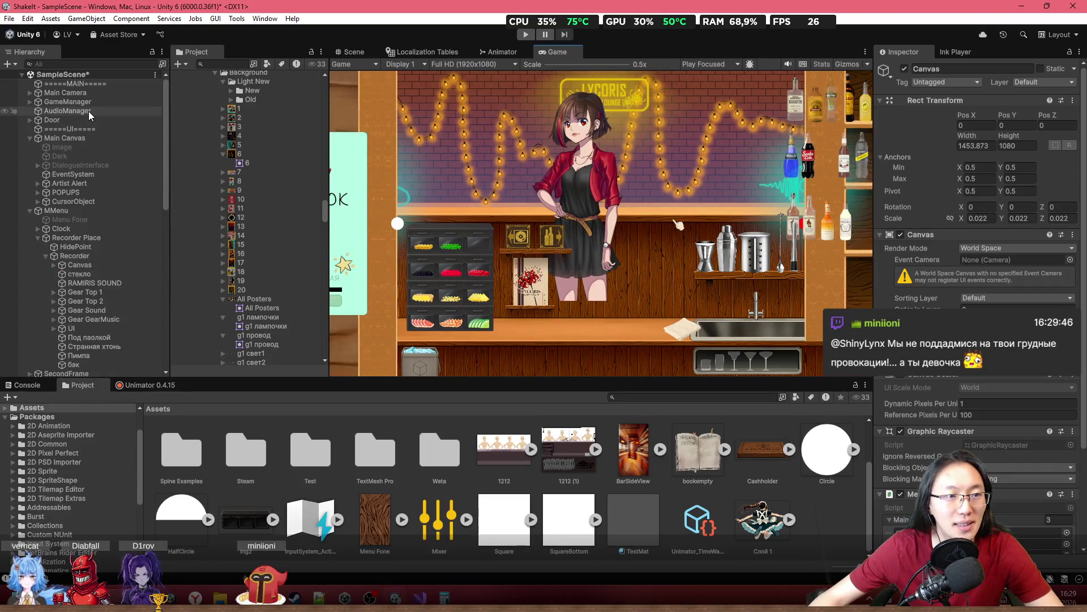
click(108, 102)
scroll(974, 226, down, 10)
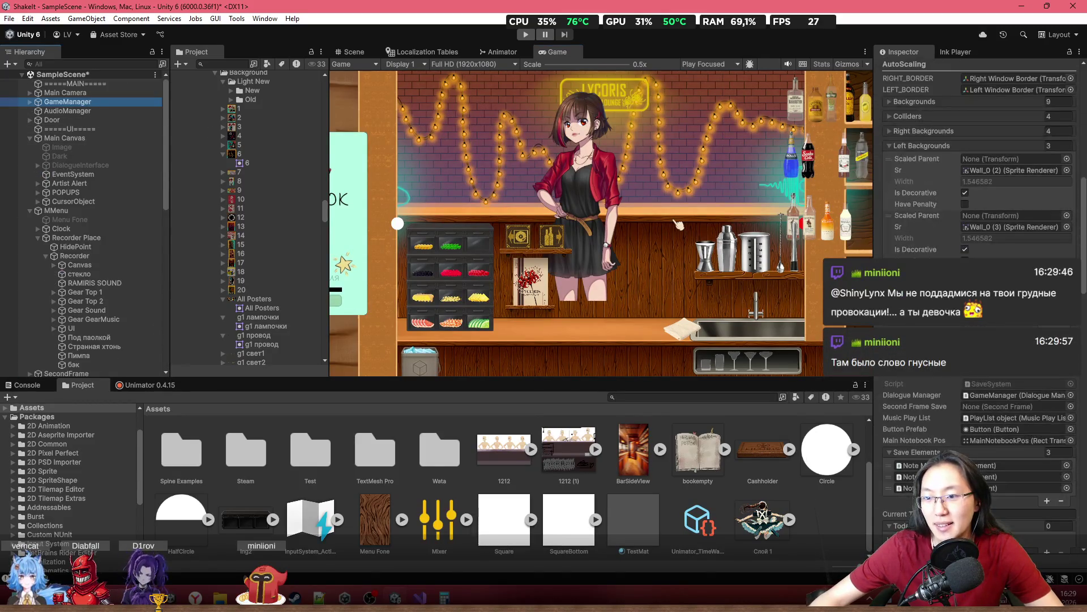
In the Scene view, pan to the notebook cards and inspect Recorder Place and Visual
click(350, 52)
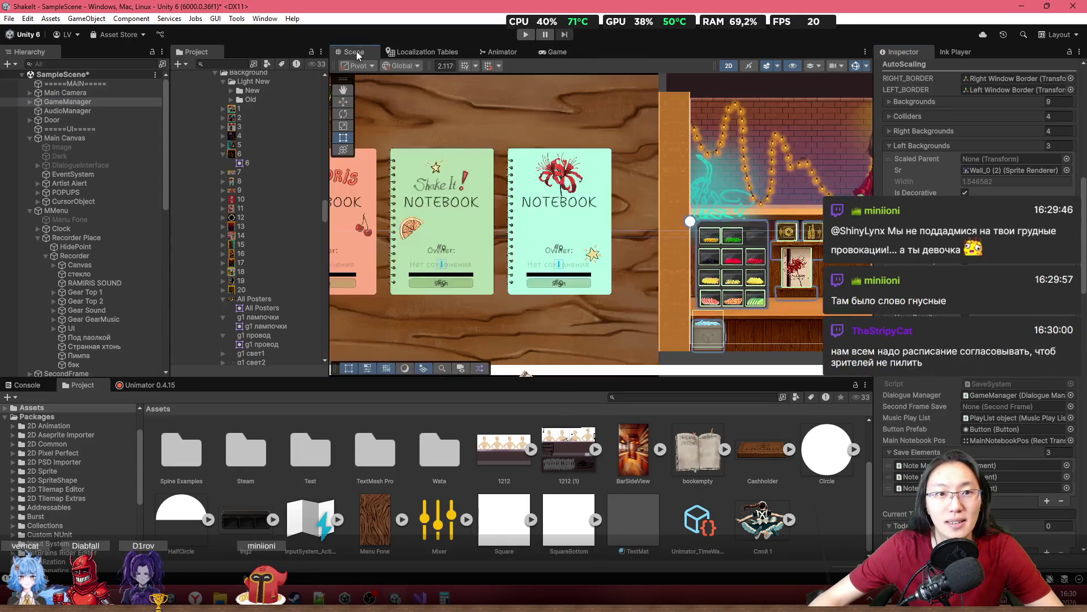
mouse_move(811, 221)
mouse_down()
mouse_move(514, 221)
mouse_move(672, 221)
mouse_up()
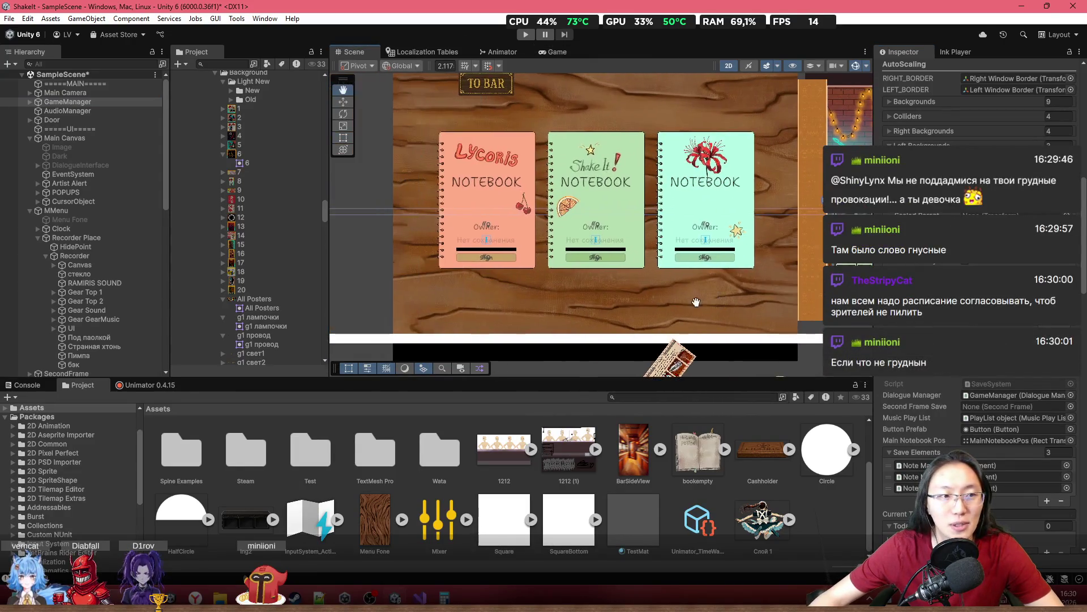
scroll(121, 301, down, 4)
click(71, 136)
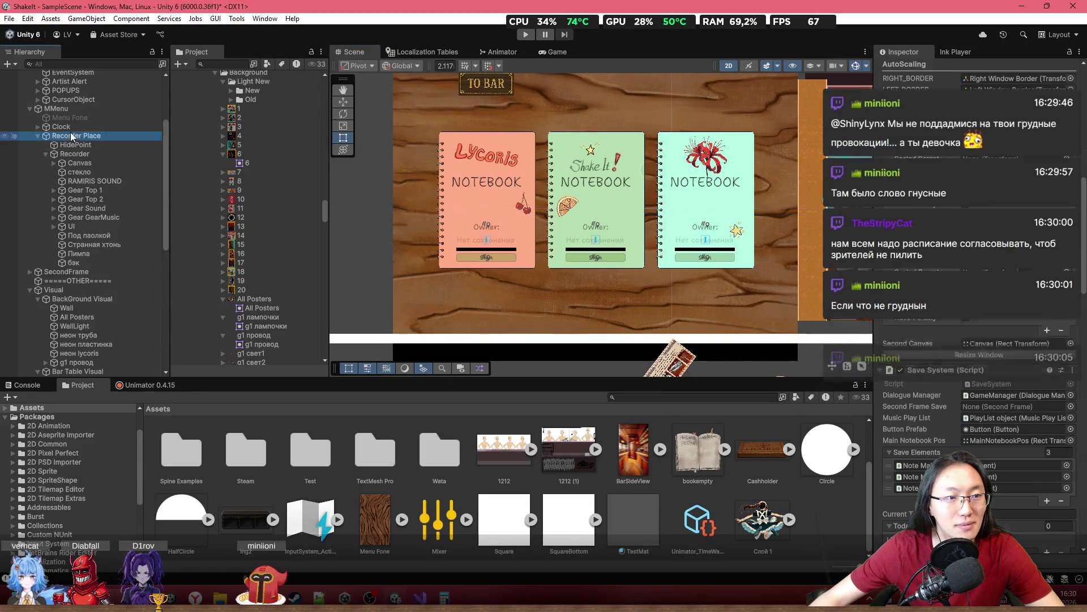
click(114, 290)
scroll(116, 290, down, 8)
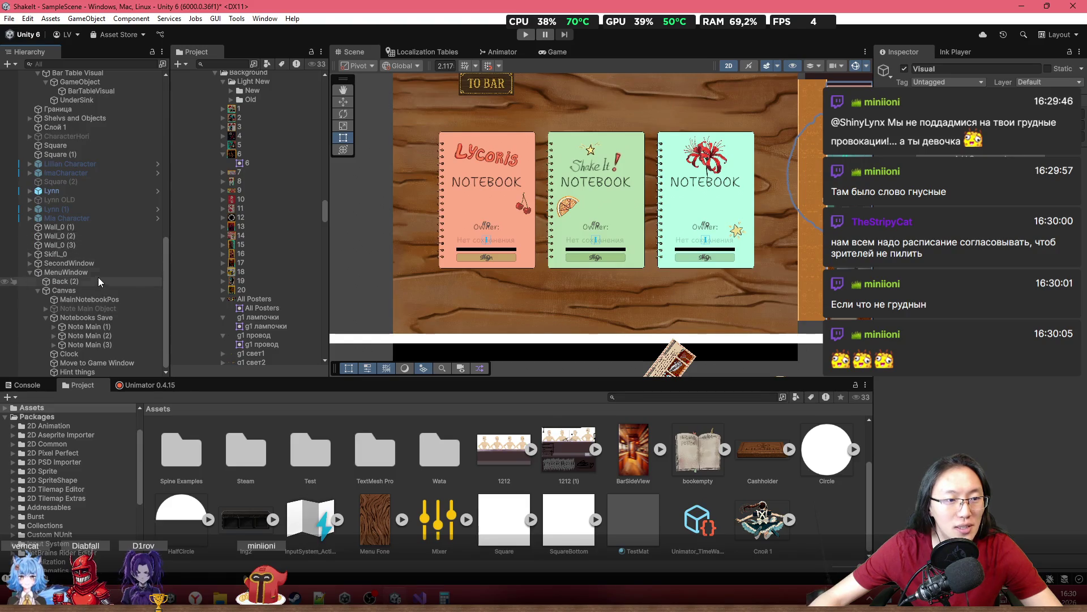
click(101, 274)
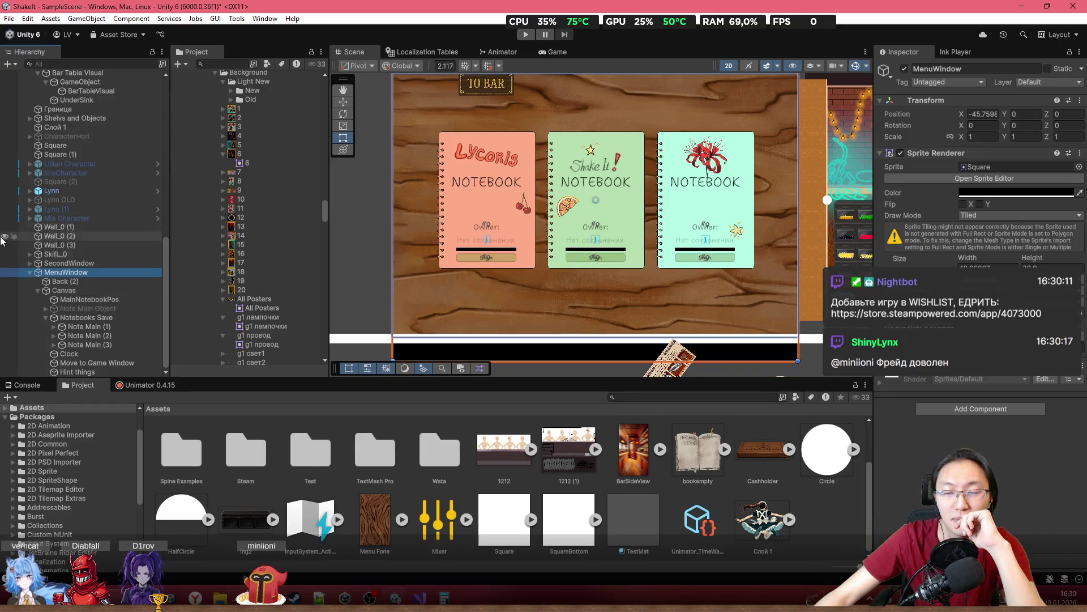
scroll(571, 262, up, 2)
mouse_move(573, 266)
mouse_down()
mouse_move(504, 264)
mouse_move(661, 284)
mouse_move(631, 271)
mouse_up()
scroll(497, 254, down, 2)
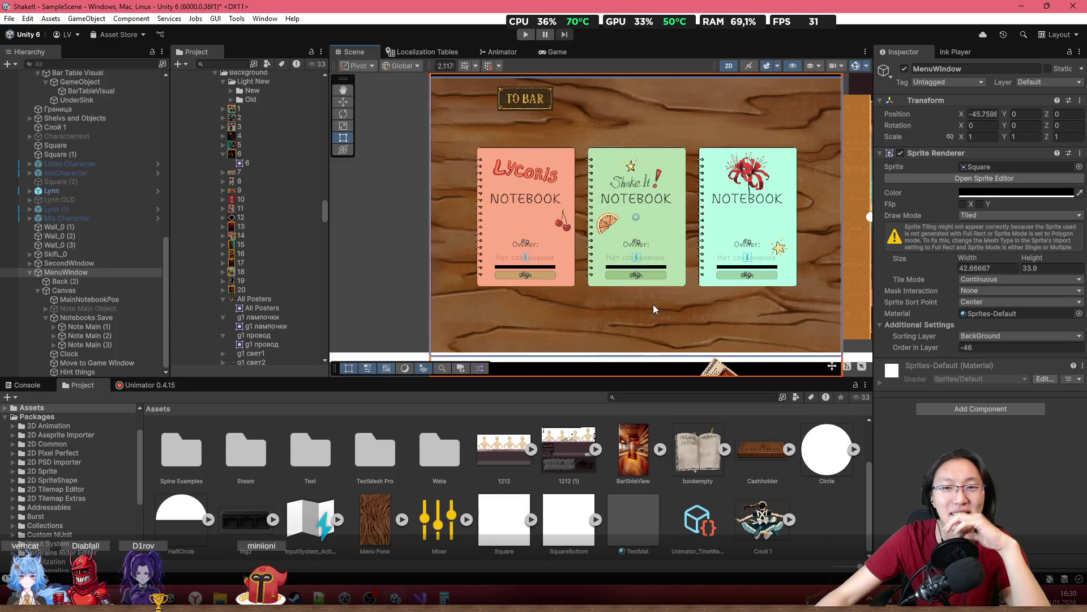
scroll(663, 284, up, 2)
scroll(596, 271, down, 3)
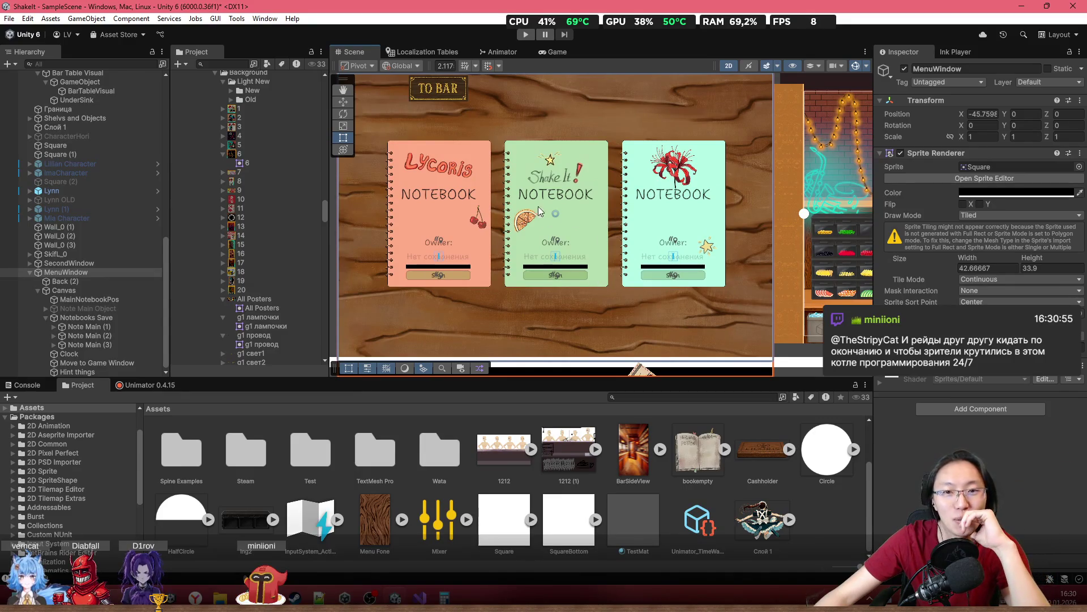
scroll(543, 212, up, 1)
drag(689, 248, 755, 249)
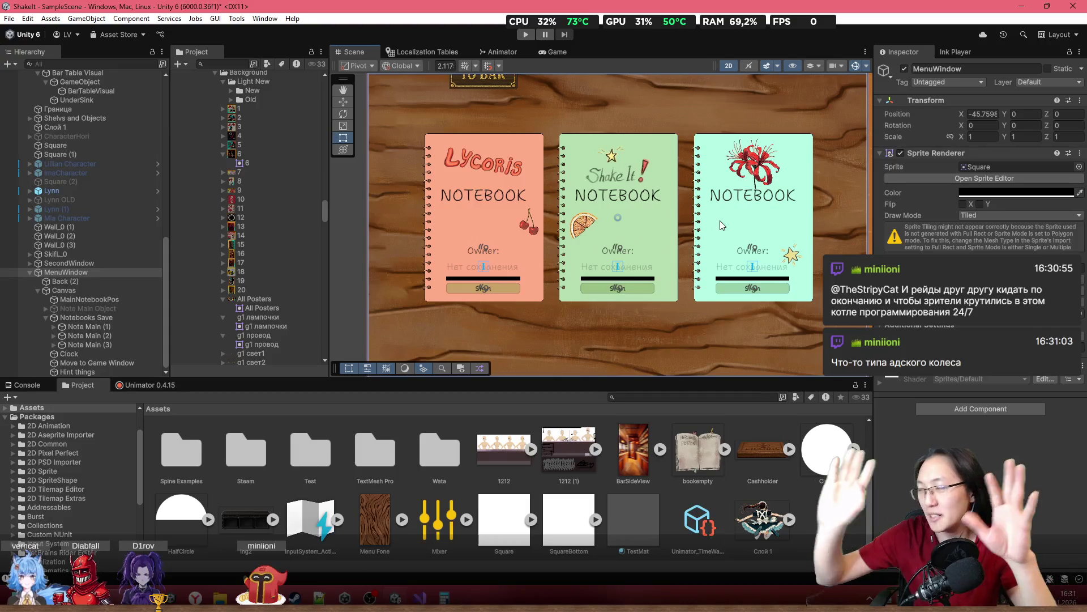
drag(450, 255, 404, 247)
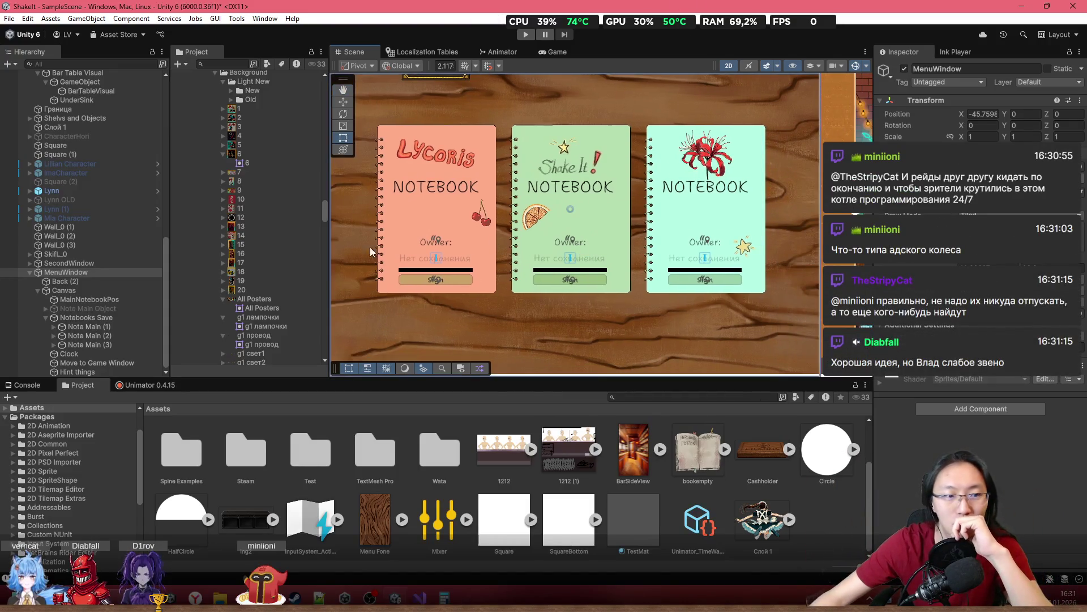
scroll(527, 204, down, 3)
scroll(527, 204, up, 3)
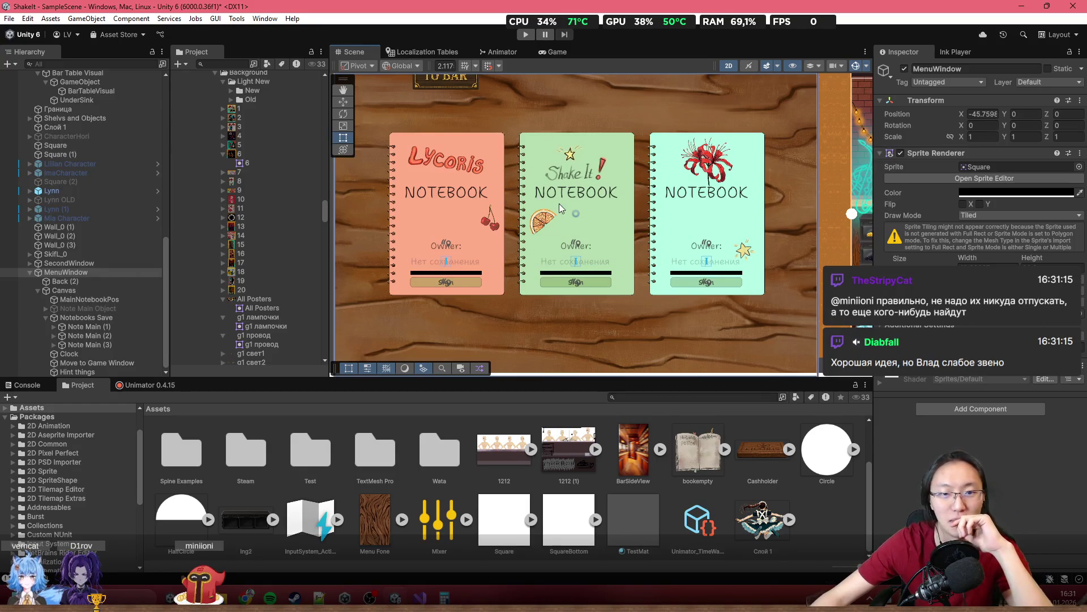
scroll(559, 202, down, 2)
scroll(603, 213, up, 4)
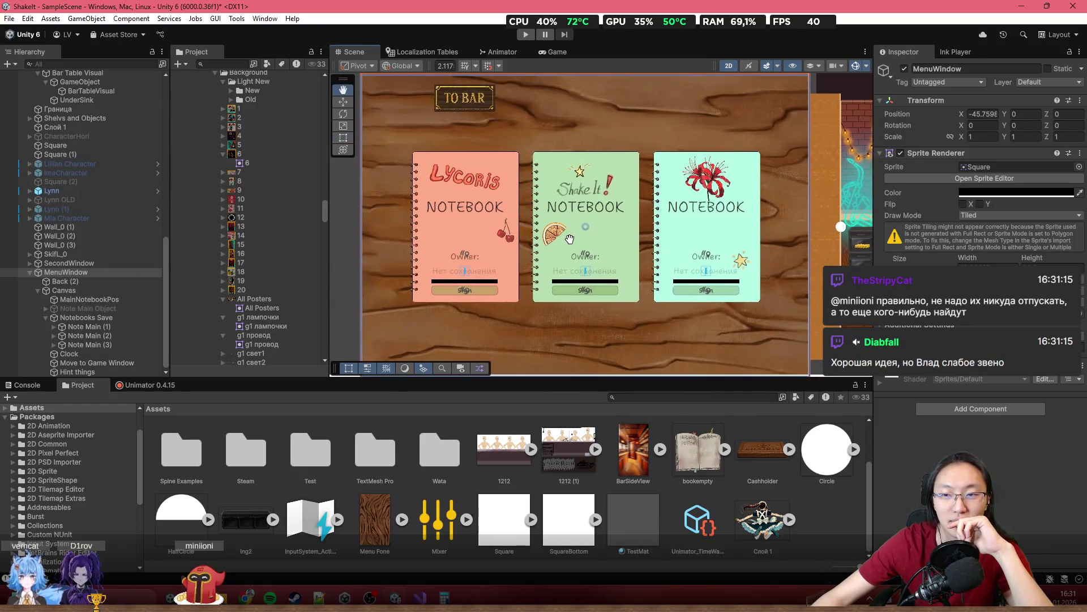
scroll(800, 240, up, 3)
scroll(793, 243, down, 5)
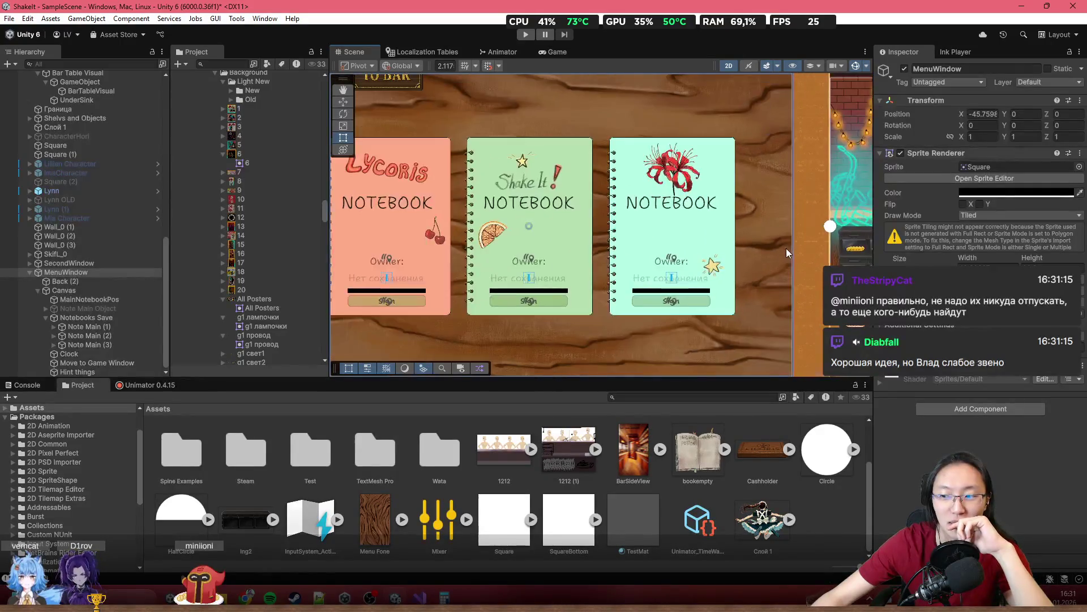
scroll(694, 236, up, 1)
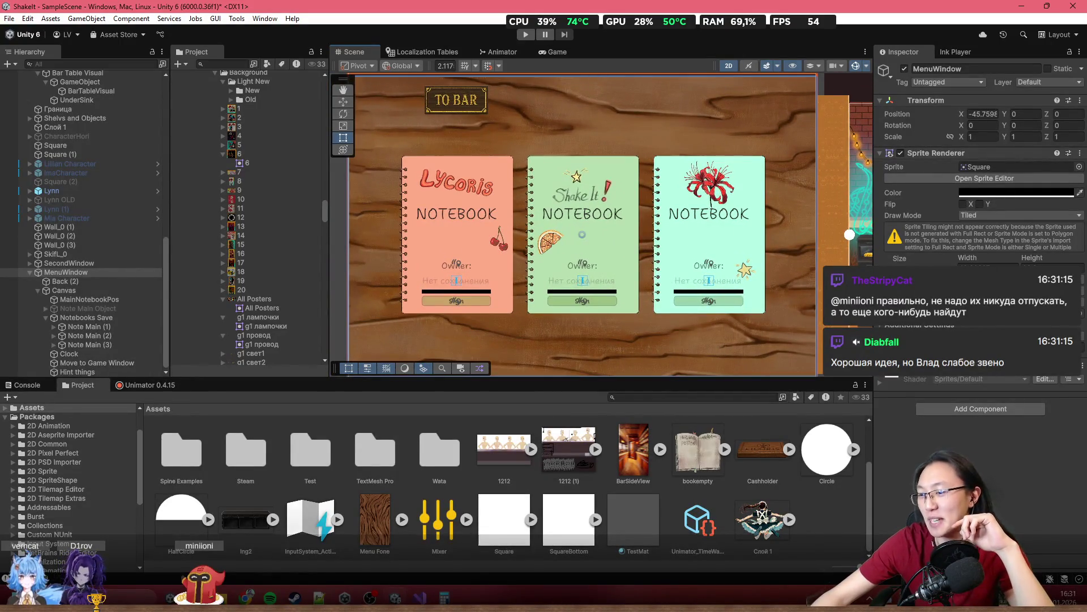
key(alt+Tab)
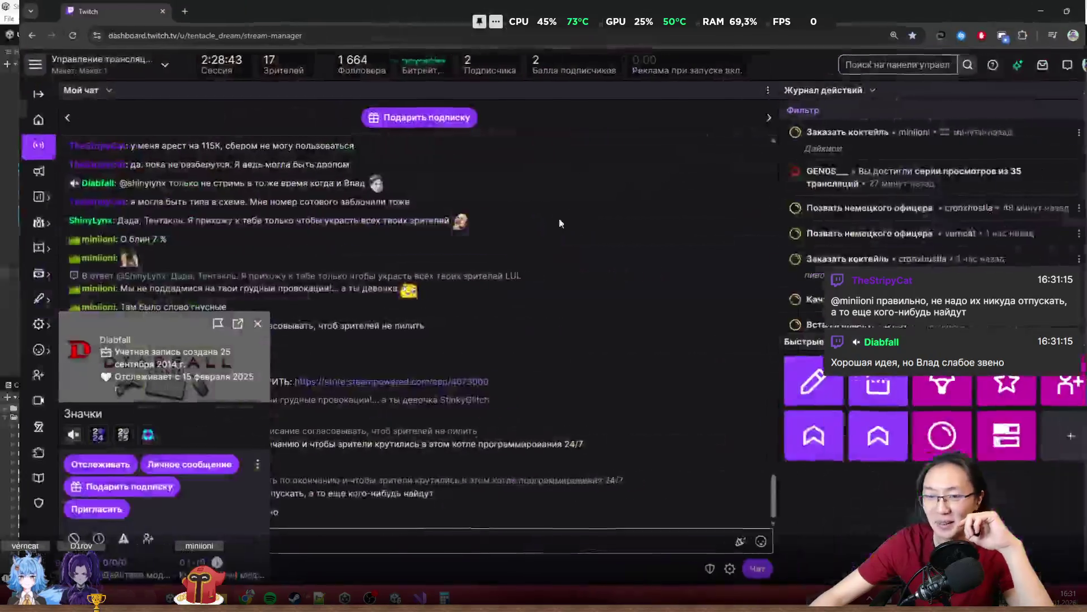
Move the chatter's user card to the top and expand their message history
drag(143, 319, 392, 117)
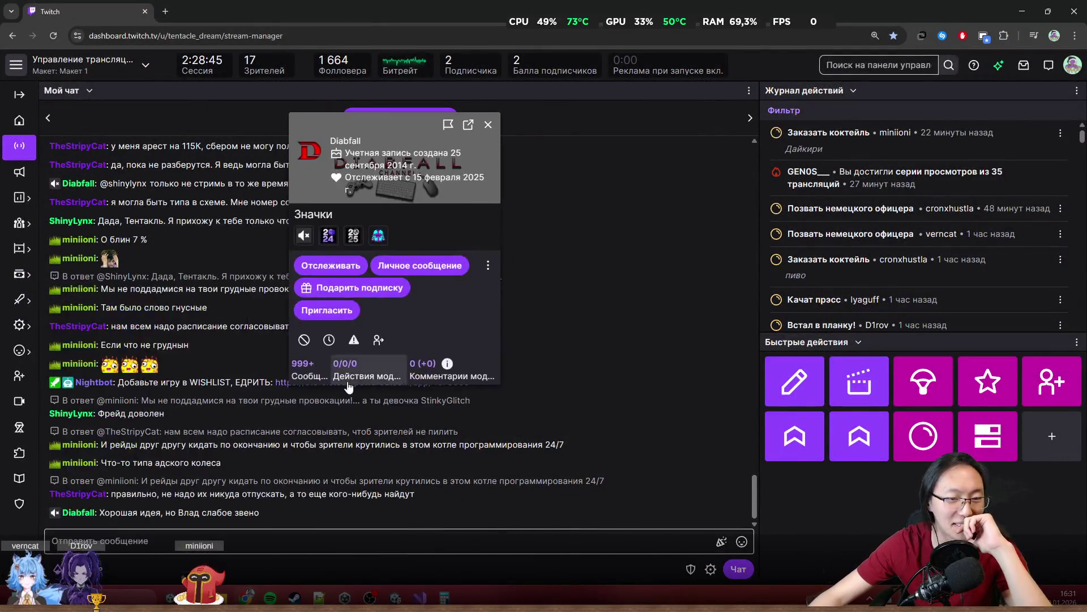
click(303, 367)
scroll(380, 461, up, 1)
scroll(383, 463, up, 2)
scroll(383, 463, up, 2)
scroll(398, 472, up, 2)
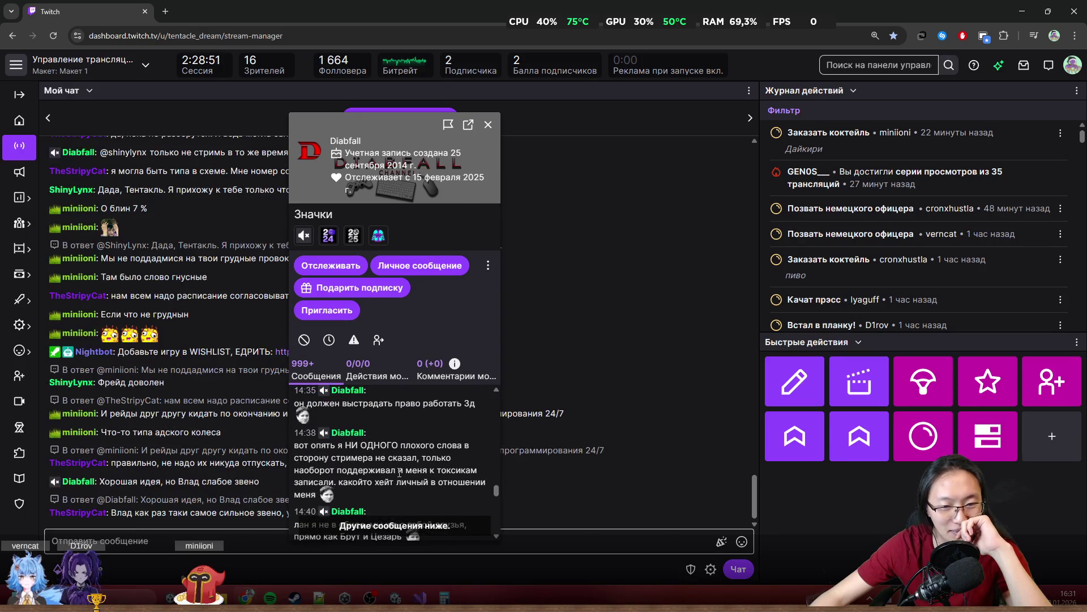
Highlight the chatter's older and latest messages, close the card, and switch back to Unity
mouse_move(297, 443)
mouse_down()
mouse_move(474, 455)
mouse_move(453, 460)
mouse_up()
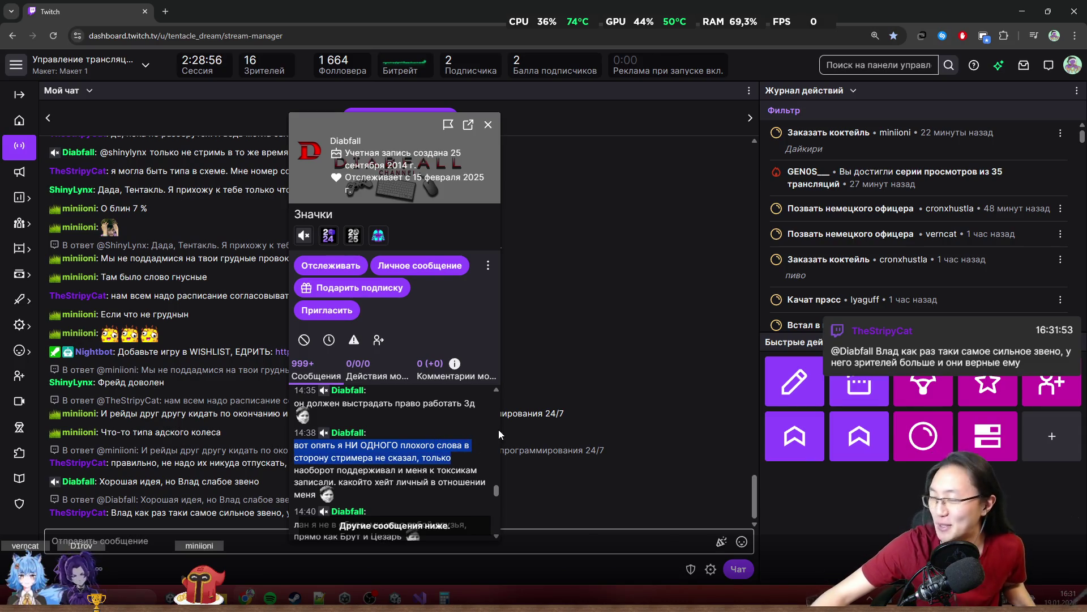
click(457, 472)
scroll(458, 468, down, 10)
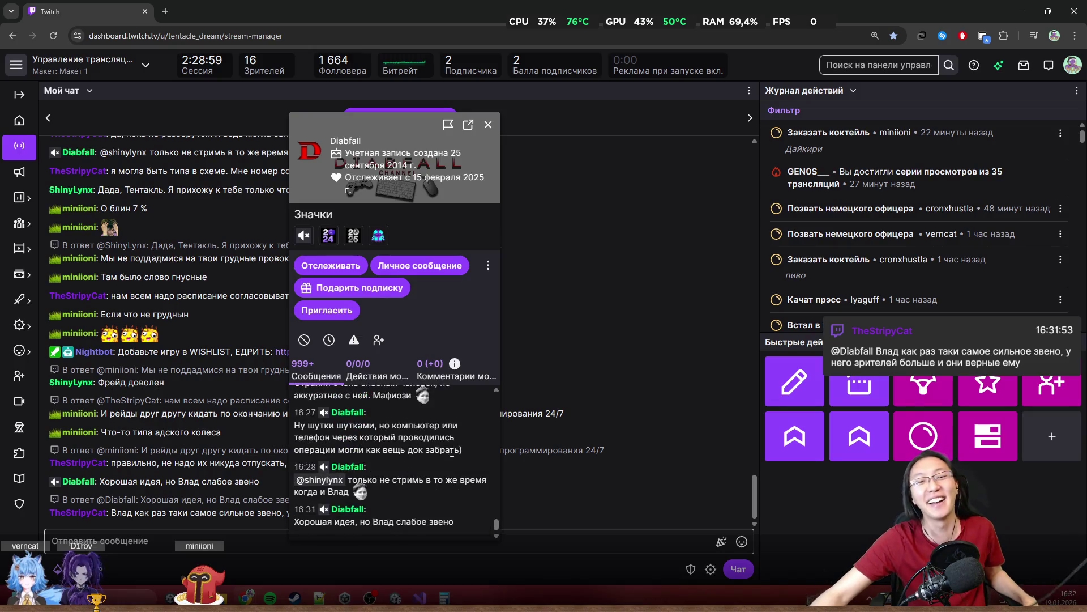
drag(322, 518, 434, 522)
click(433, 521)
key(alt+Tab)
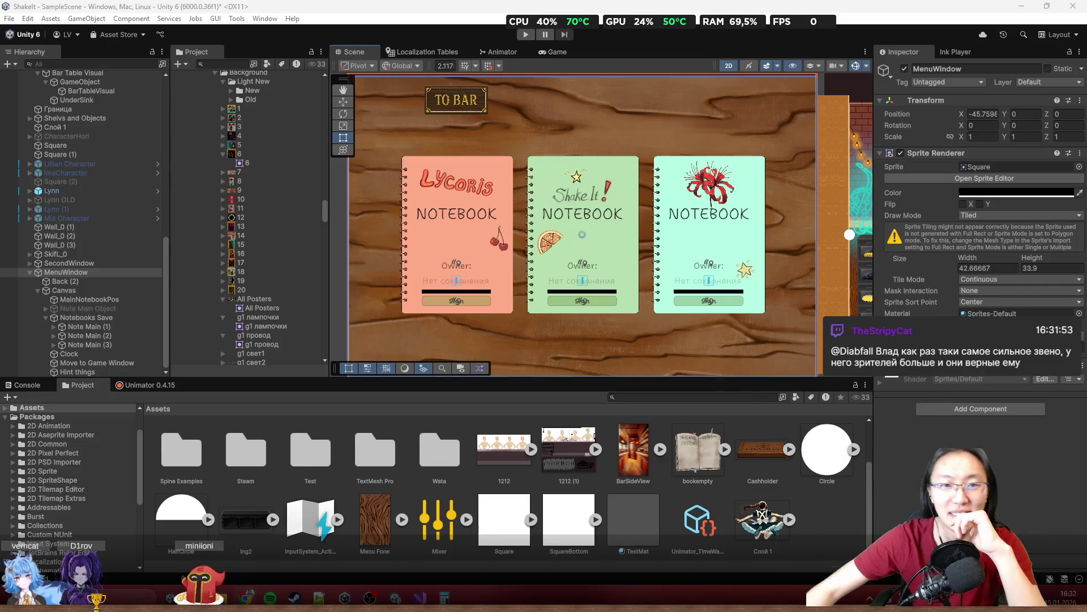
scroll(586, 161, down, 1)
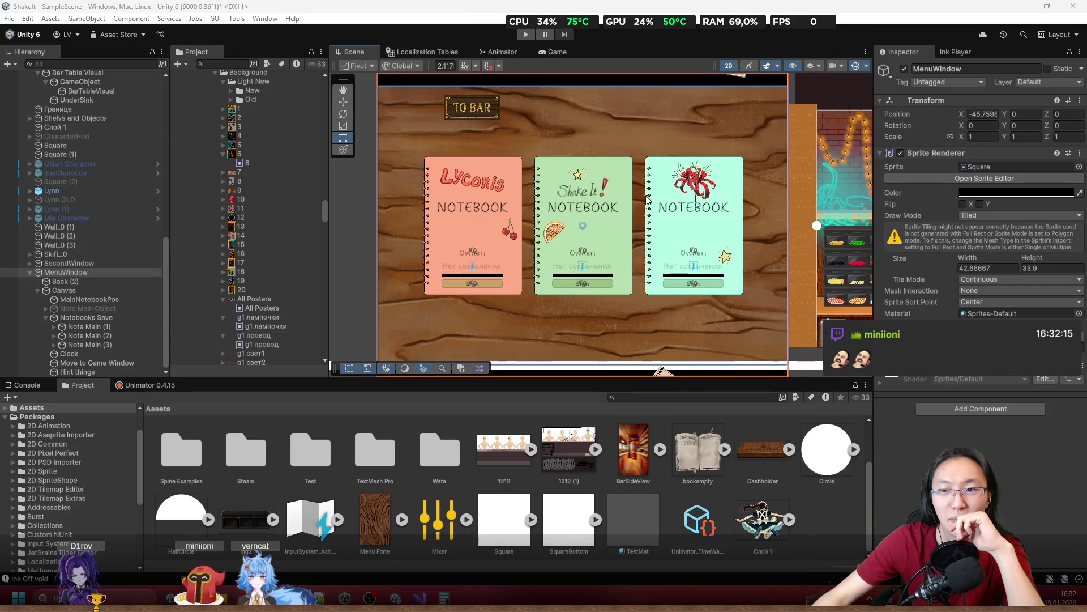
scroll(645, 195, down, 2)
scroll(416, 127, up, 2)
scroll(418, 231, up, 1)
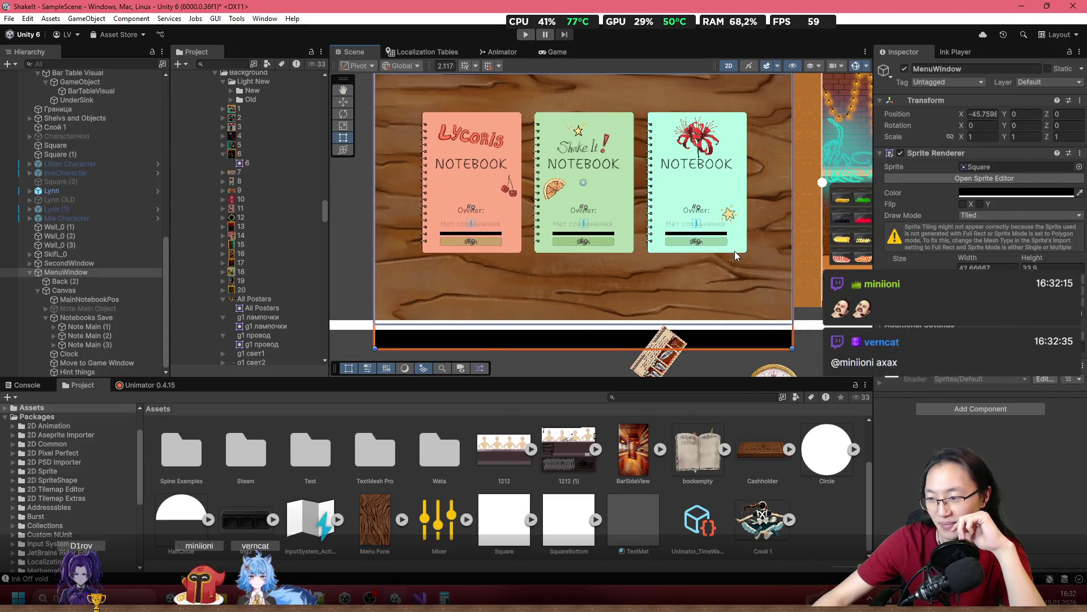
click(569, 170)
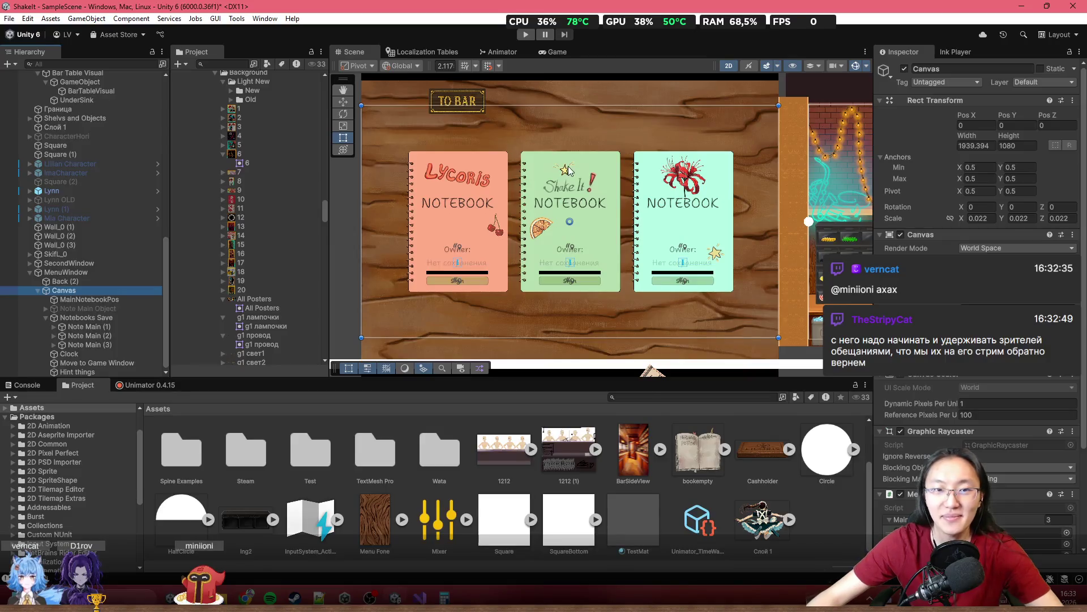
scroll(722, 148, up, 5)
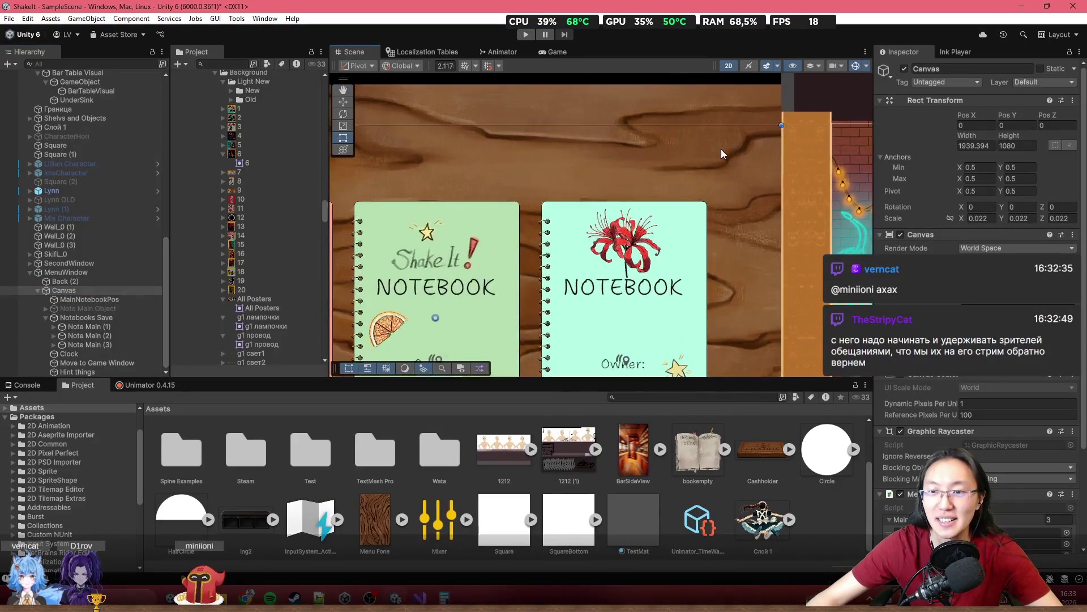
scroll(750, 163, down, 5)
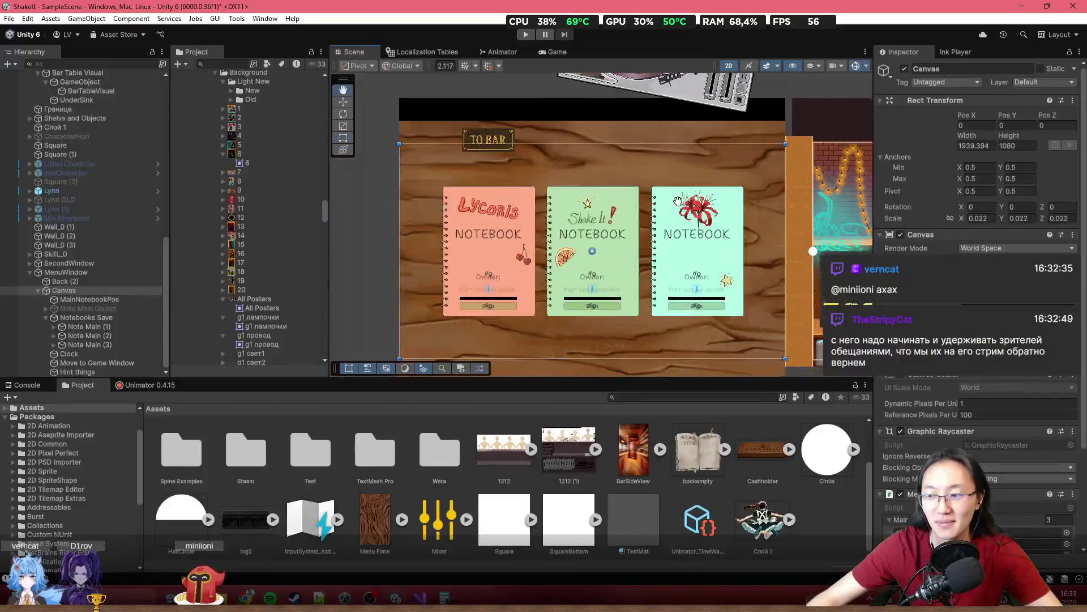
scroll(649, 208, up, 1)
drag(648, 208, 600, 196)
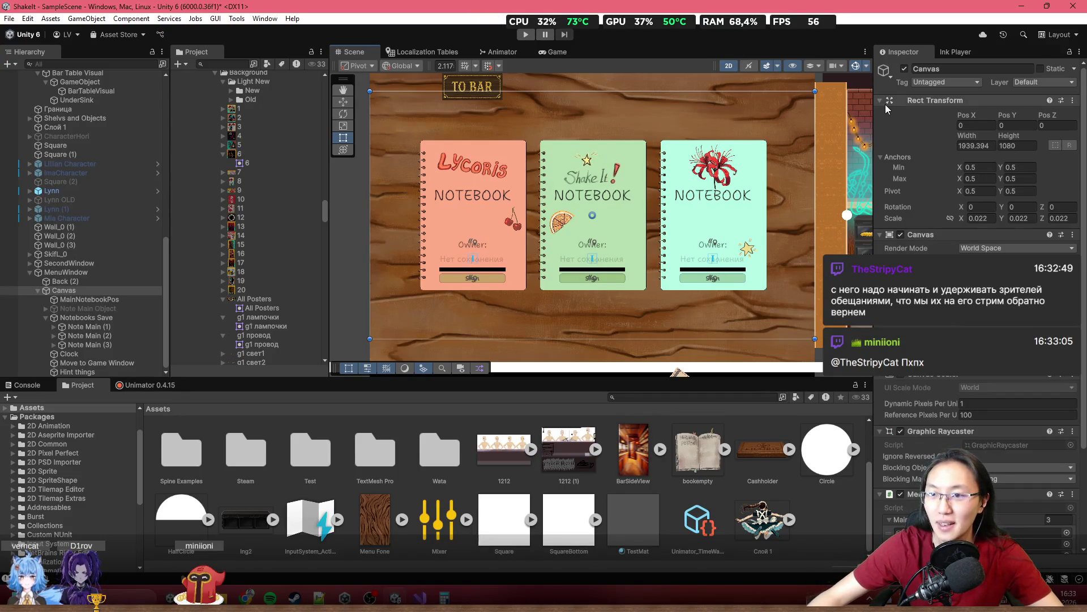
mouse_move(771, 131)
mouse_down()
mouse_move(838, 144)
mouse_move(692, 165)
mouse_move(715, 188)
mouse_up()
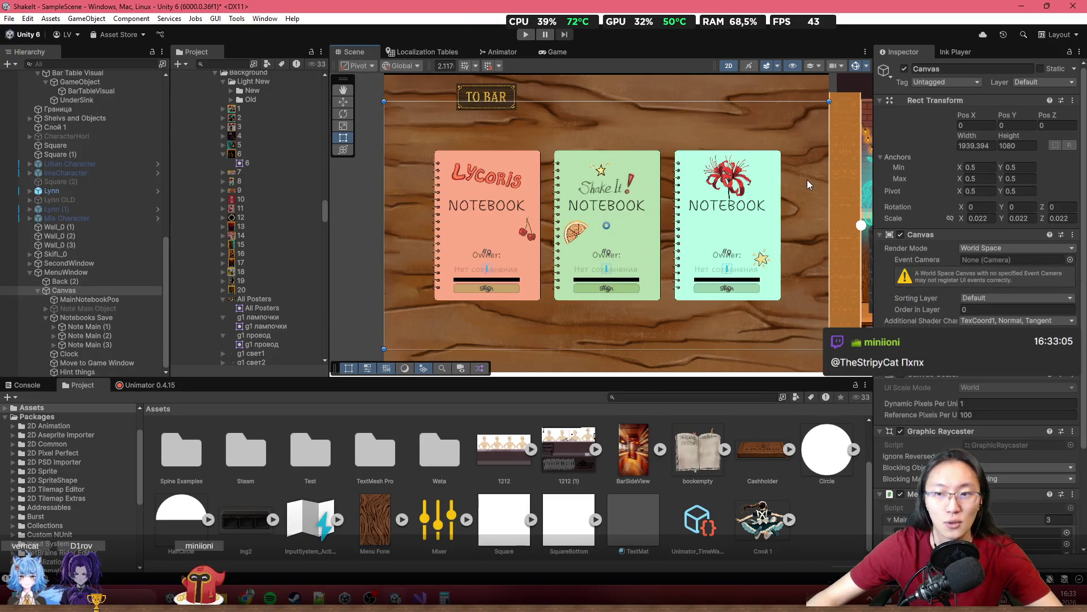
click(124, 299)
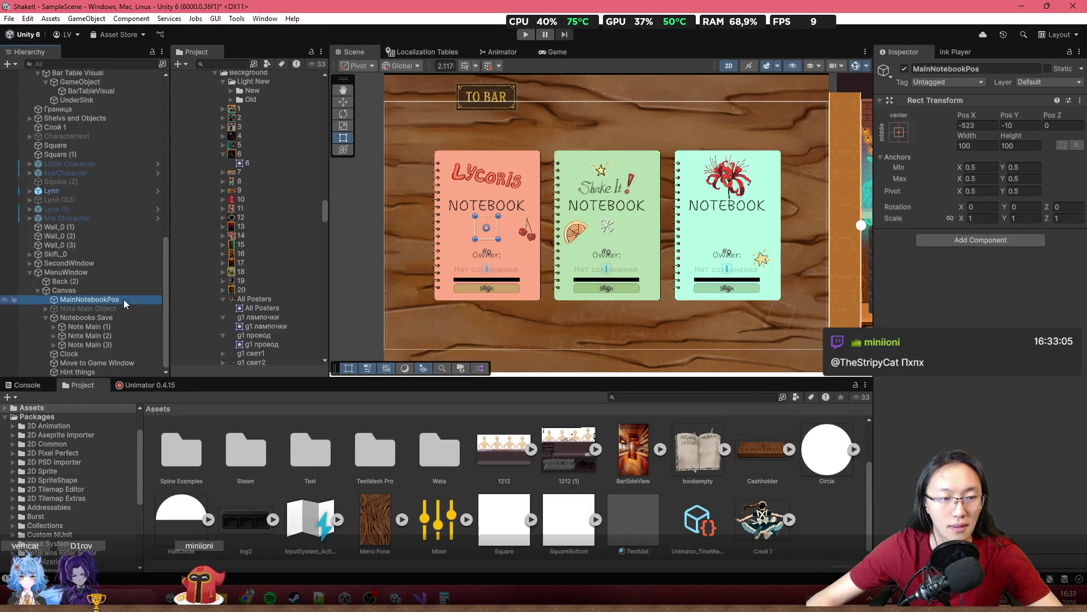
click(120, 291)
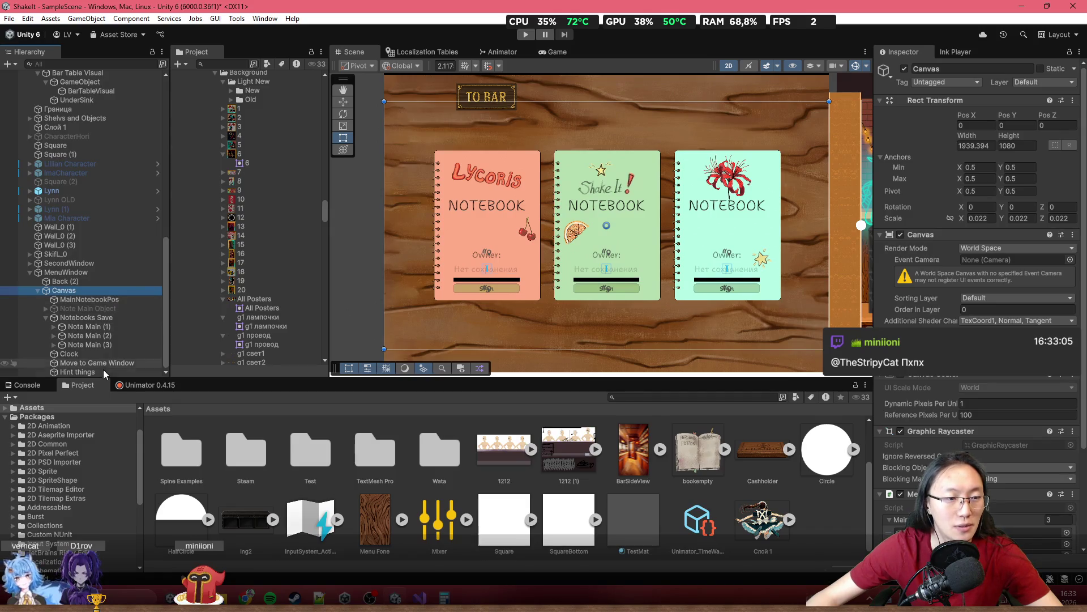
click(89, 299)
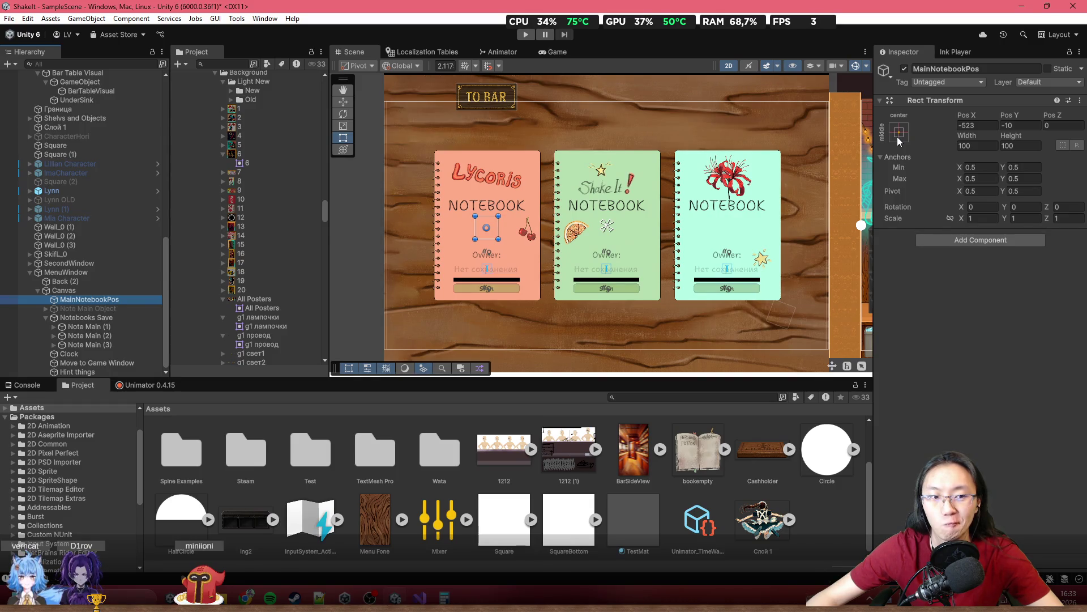
click(960, 277)
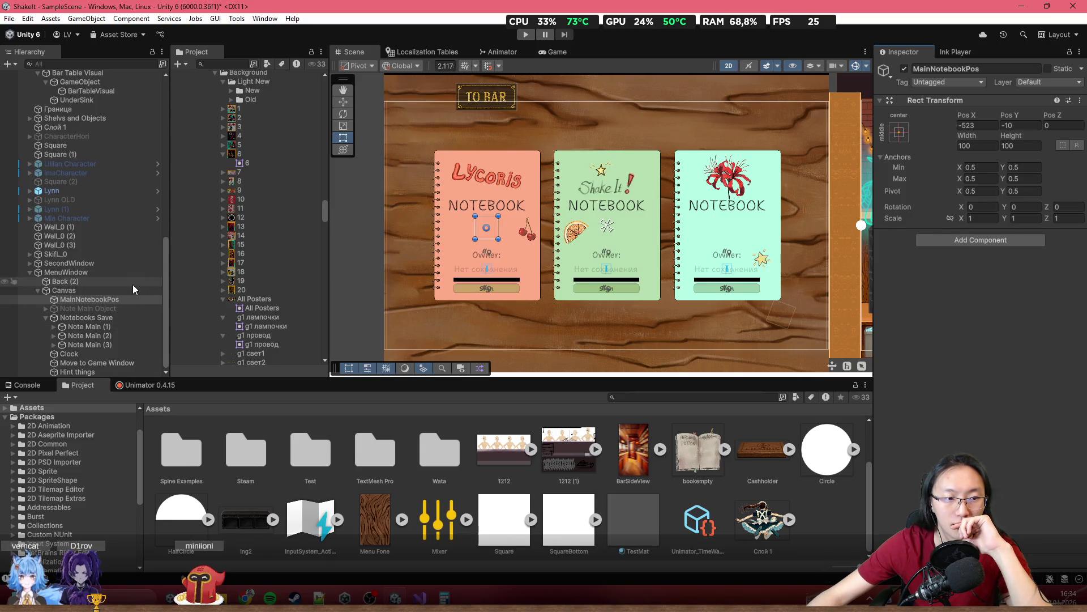
click(99, 320)
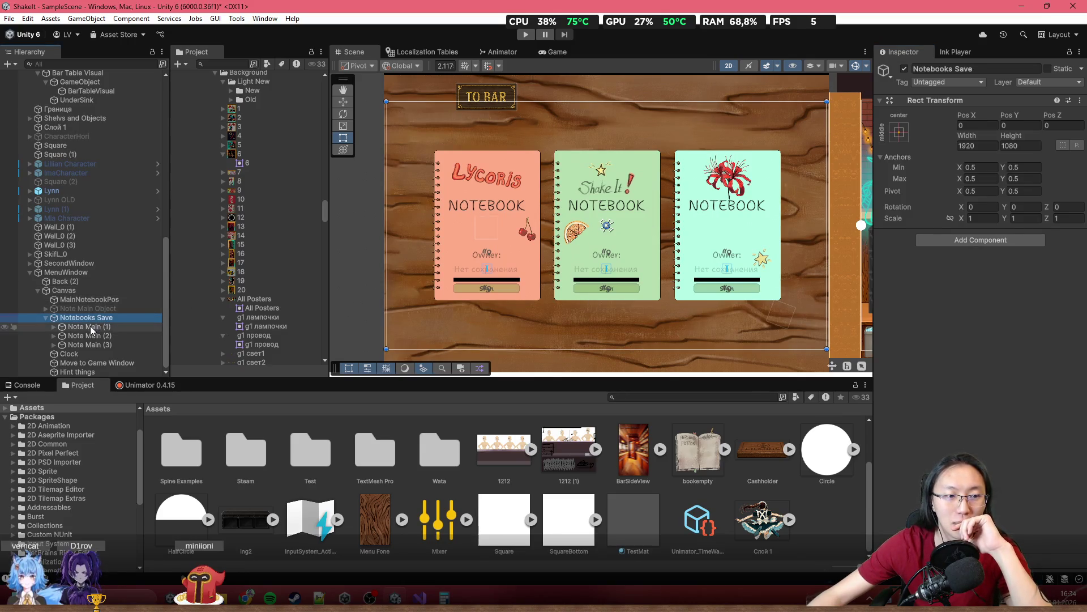
Stretch Notebooks Save horizontally, then test by narrowing the Canvas and undoing
click(900, 133)
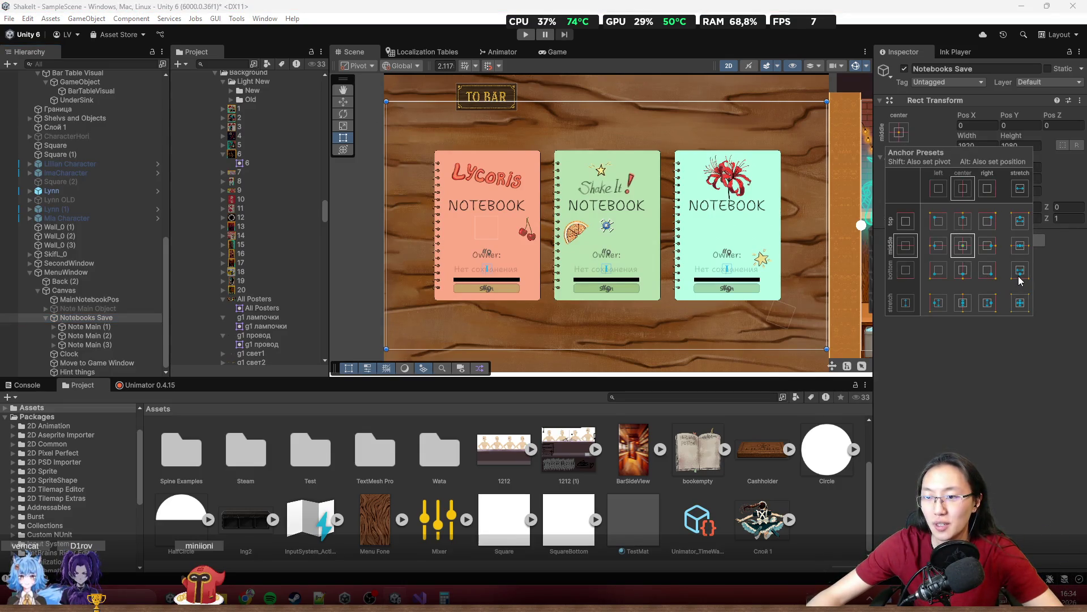
click(1017, 248)
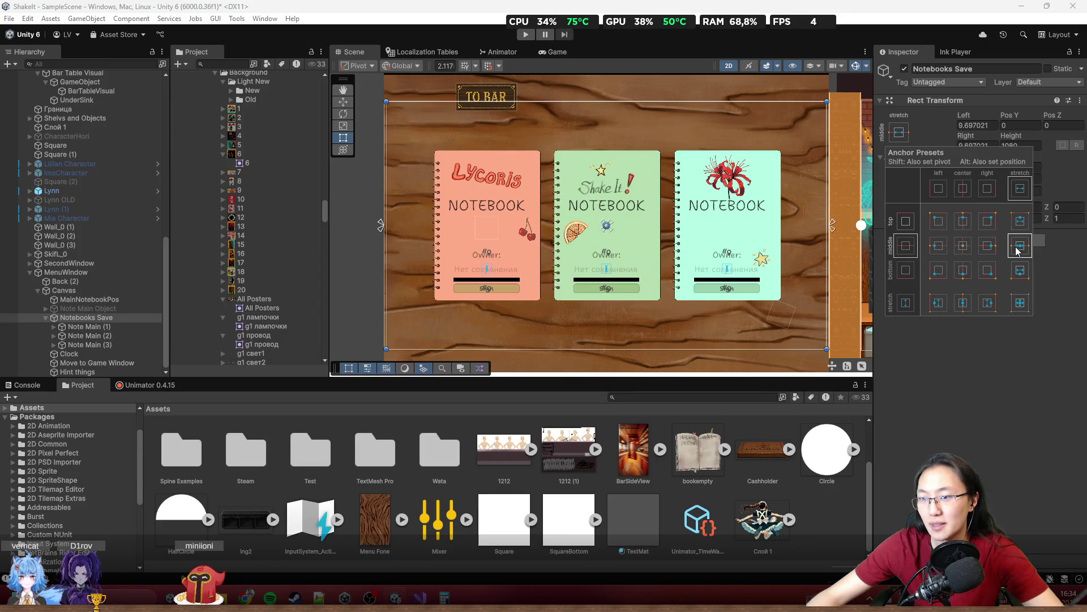
scroll(637, 263, down, 3)
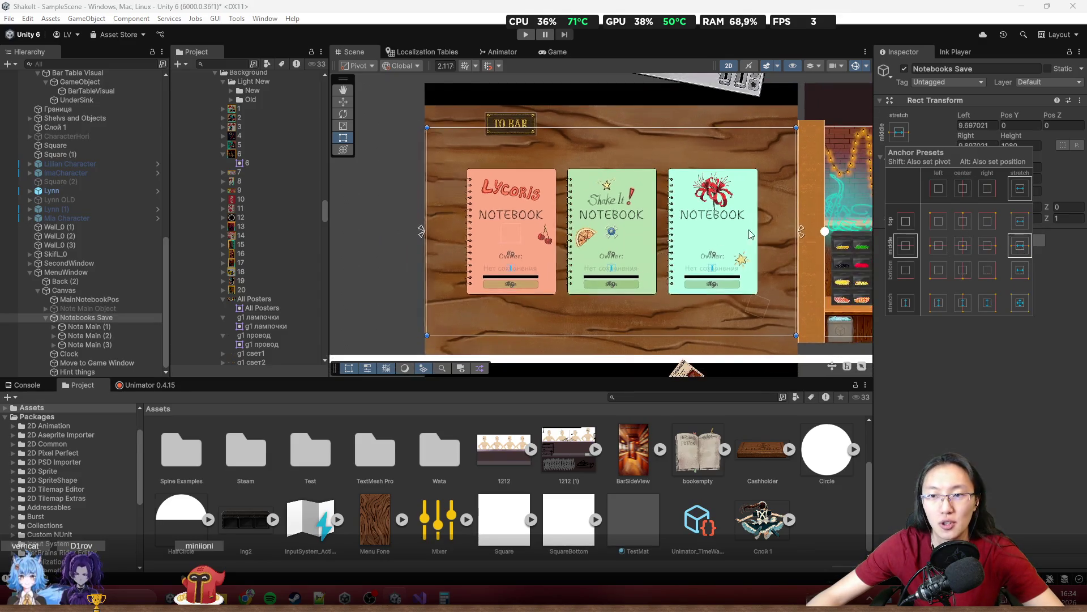
click(64, 290)
mouse_move(383, 199)
mouse_down()
mouse_move(536, 221)
mouse_move(517, 232)
mouse_up()
key(ctrl+z)
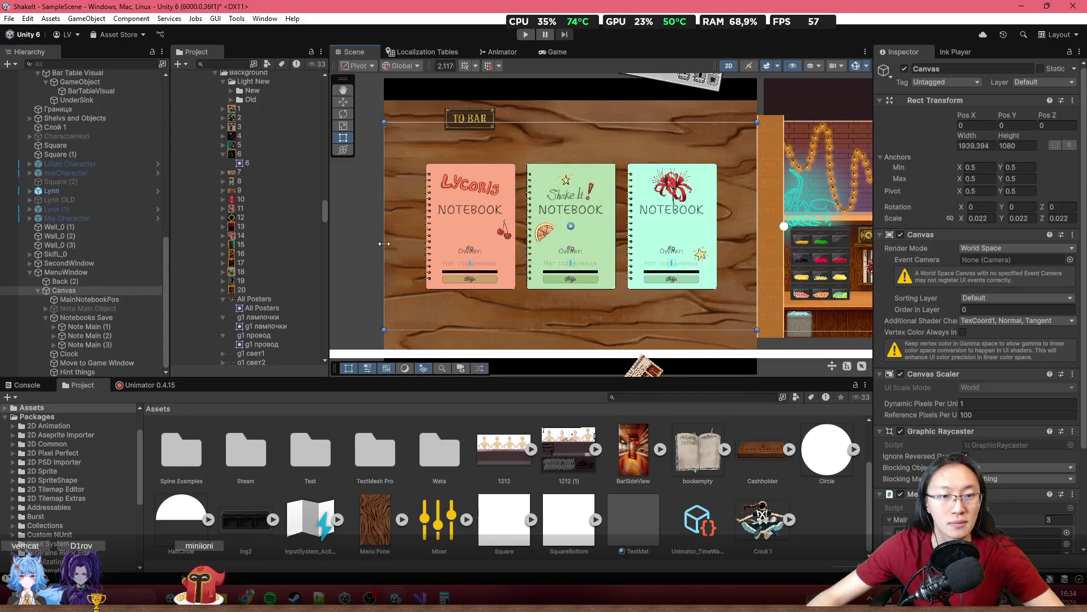
Set the Notebooks Save container's Left and Right offsets to 0
click(118, 316)
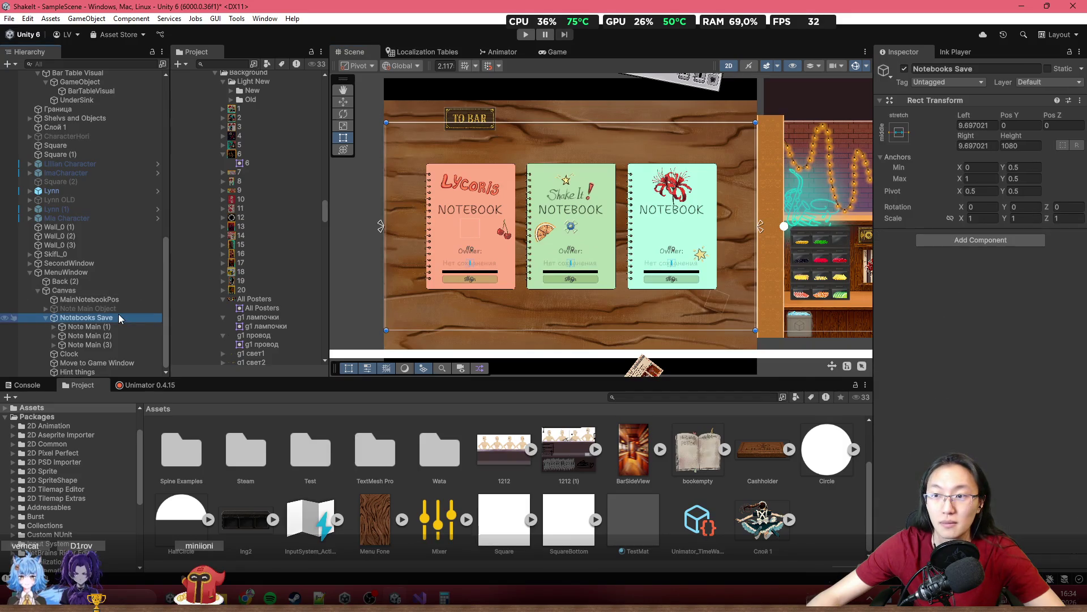
click(984, 125)
text(0)
click(977, 145)
text(0)
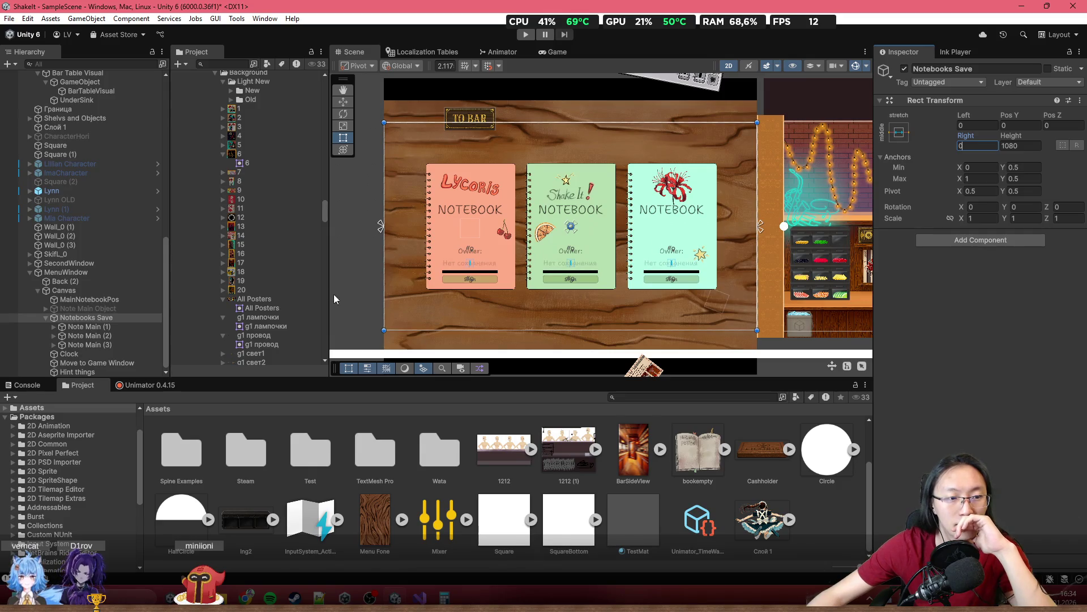
Stretch the three notebook cards' anchors horizontally, test by narrowing the Canvas, then undo
click(122, 328)
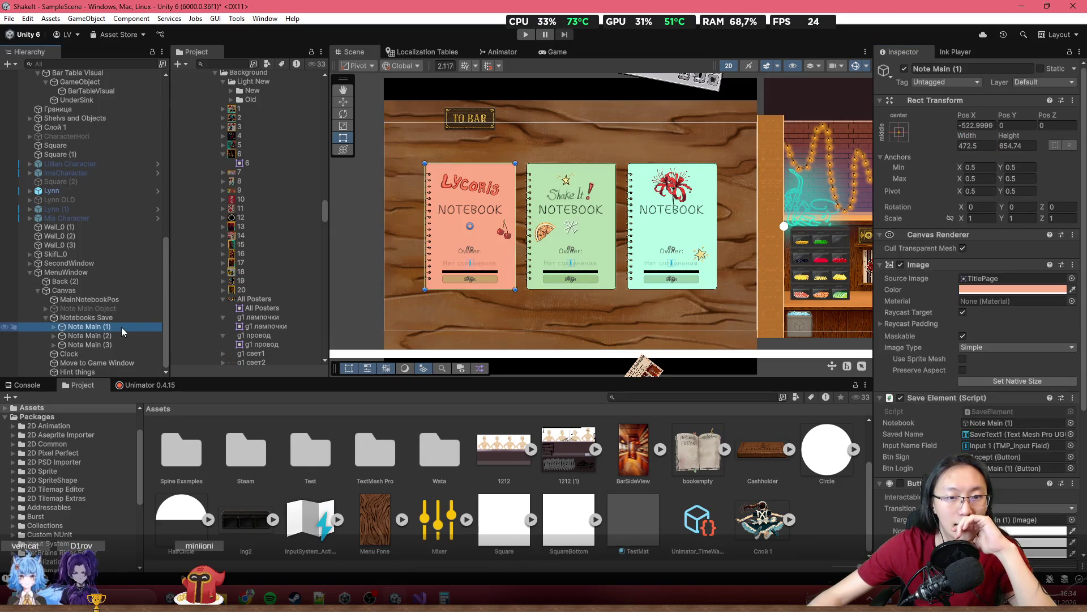
click(121, 337)
click(112, 346)
click(119, 328)
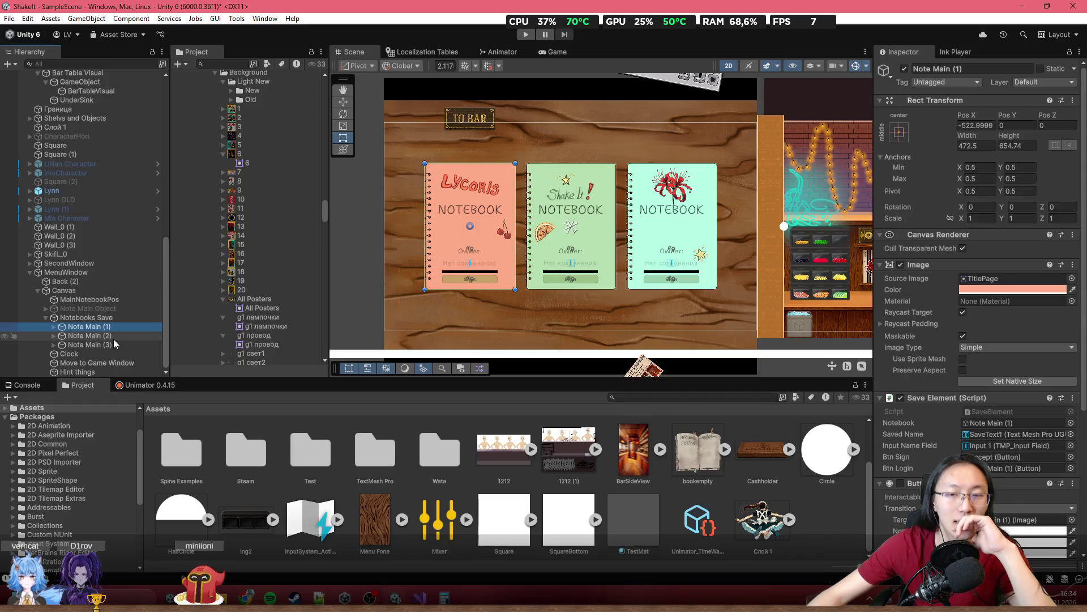
shift+click(120, 344)
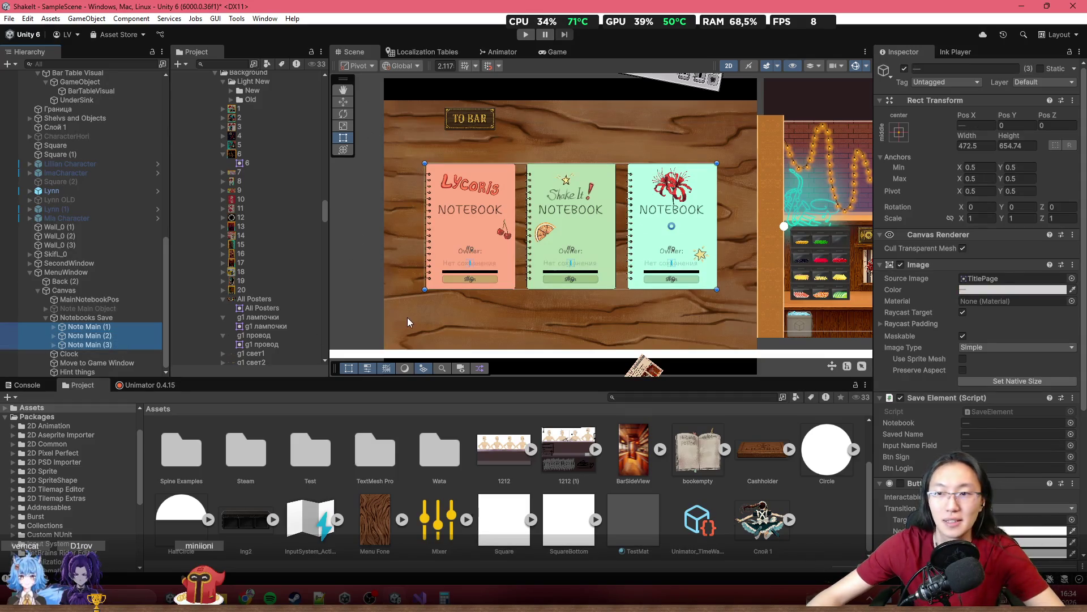
click(899, 132)
click(1019, 249)
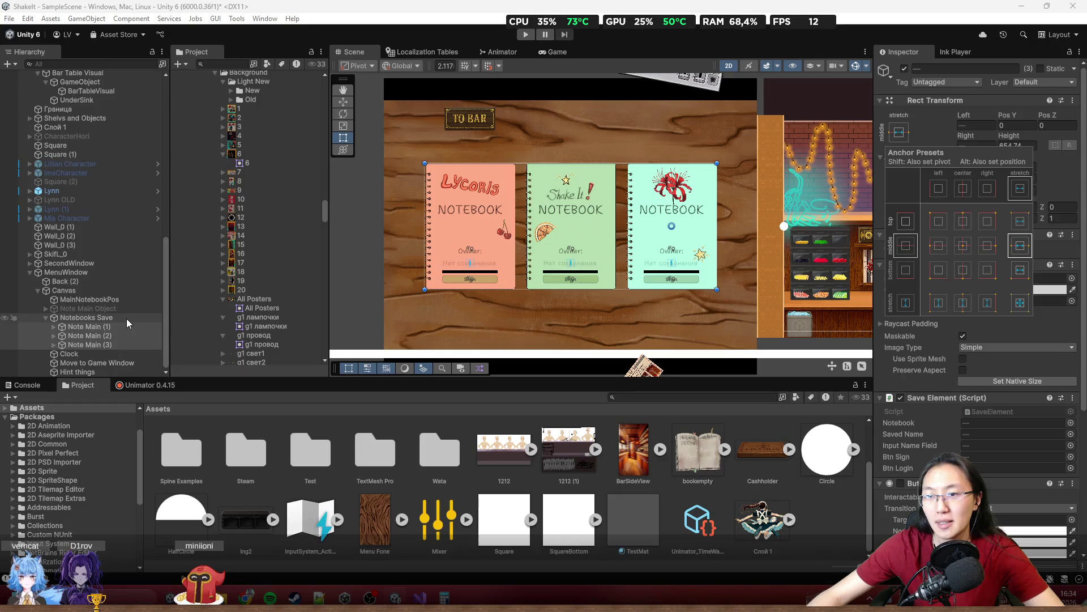
click(124, 290)
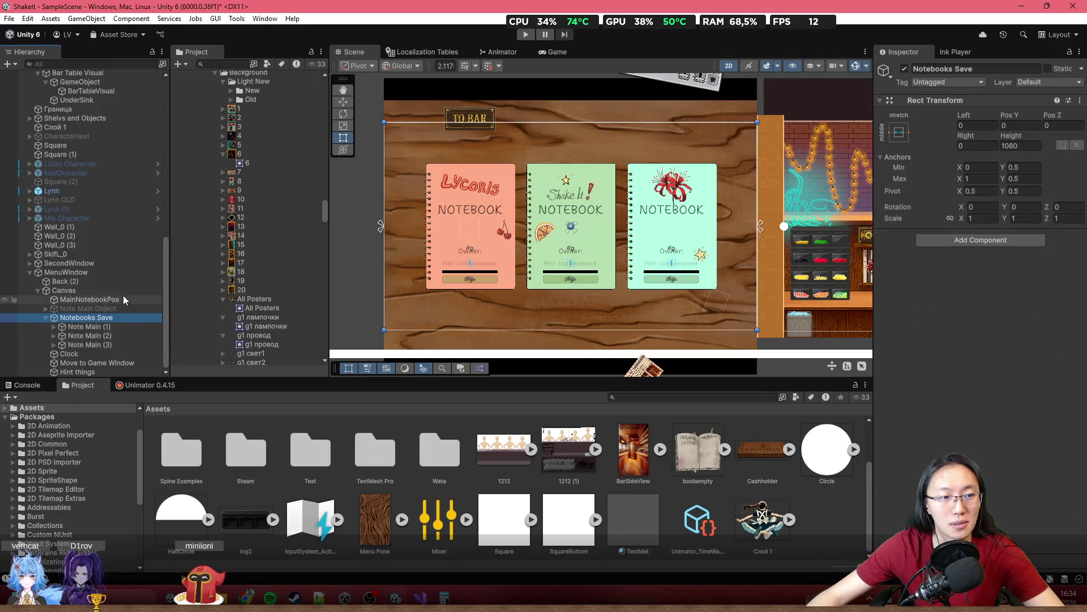
drag(384, 235, 450, 235)
key(ctrl+z)
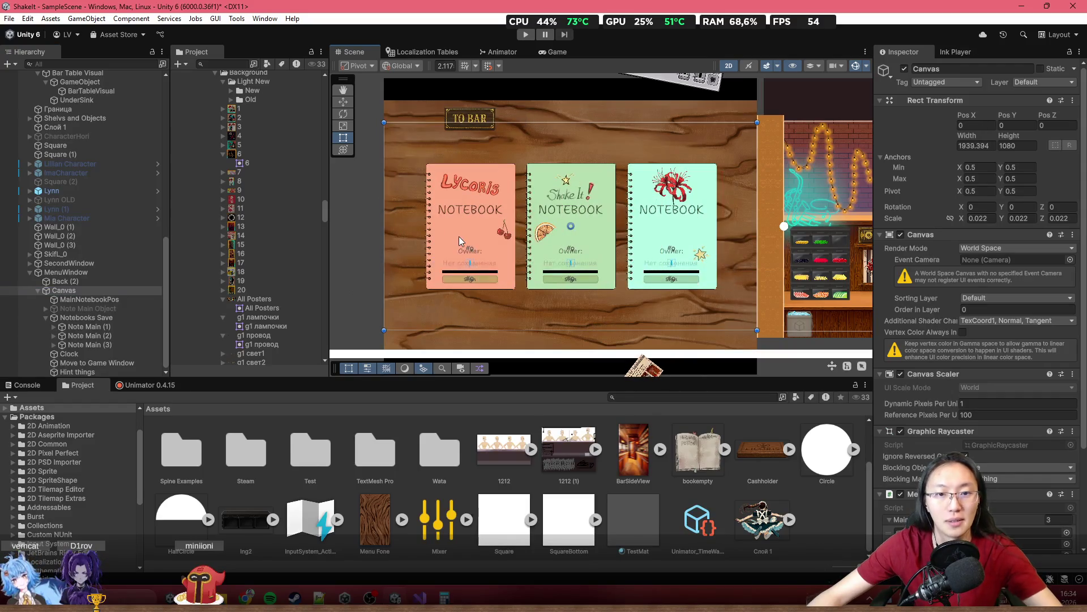
Apply the stretch-stretch anchor preset to Notebooks Save so it fills the Canvas
click(116, 309)
click(115, 319)
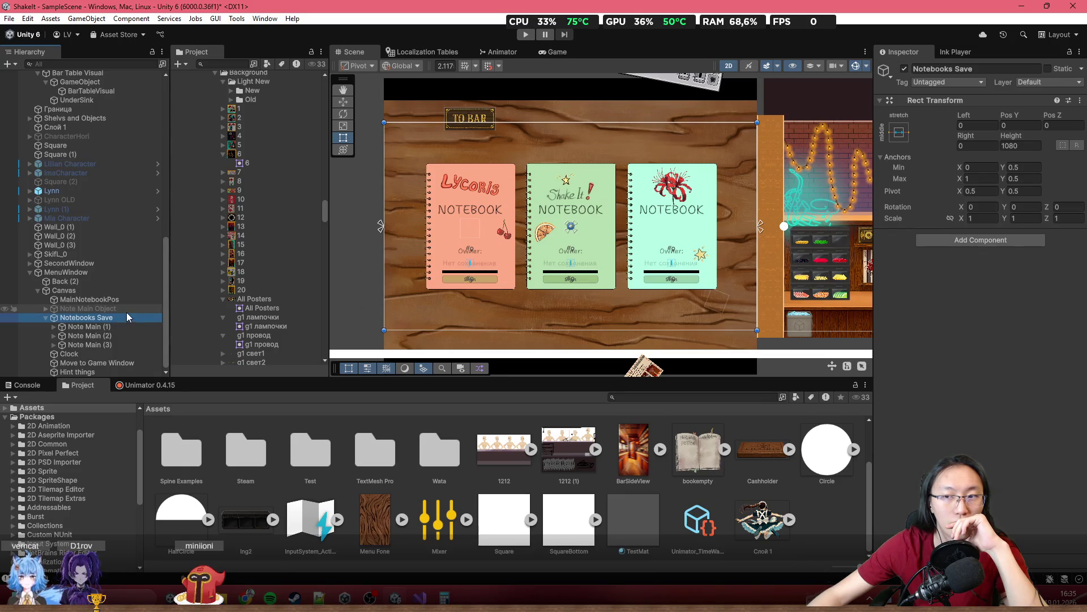
click(900, 132)
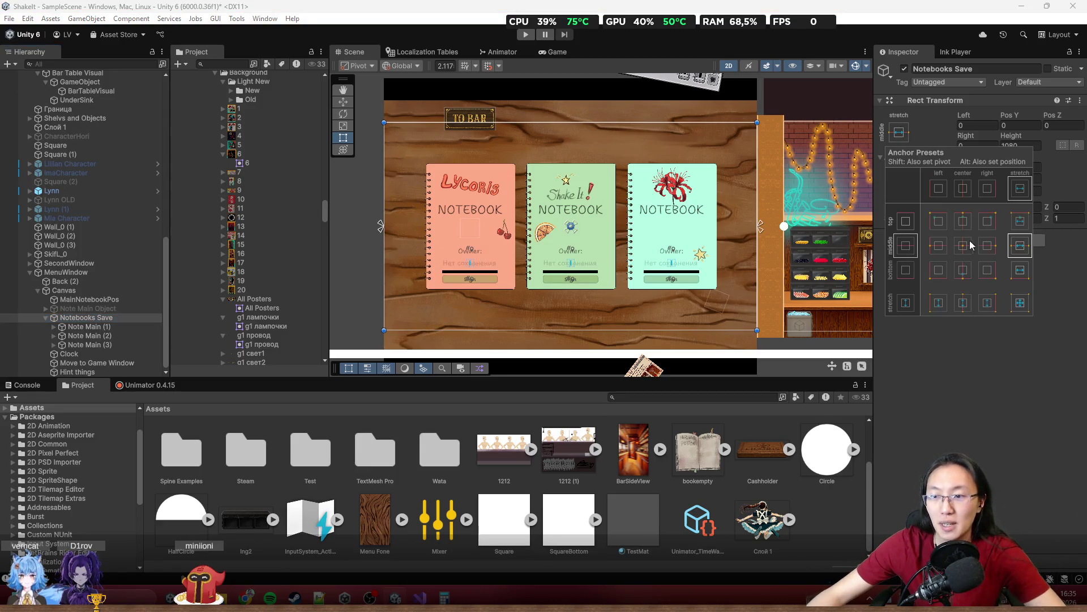
click(1020, 303)
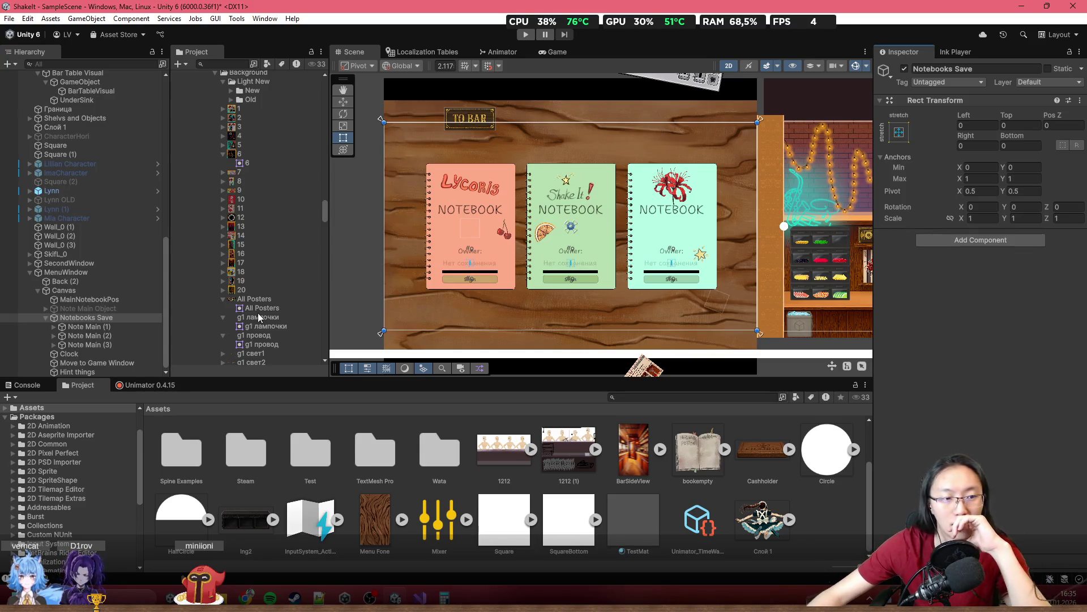
click(90, 291)
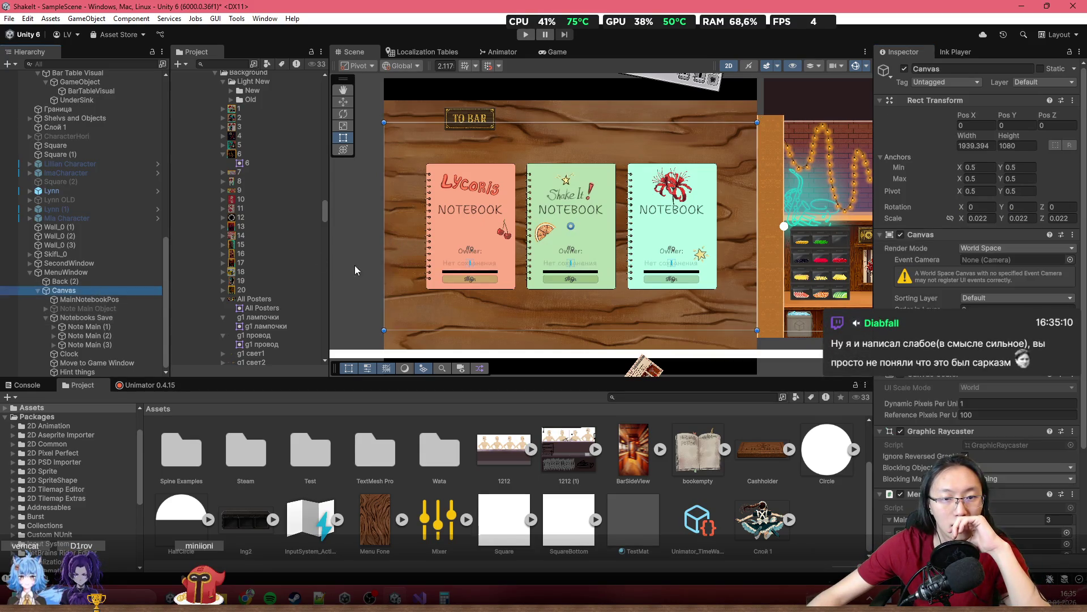
mouse_move(389, 254)
mouse_down()
mouse_move(446, 260)
mouse_move(511, 297)
mouse_move(528, 291)
mouse_move(393, 242)
mouse_move(449, 247)
mouse_up()
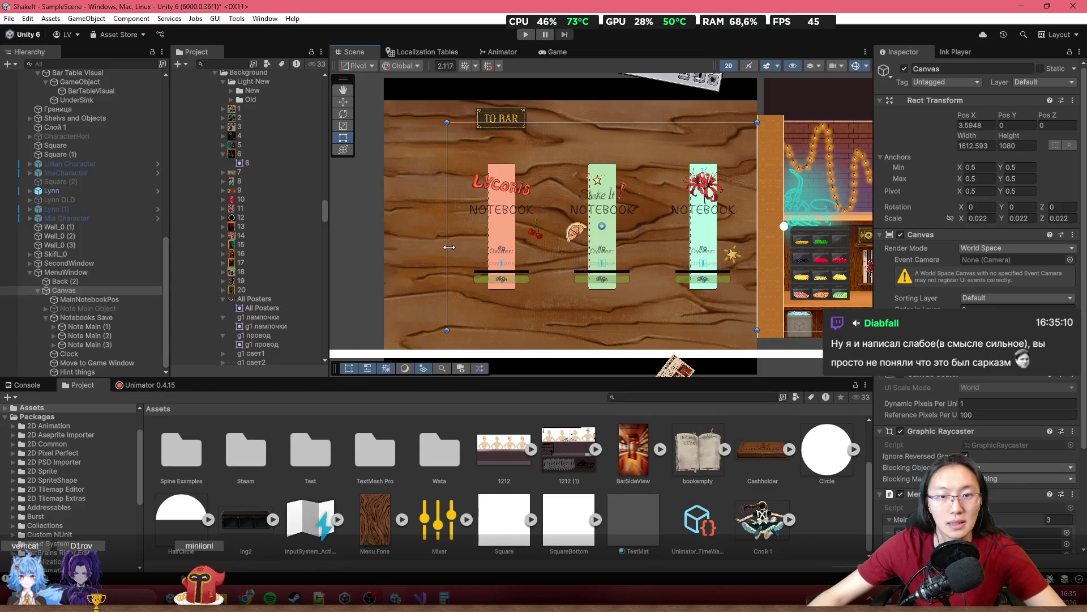
key(ctrl+z)
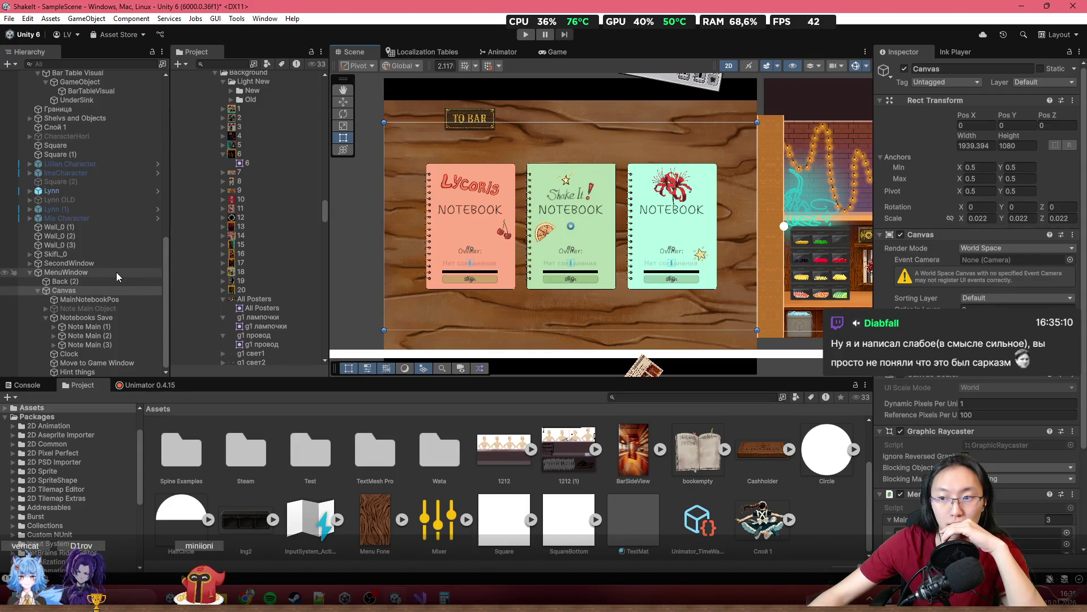
scroll(1027, 292, down, 3)
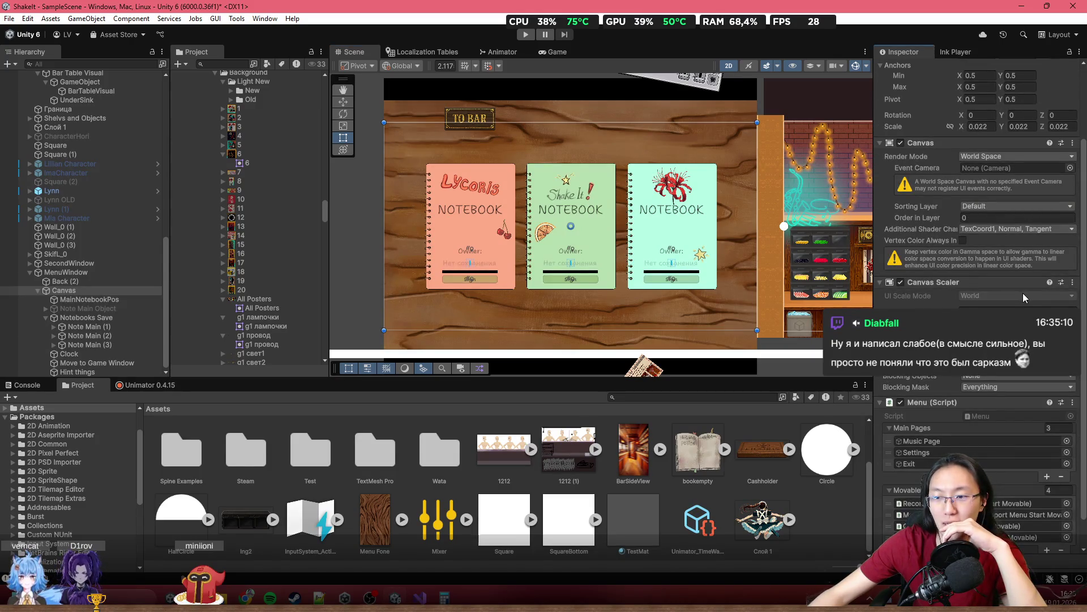
scroll(1028, 295, down, 1)
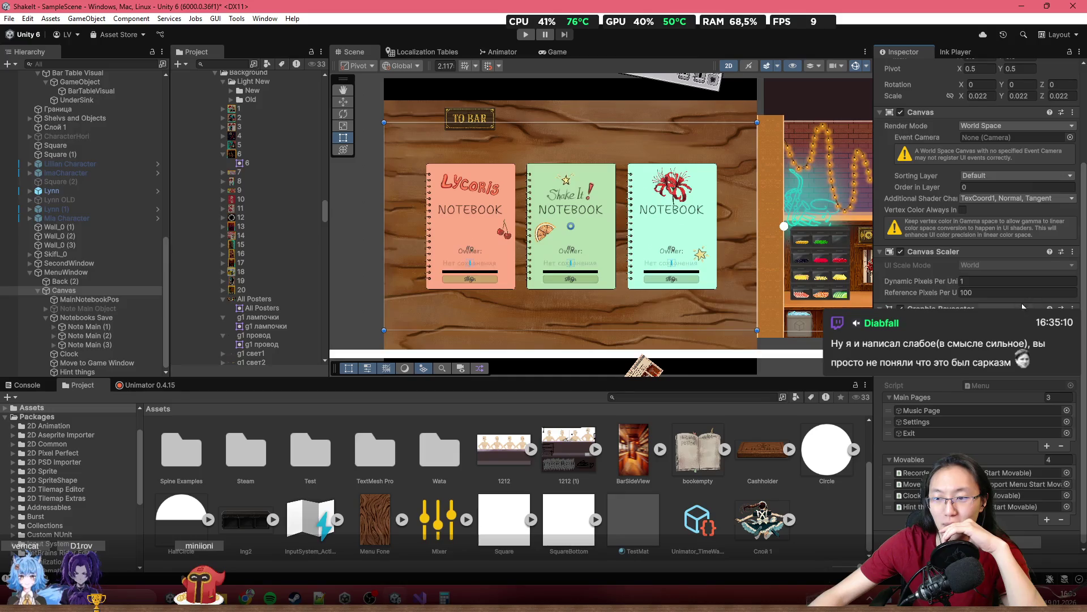
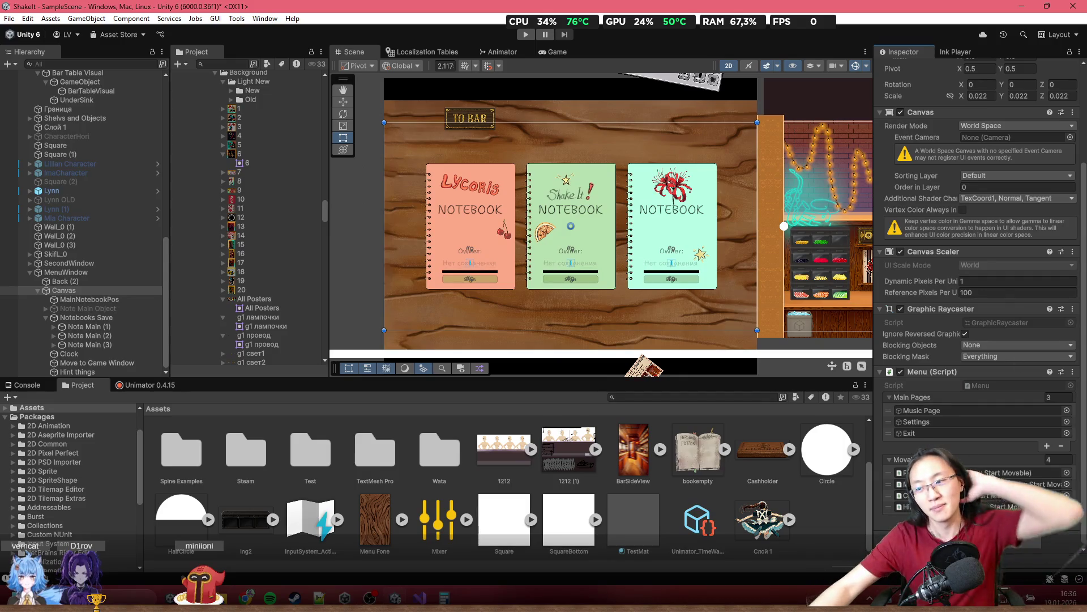
Select the Lycoris card, Note Main (1), and show its Rect Transform anchoring and TitlePage image
scroll(249, 216, up, 4)
scroll(464, 231, up, 3)
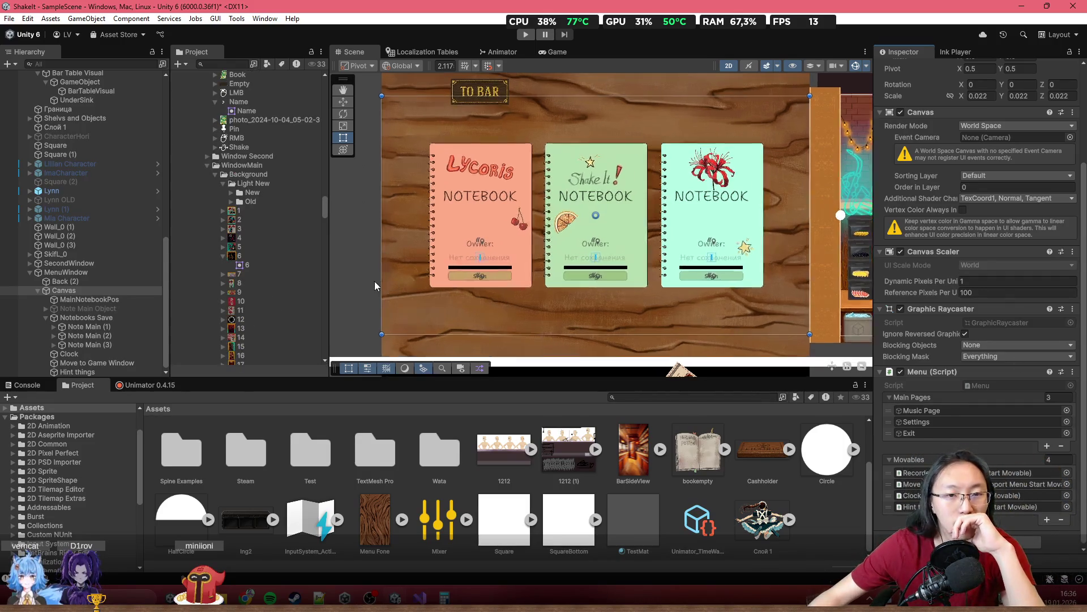
click(464, 230)
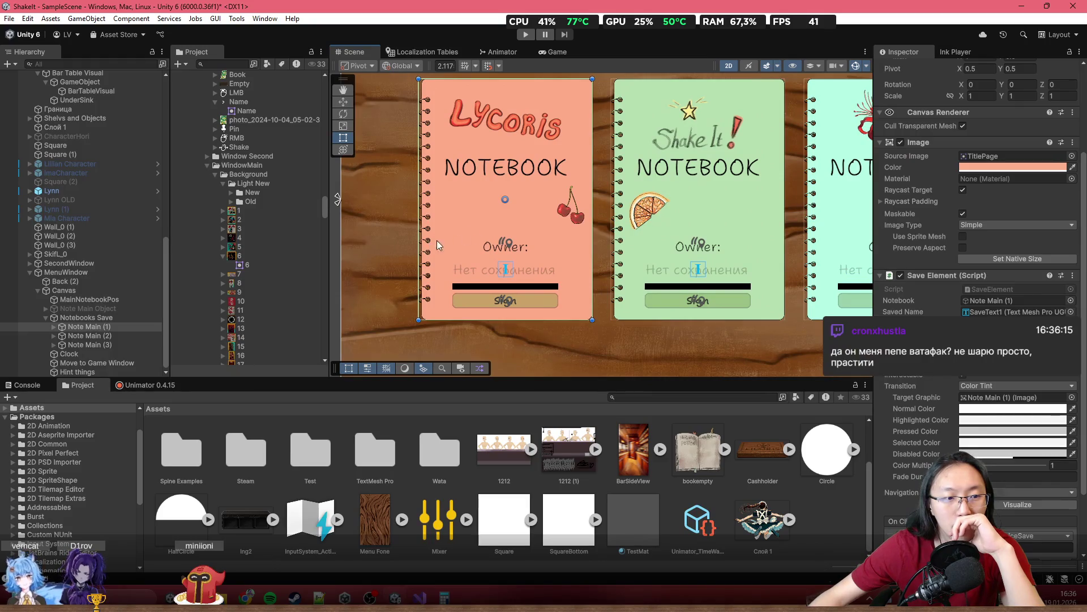
scroll(495, 240, up, 2)
scroll(1021, 270, up, 3)
scroll(513, 289, down, 2)
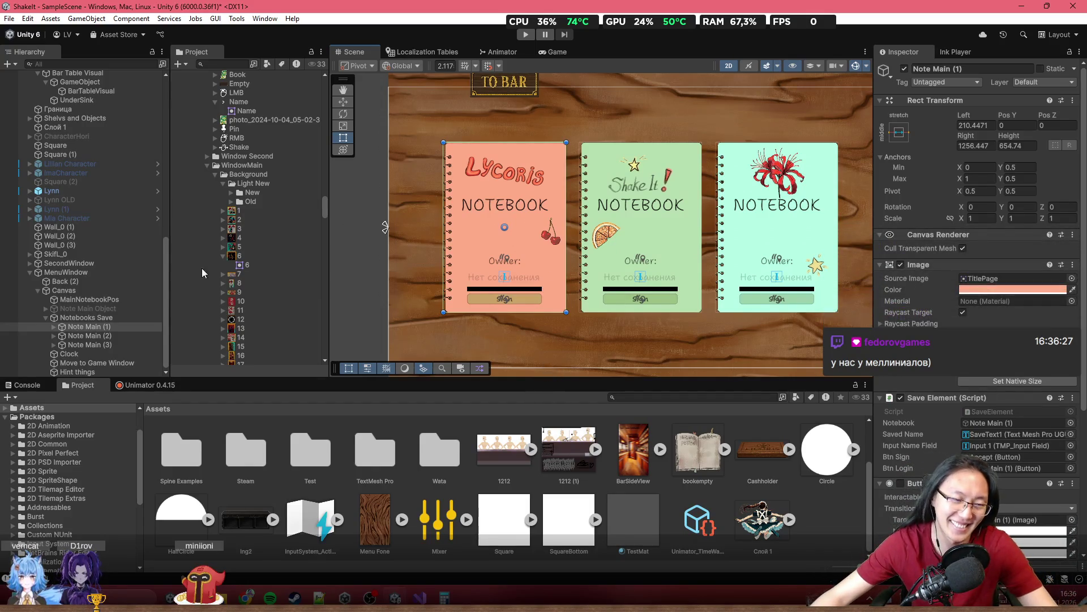
Anchor all three notebook cards, Note Main (1)-(3), to stretch in both directions
shift+click(128, 341)
click(905, 136)
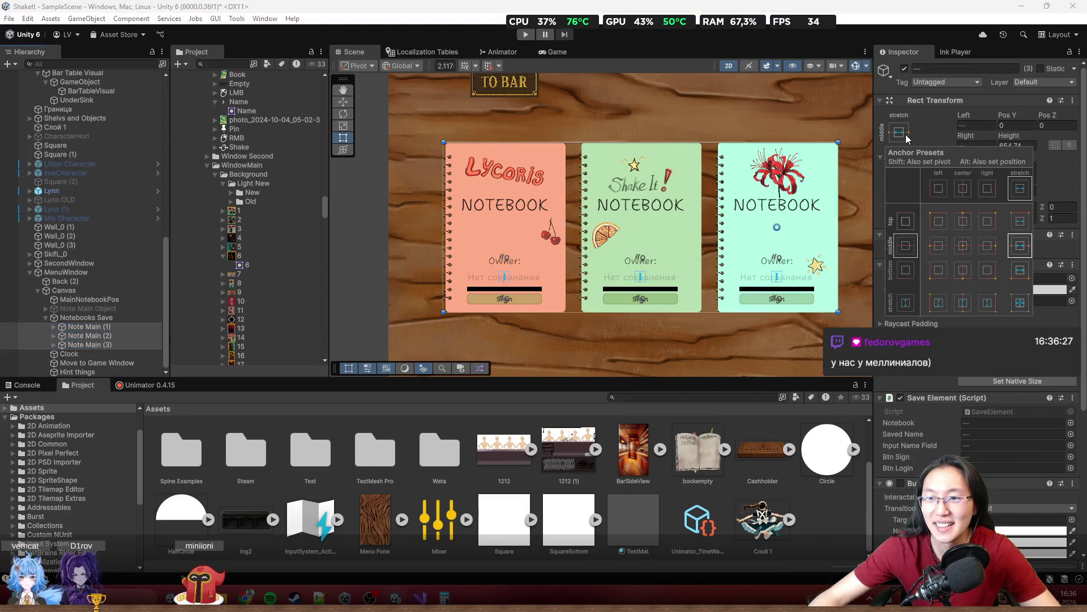
shift+click(1021, 304)
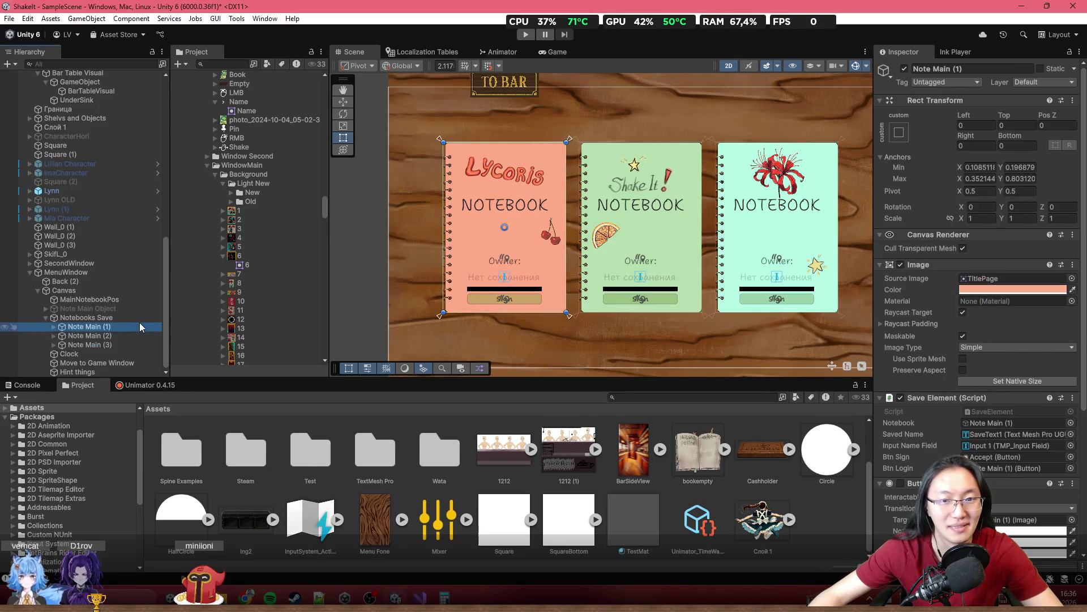
click(119, 337)
click(118, 345)
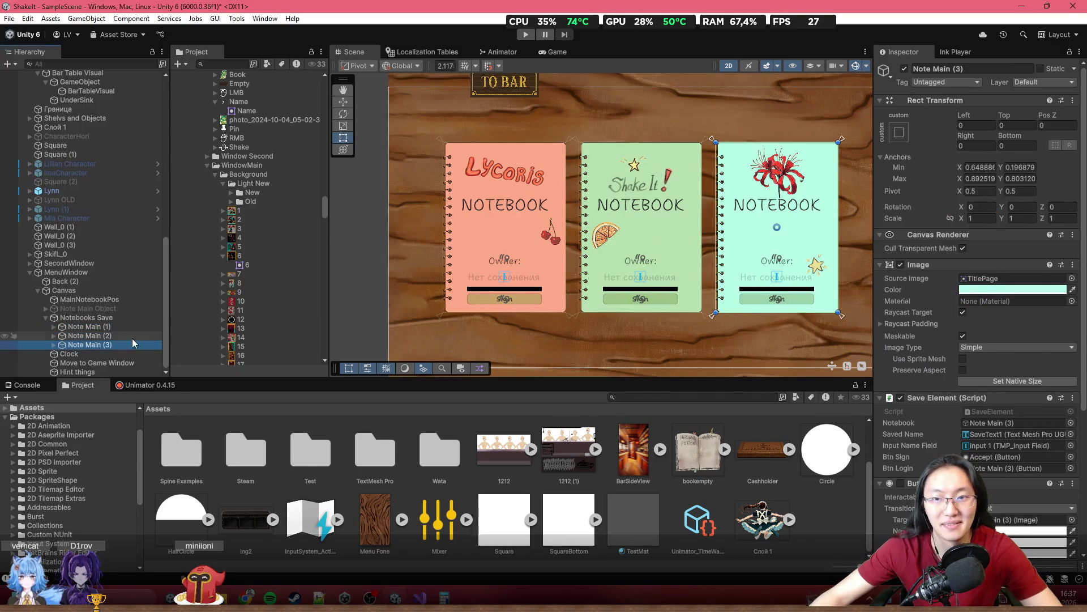
Test the card scaling by narrowing the Canvas twice, undoing each resize
click(104, 319)
double_click(104, 319)
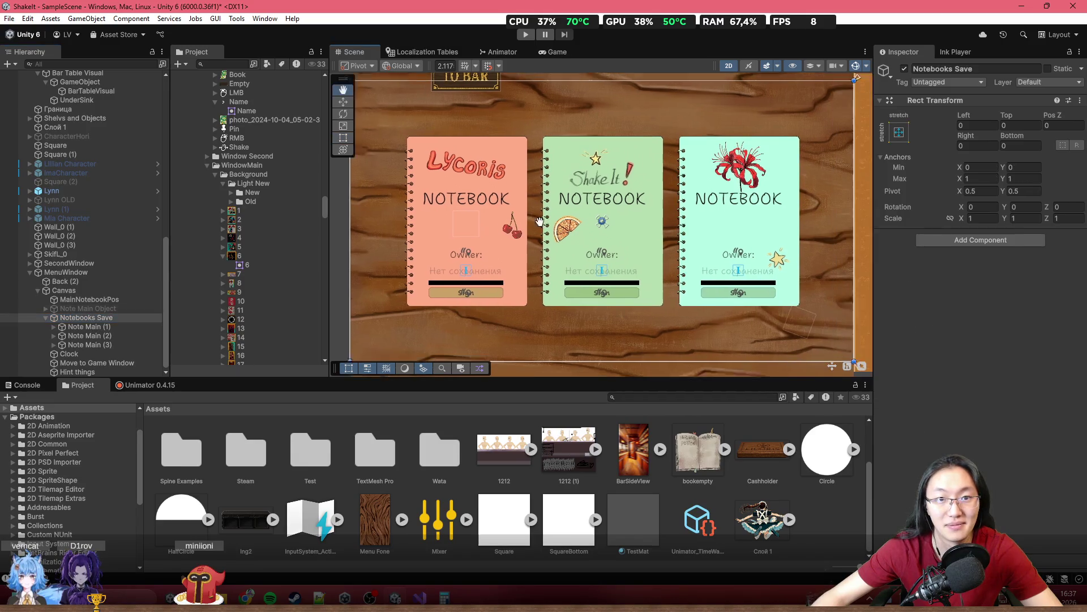
click(123, 290)
scroll(487, 233, down, 2)
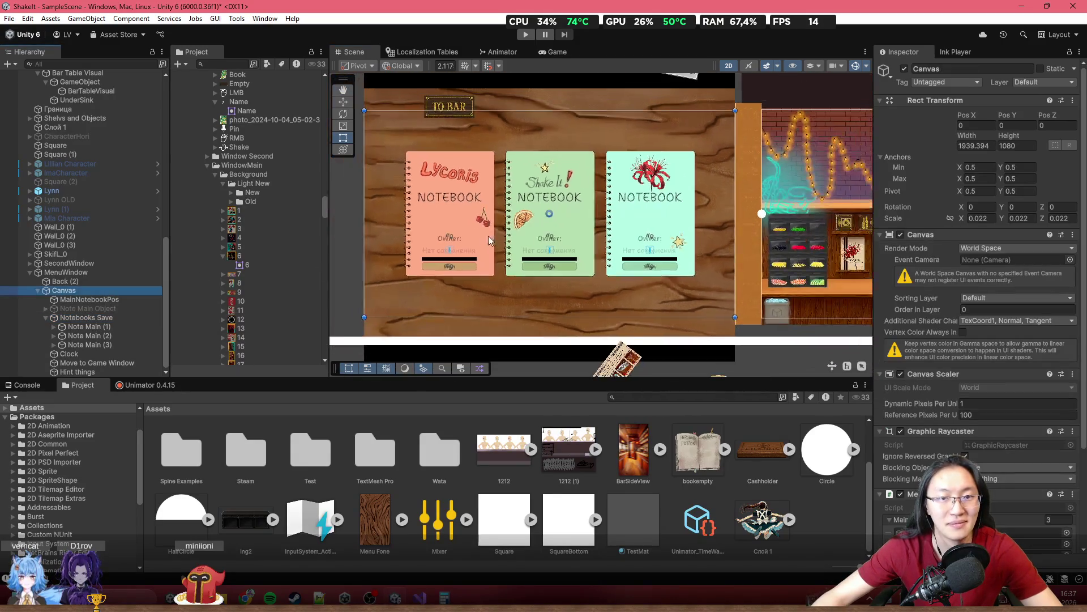
drag(364, 210, 492, 210)
key(ctrl+z)
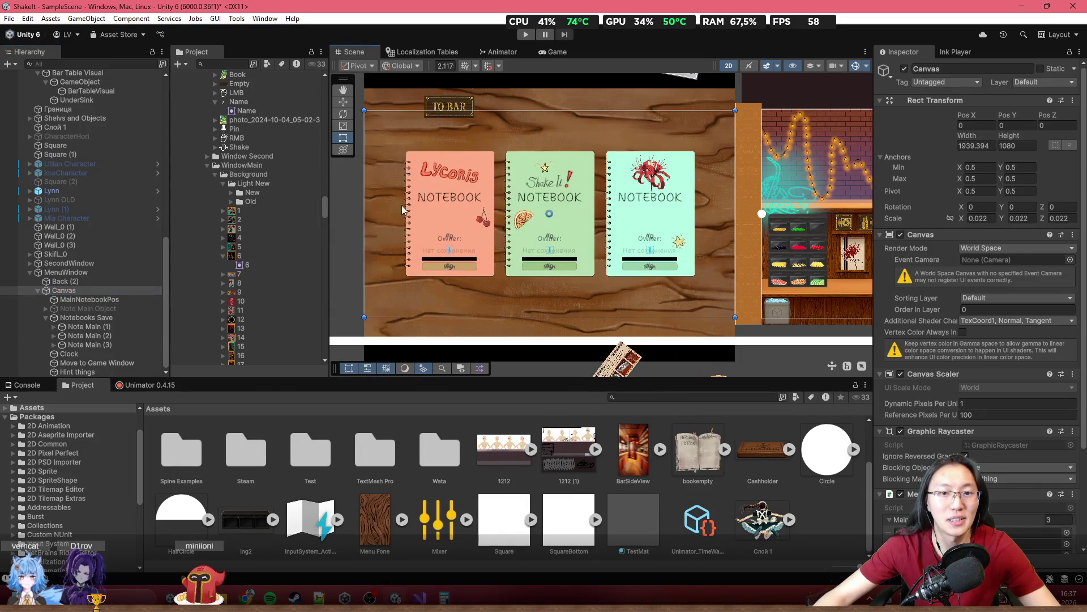
scroll(490, 227, up, 2)
drag(434, 210, 619, 223)
key(ctrl+z)
Frame the Notebooks Save group and open its Anchor Presets with Shift held for pivot
click(86, 317)
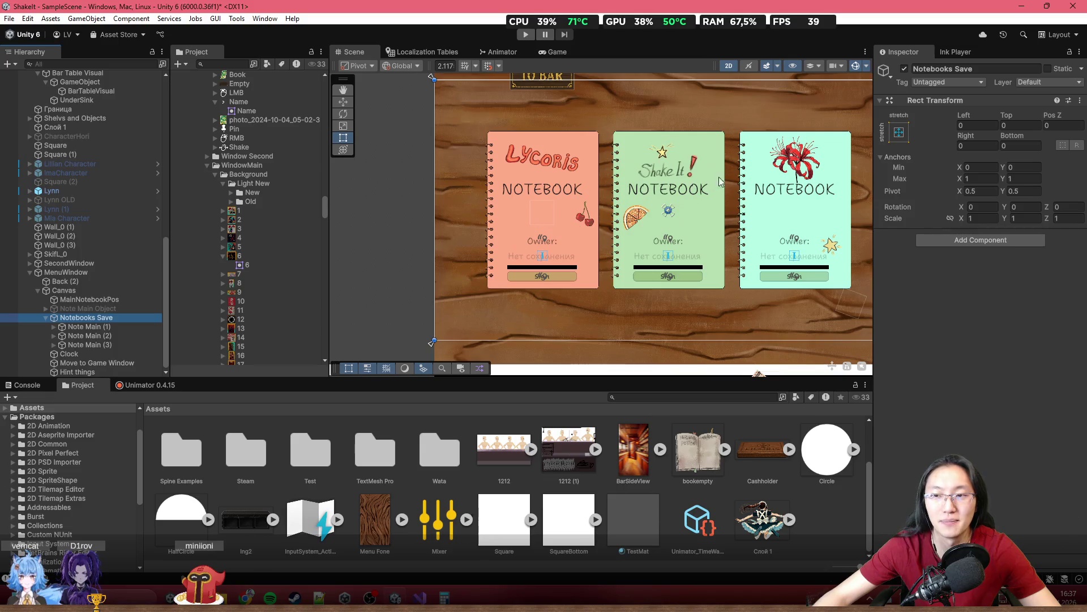
key(f)
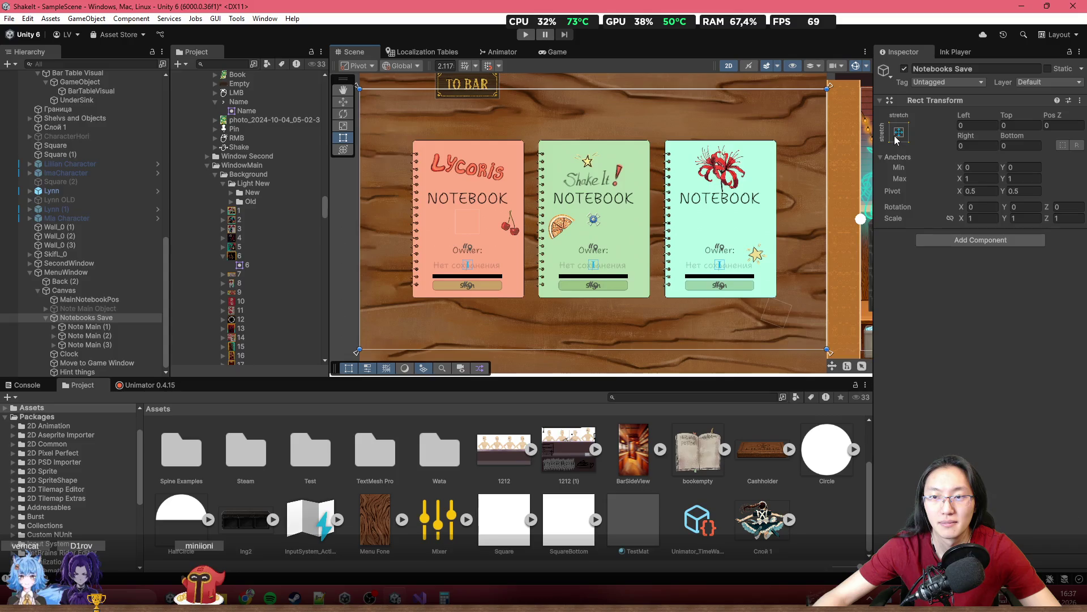
click(899, 133)
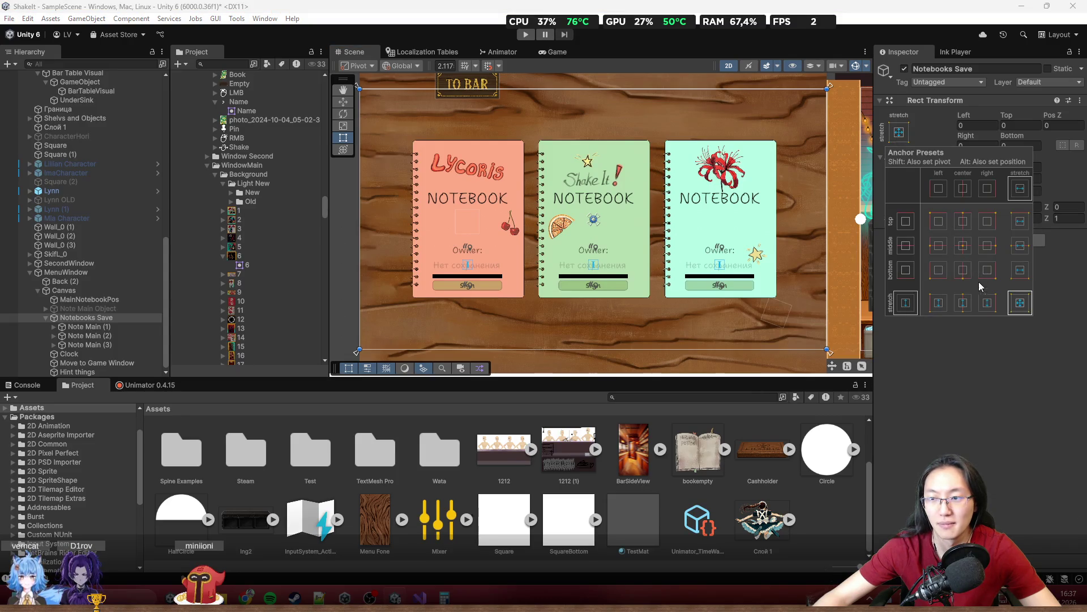
key(shift)
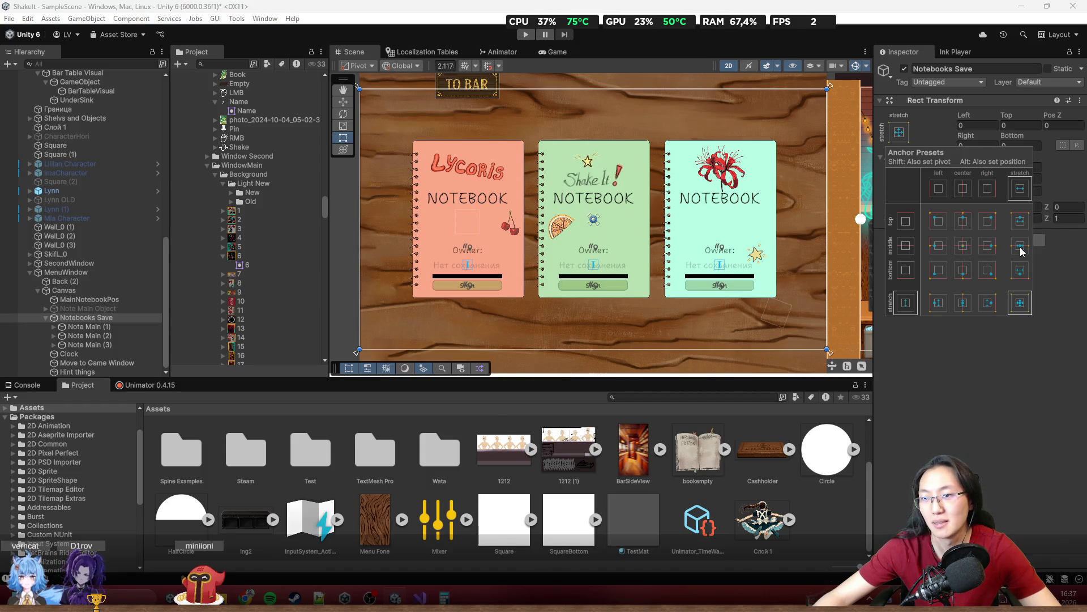
Anchor Notebooks Save to middle-stretch horizontally, test-resize it, then undo
click(1021, 252)
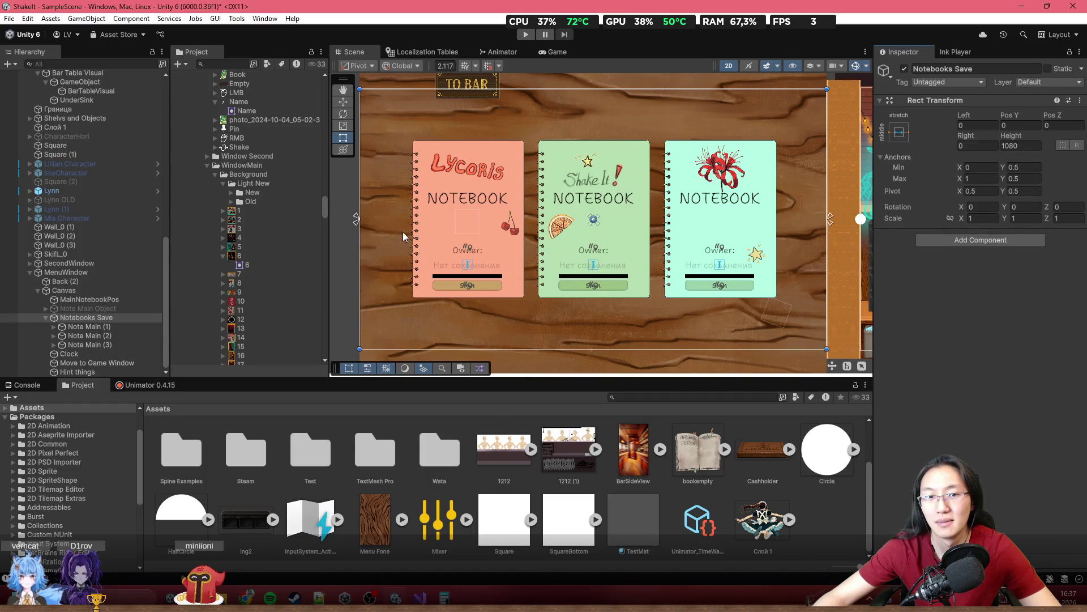
drag(360, 233, 532, 252)
key(ctrl+z)
Anchor the Lycoris card to stretch horizontally, then test by narrowing the Canvas and undo
click(124, 327)
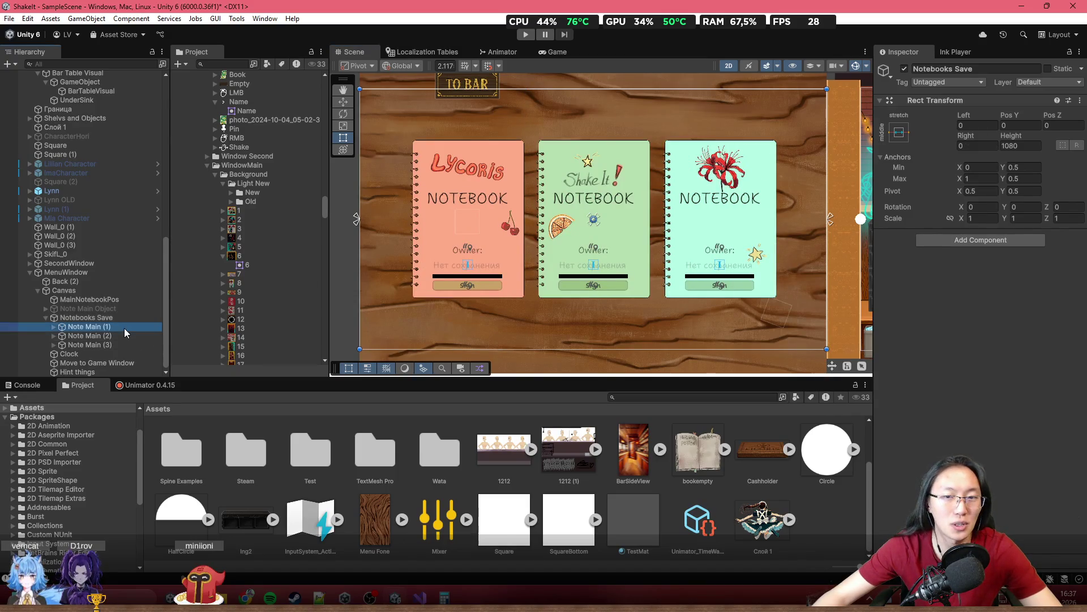
click(903, 134)
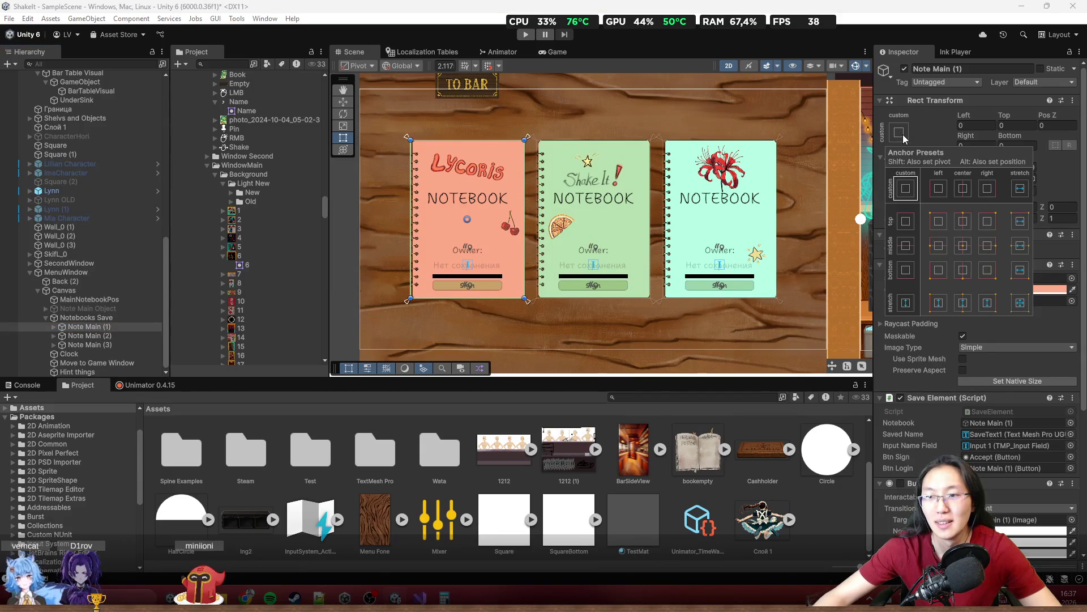
click(1021, 248)
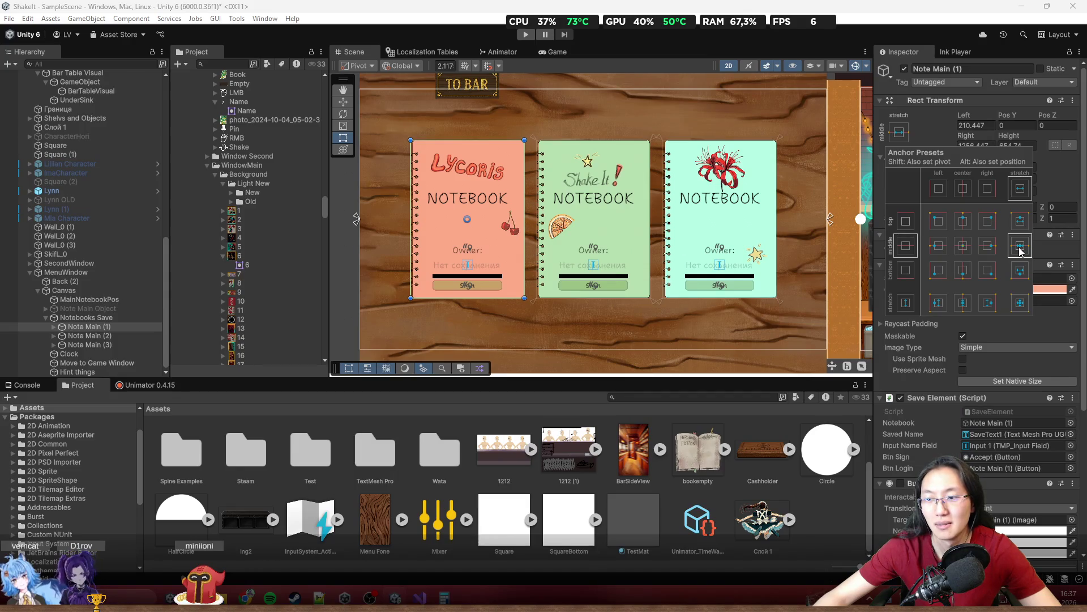
key(Escape)
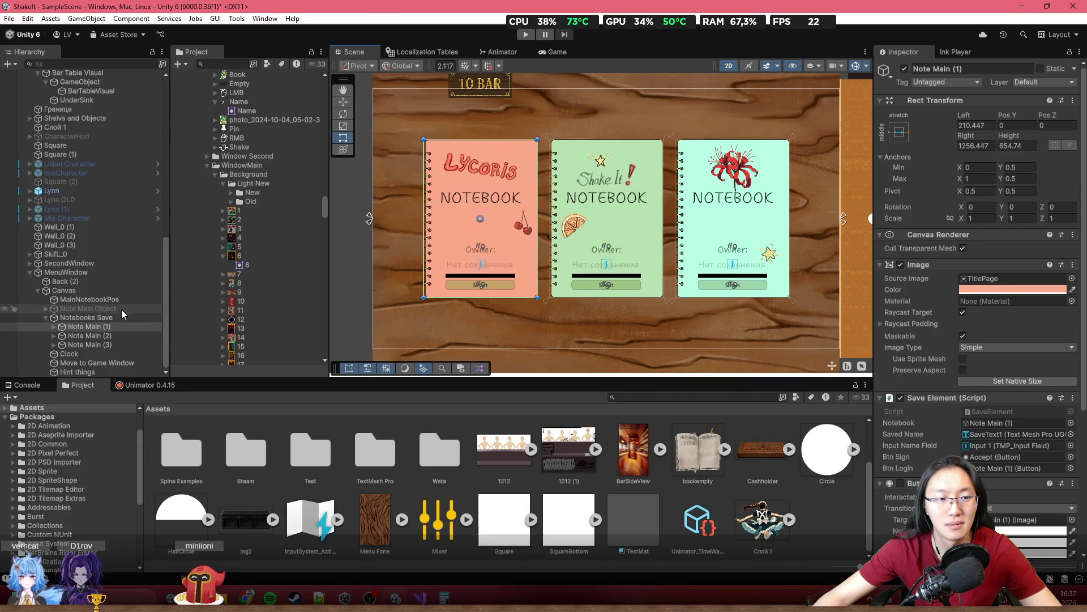
click(63, 290)
mouse_move(378, 231)
mouse_down()
mouse_move(510, 251)
mouse_move(409, 258)
mouse_move(398, 246)
mouse_up()
key(ctrl+z)
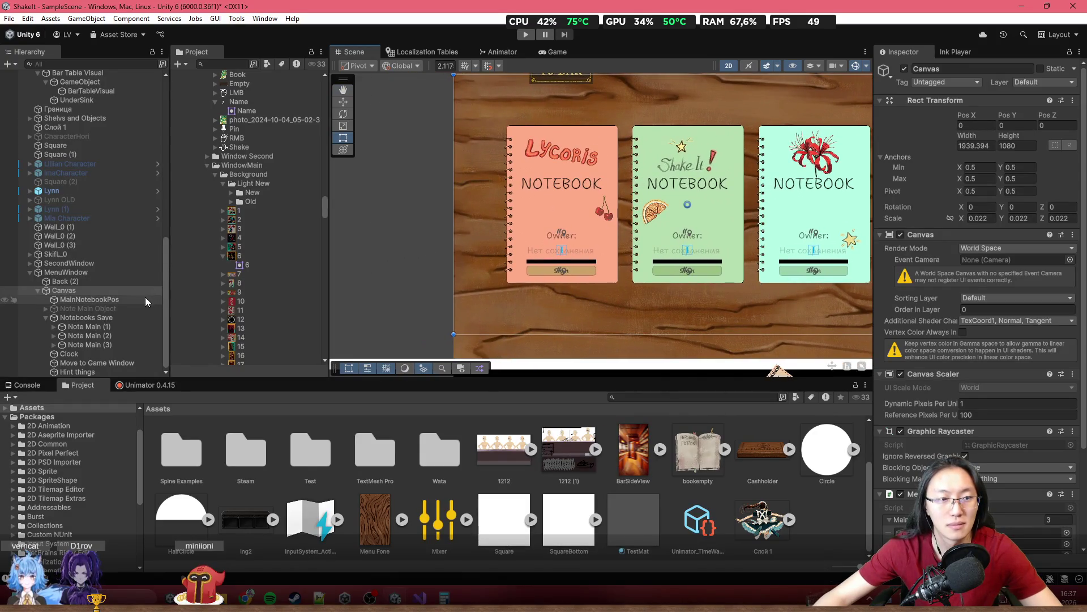
Return the Lycoris card, Note Main (1), to custom corner anchors
click(118, 317)
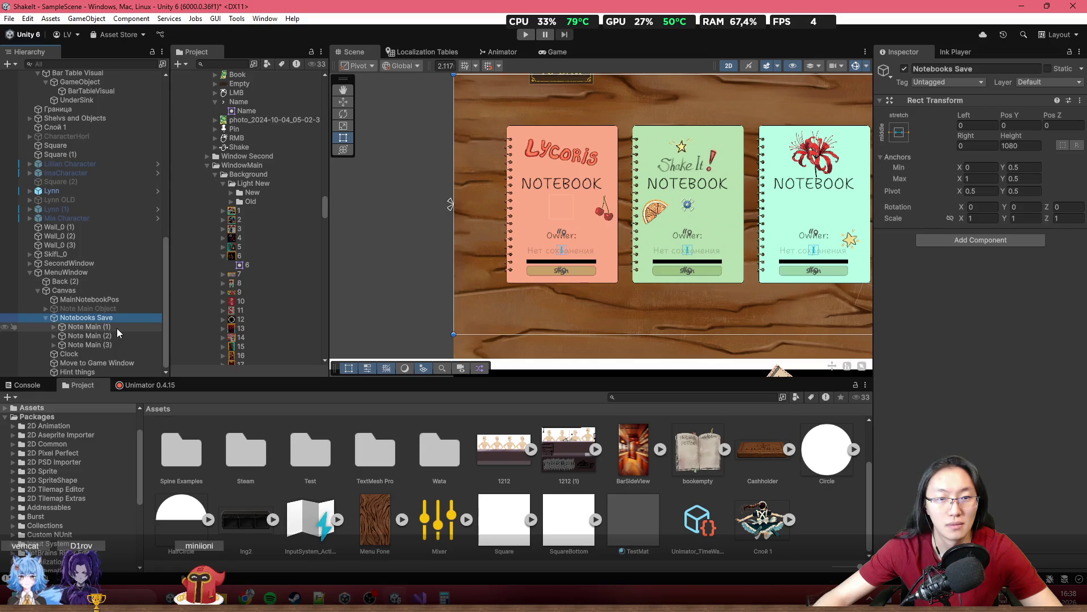
click(117, 328)
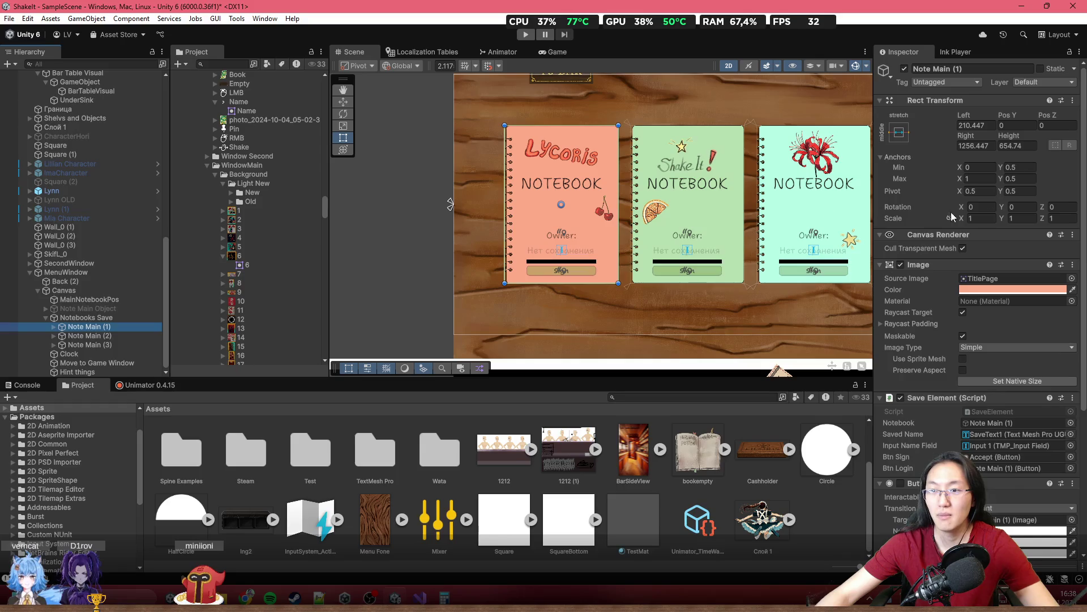
click(899, 133)
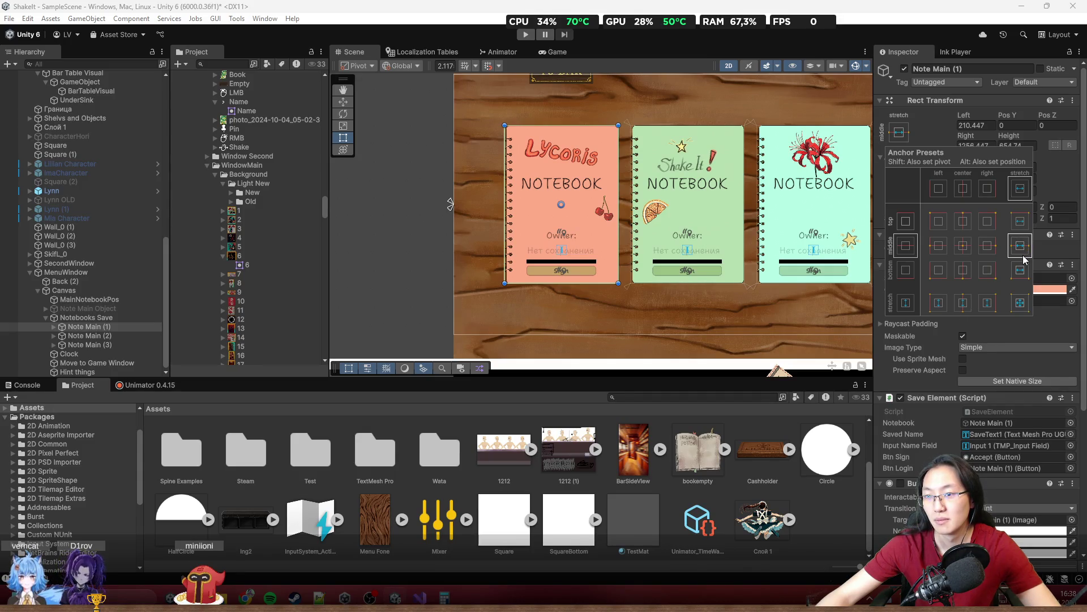
click(1022, 190)
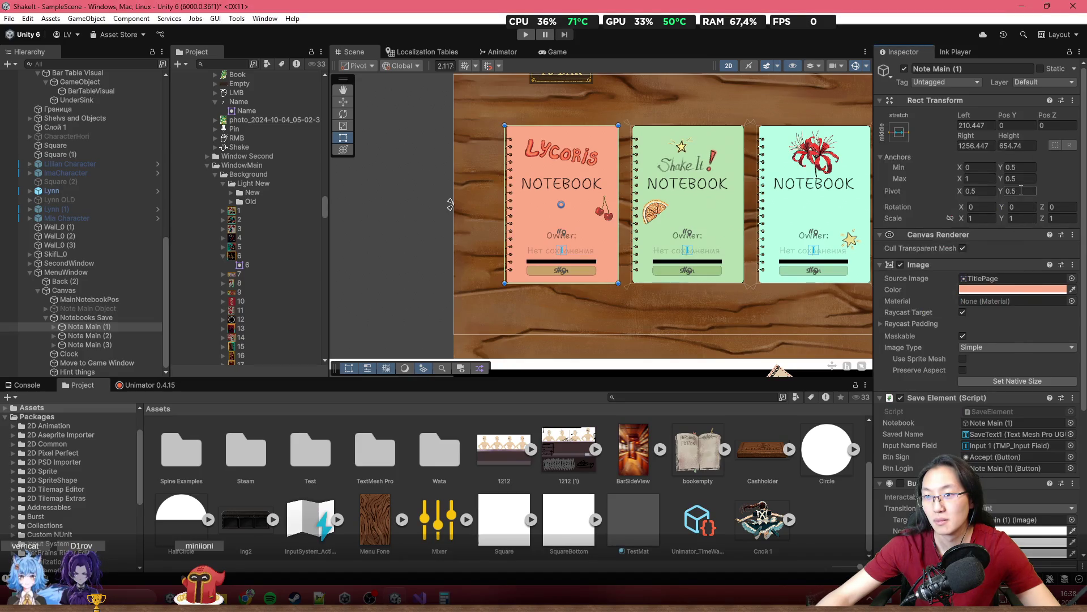
scroll(572, 192, up, 1)
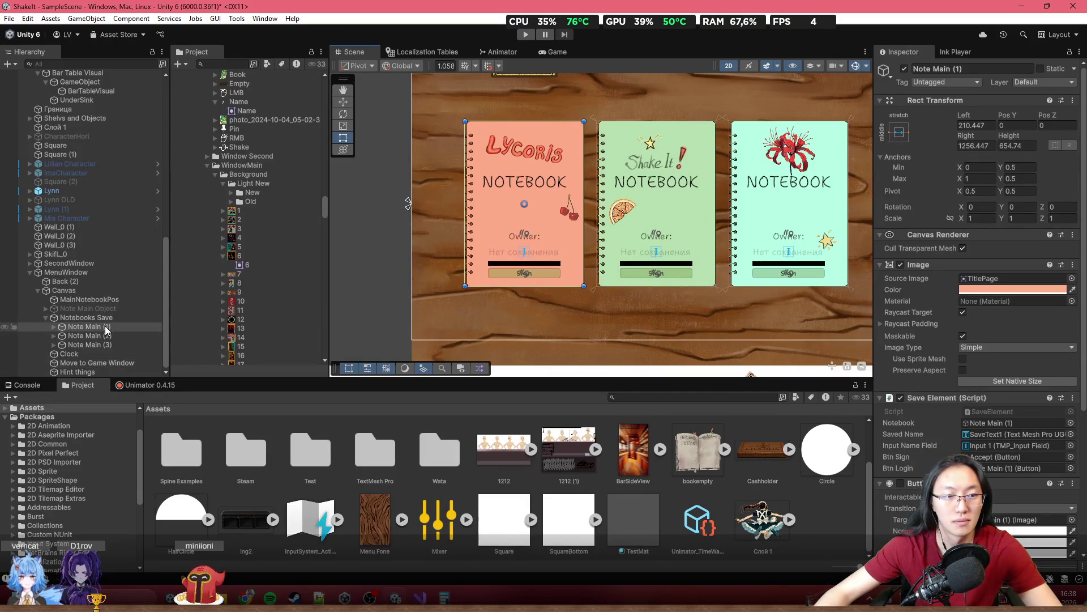
click(900, 134)
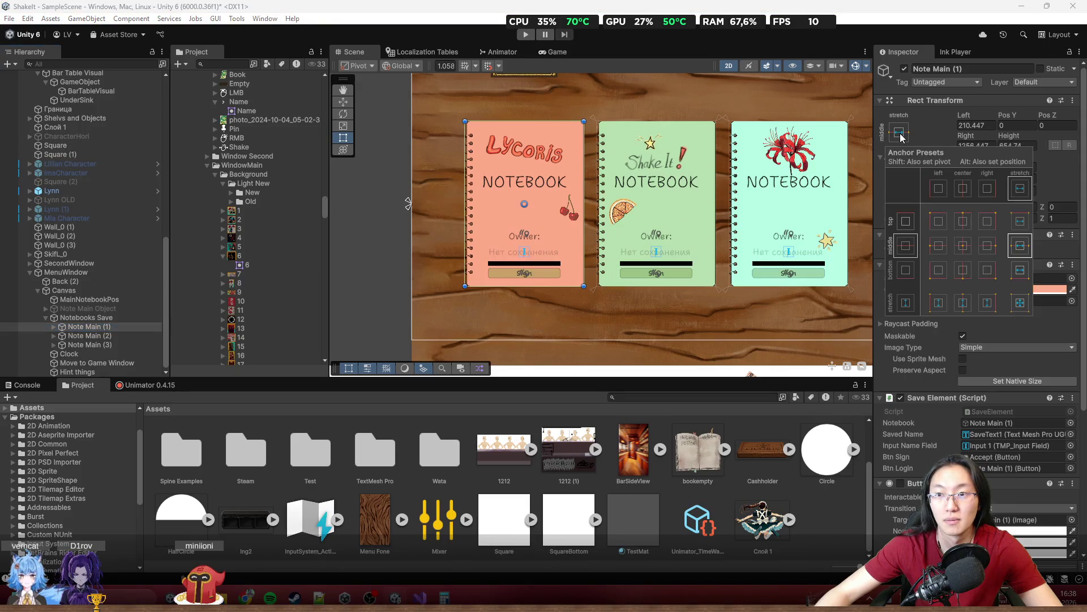
click(964, 249)
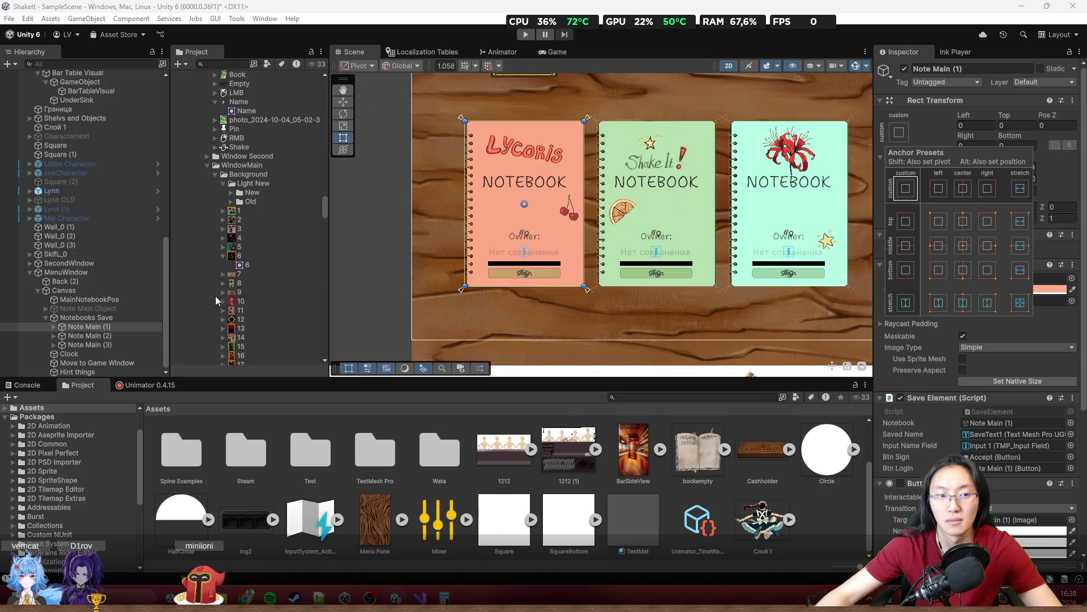
click(82, 290)
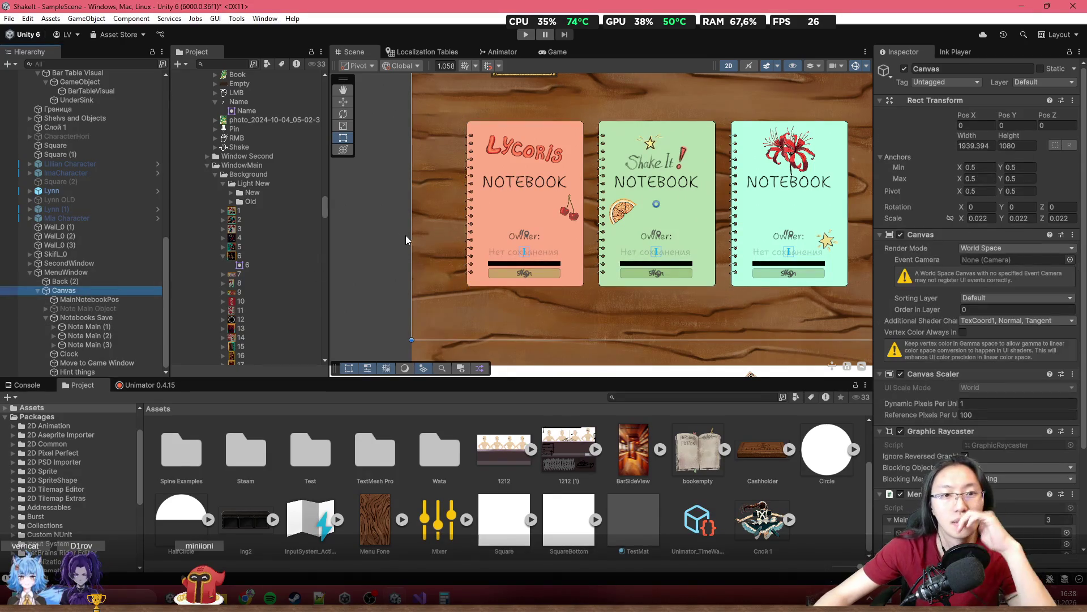
Test-narrow the Canvas from the left, then undo back to width 1939.394 at Pos X 0
drag(409, 237, 519, 243)
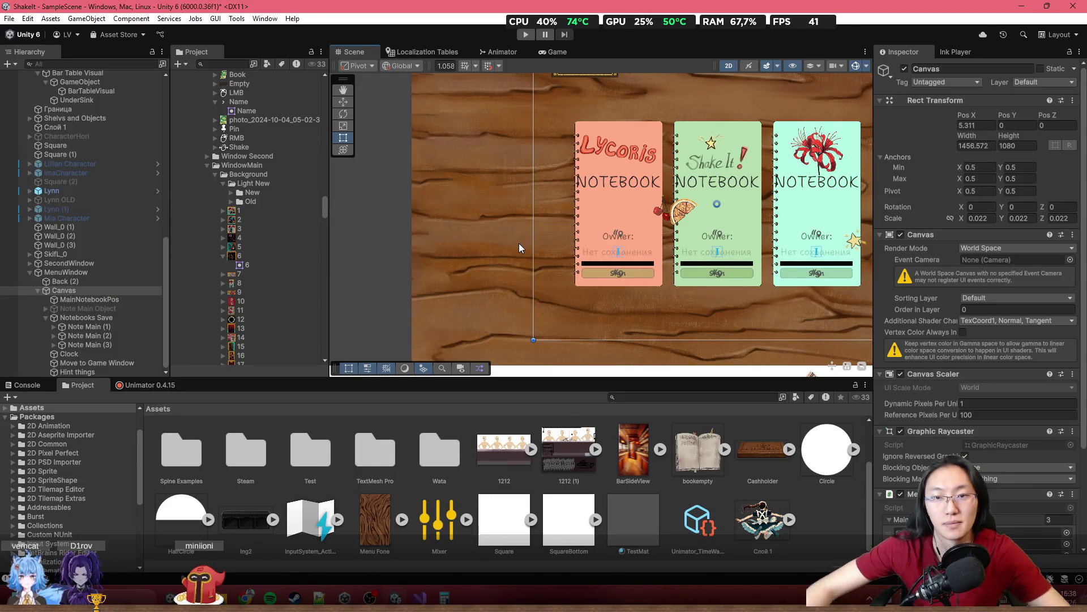
key(ctrl+z)
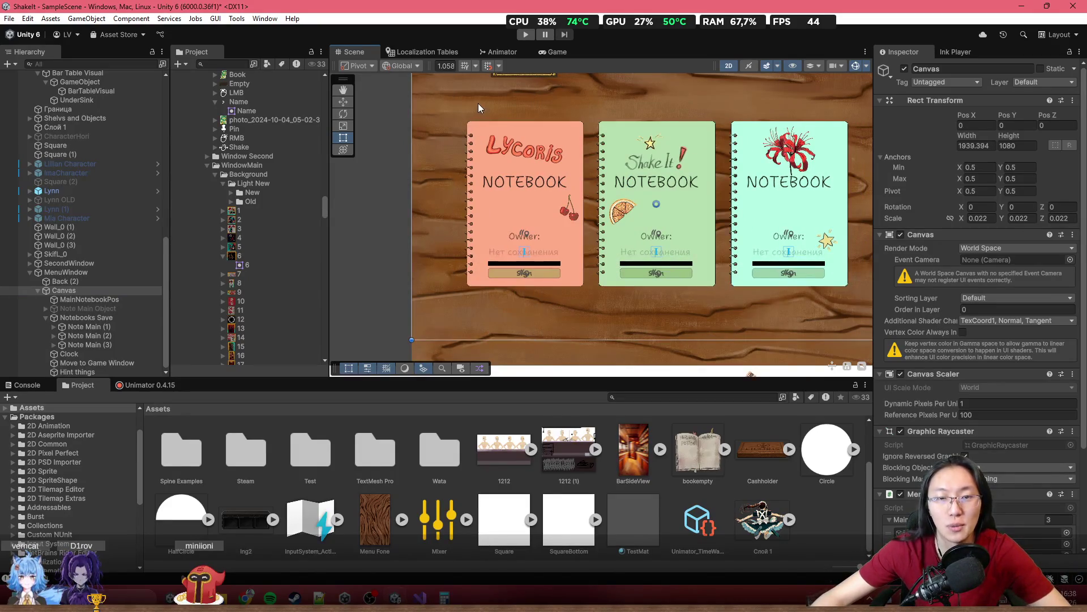
scroll(490, 153, up, 1)
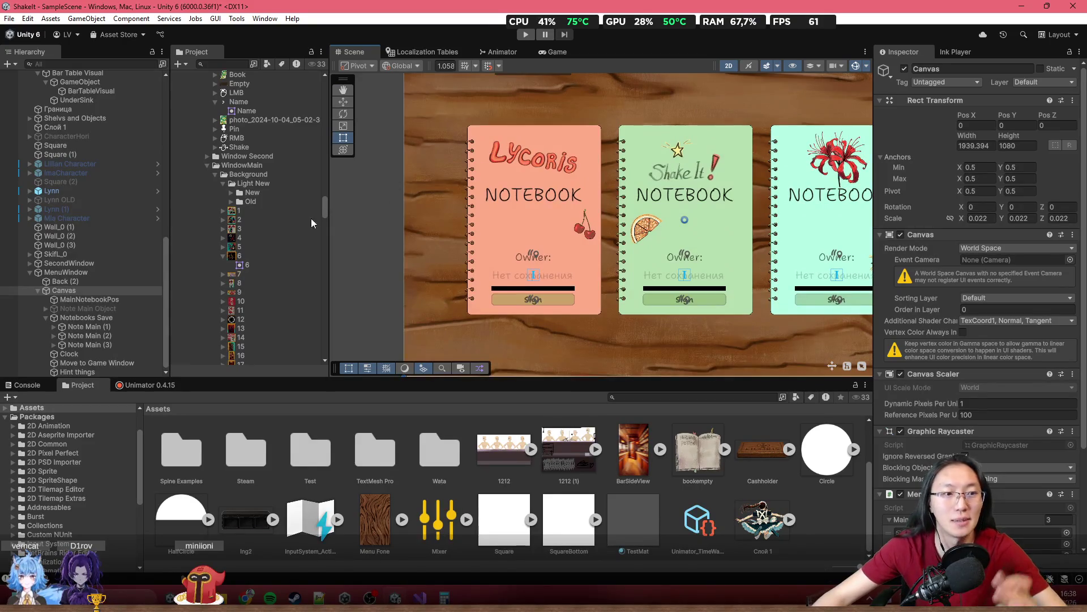
Inspect Note Main (1), Notebooks Save and the Canvas, panning to recentre the notebooks
click(129, 328)
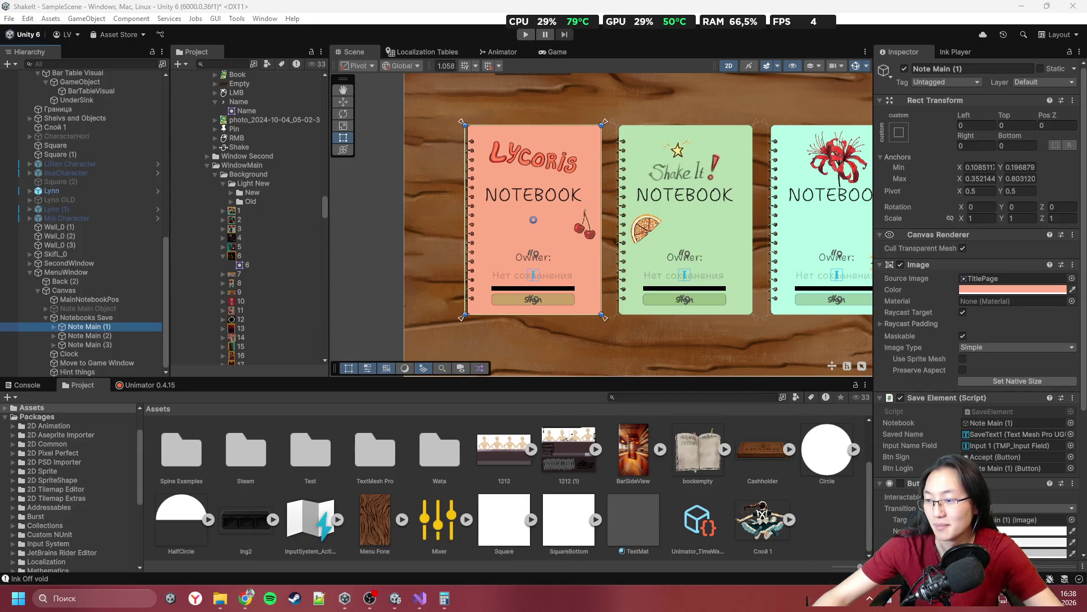
click(376, 598)
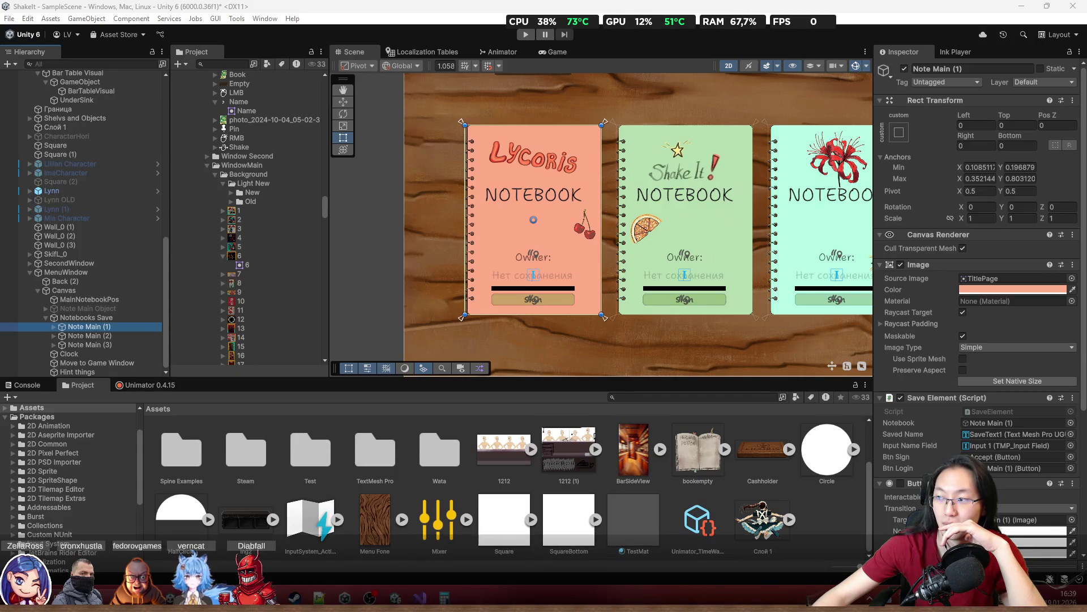
scroll(563, 296, down, 3)
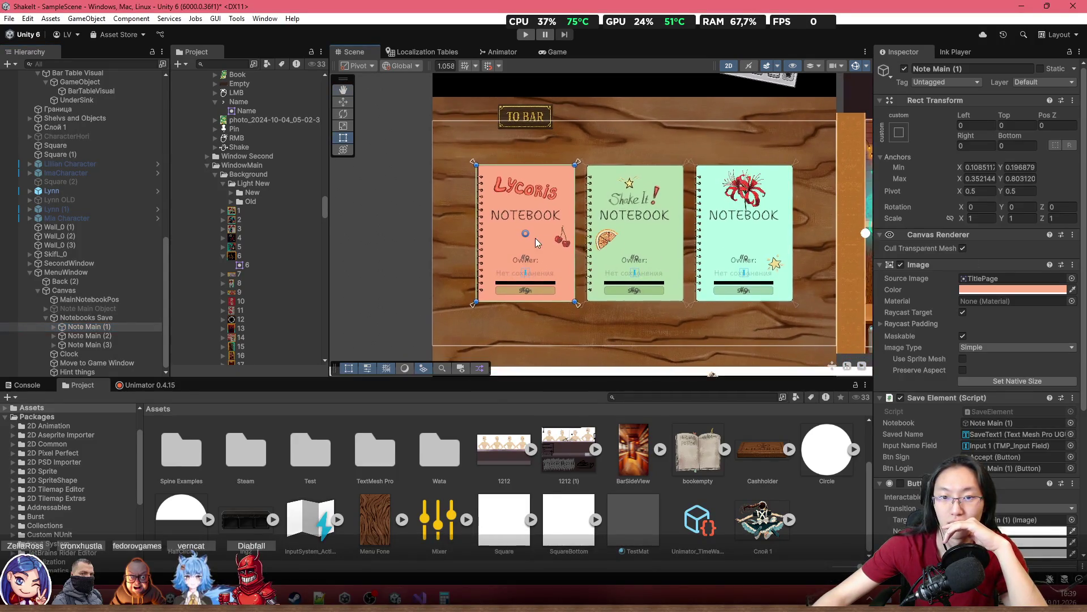
scroll(535, 238, up, 1)
drag(577, 236, 562, 194)
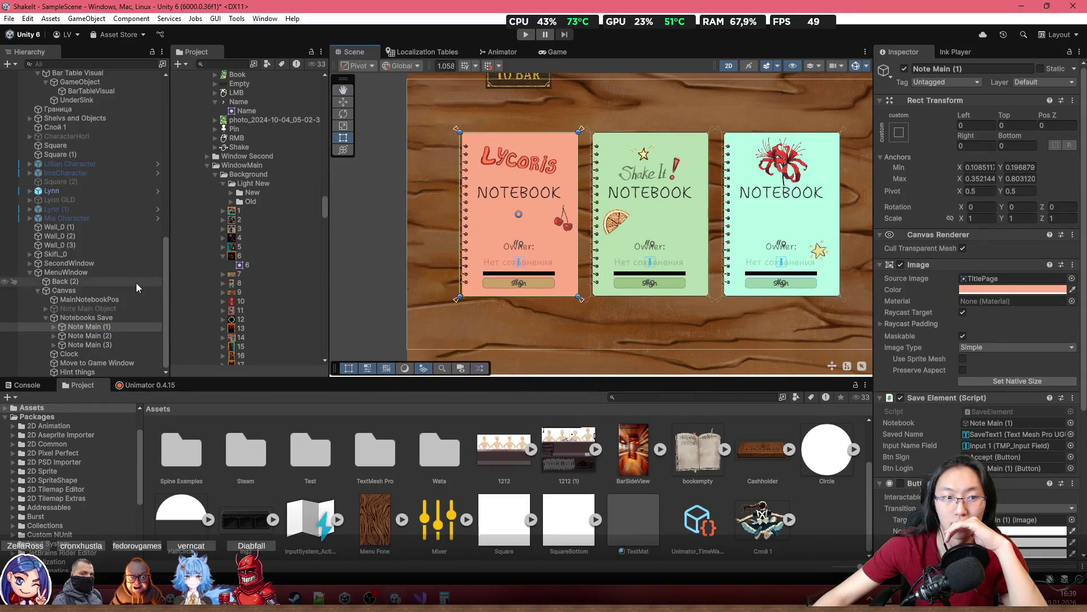
click(107, 320)
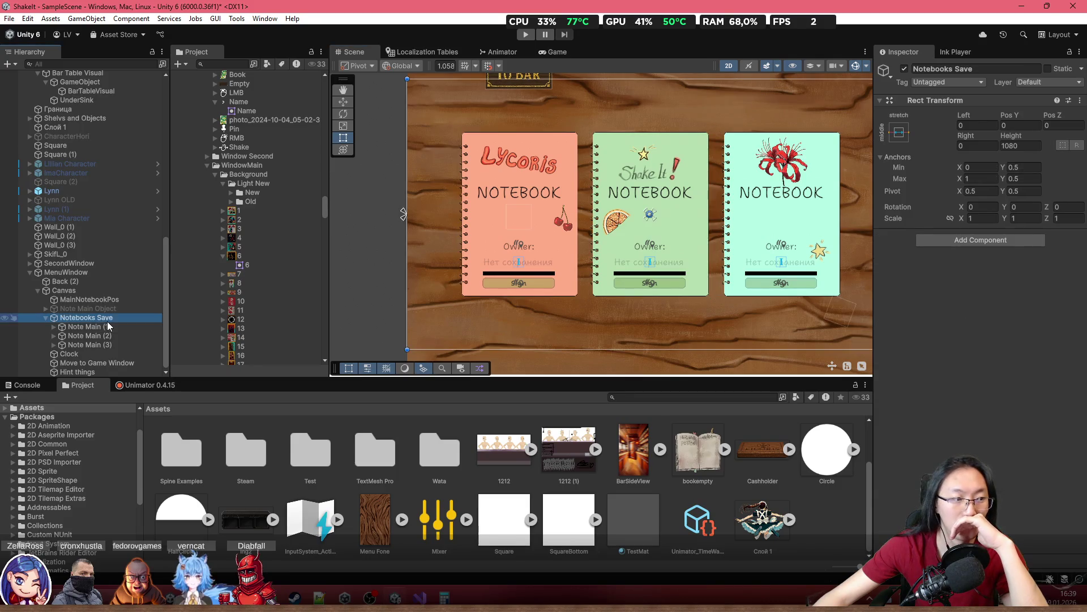
click(118, 291)
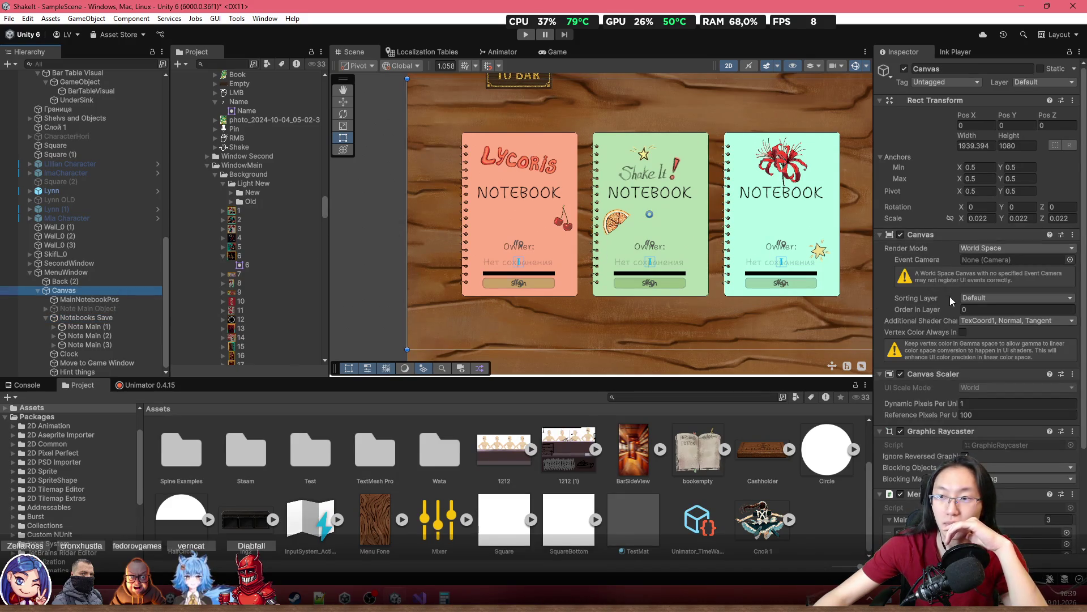
scroll(950, 297, down, 3)
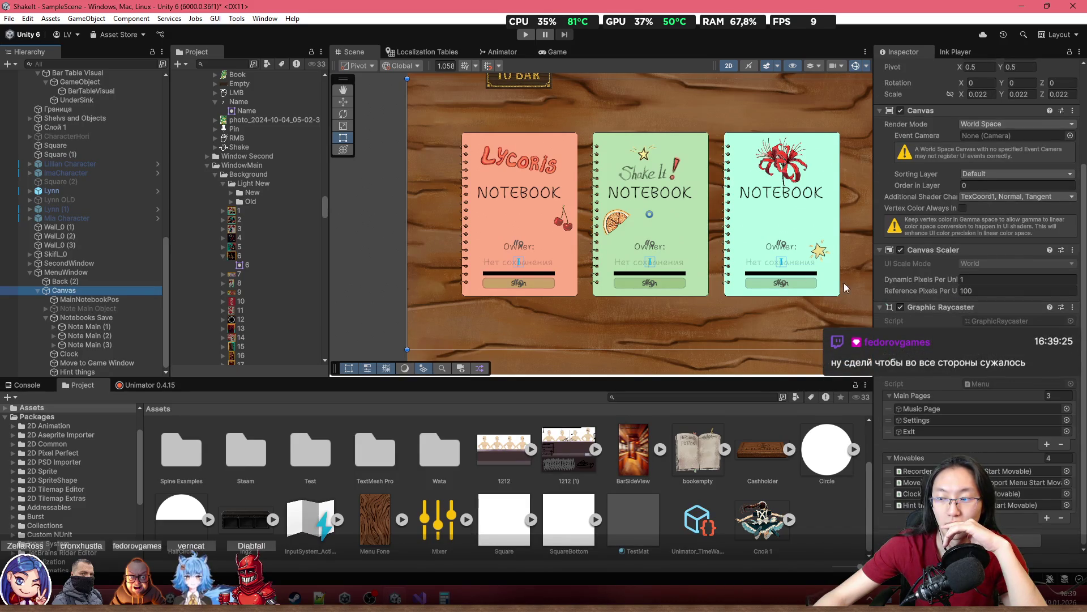
mouse_move(424, 179)
mouse_down()
mouse_move(348, 155)
mouse_move(407, 155)
mouse_up()
drag(507, 196, 513, 239)
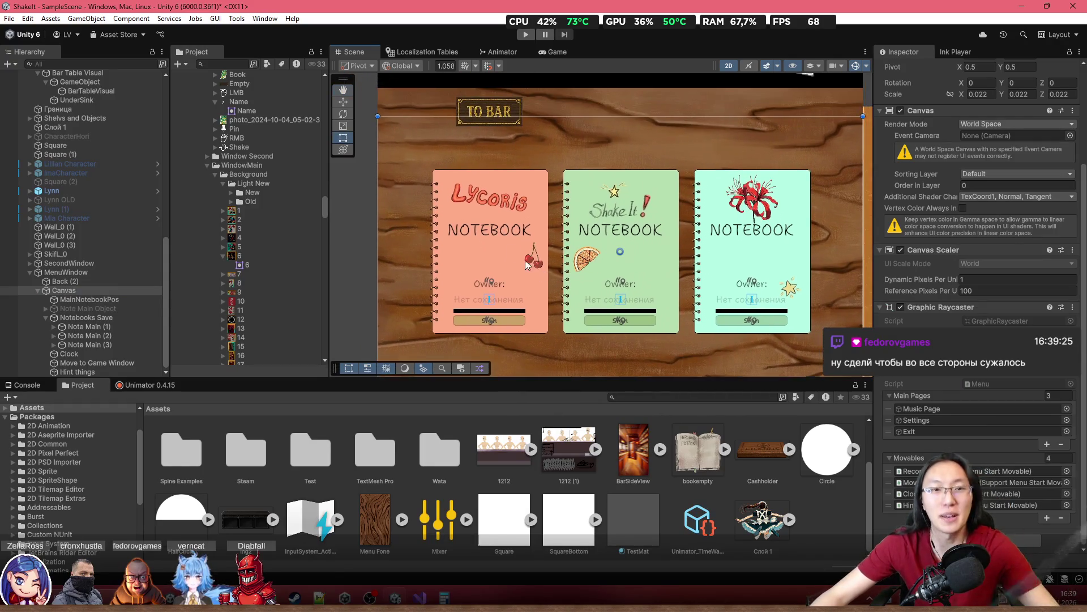
scroll(478, 196, down, 2)
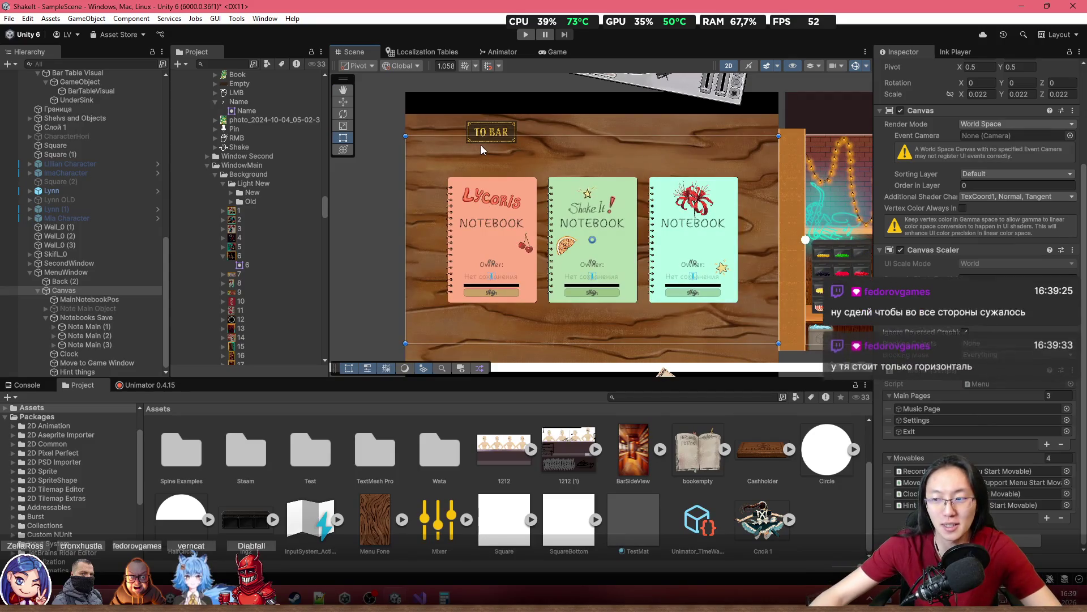
Anchor Notebooks Save to full stretch with zero offsets, then test-squeeze its left edge and undo
scroll(499, 154, up, 2)
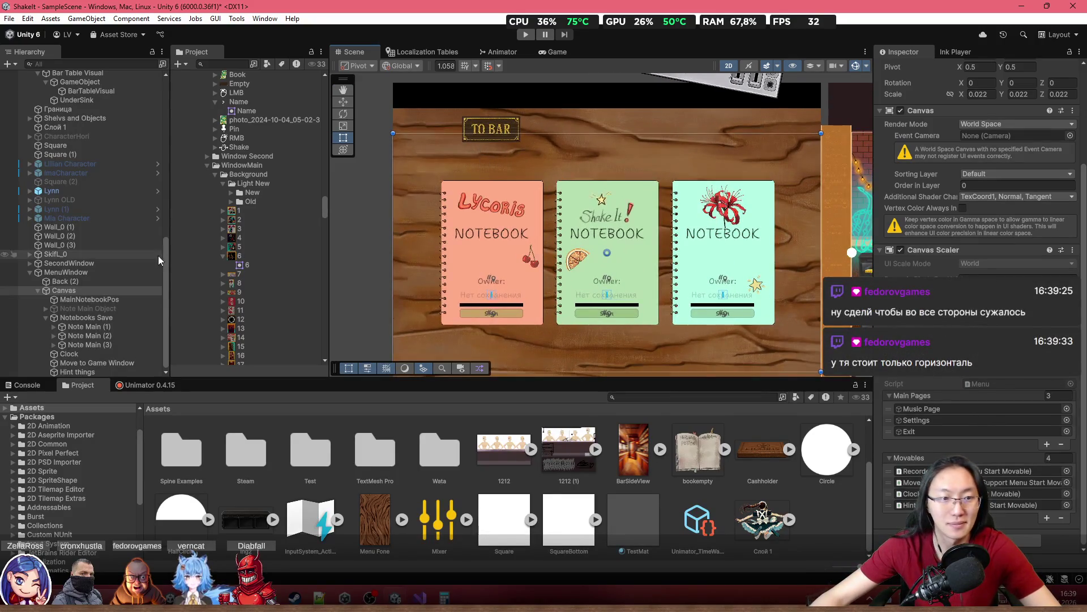
click(85, 318)
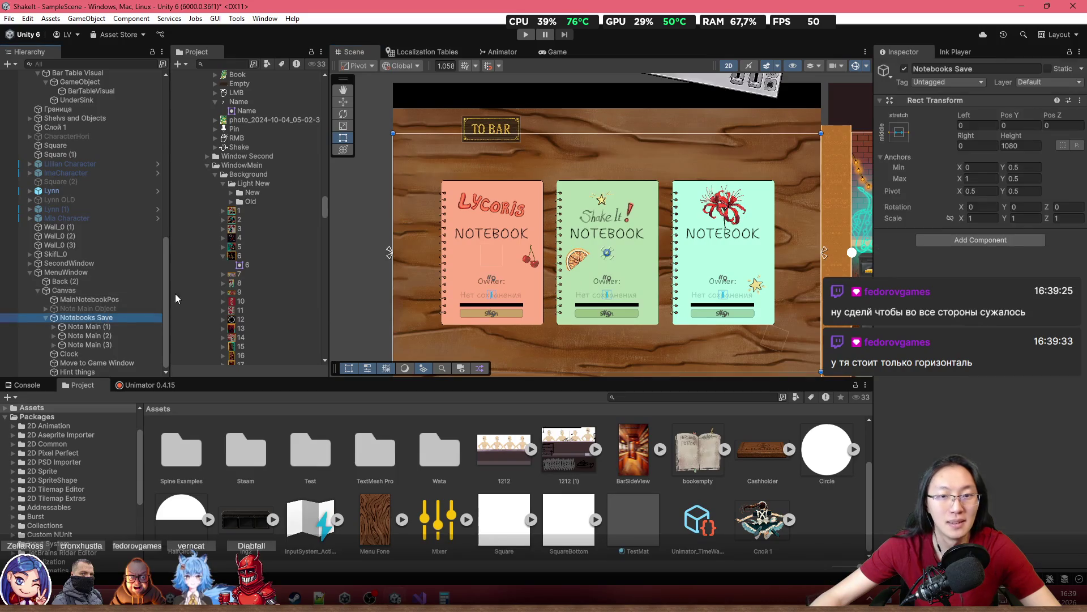
click(899, 132)
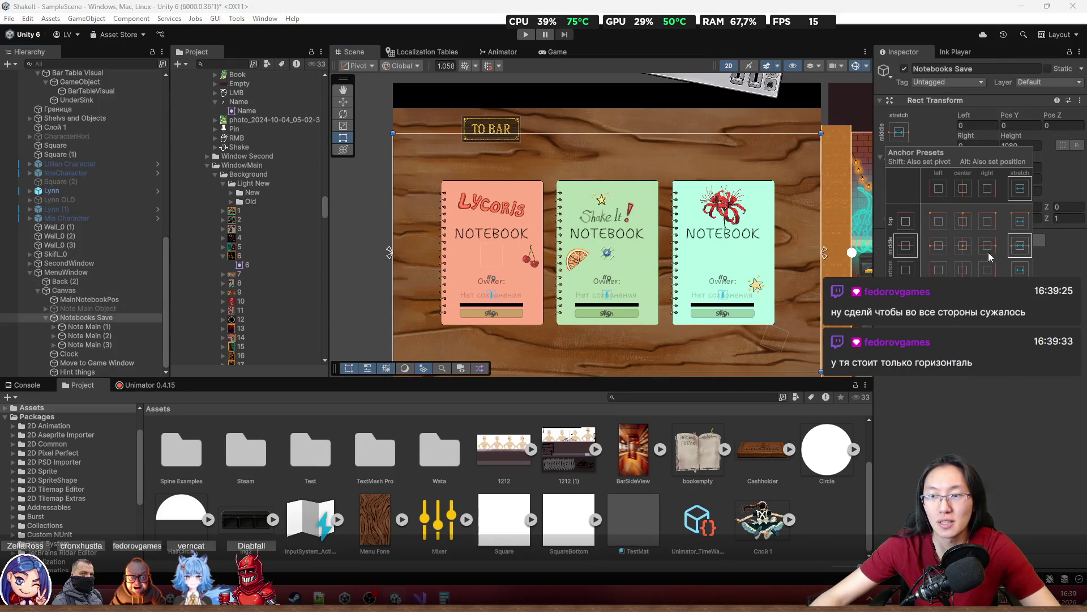
click(1020, 295)
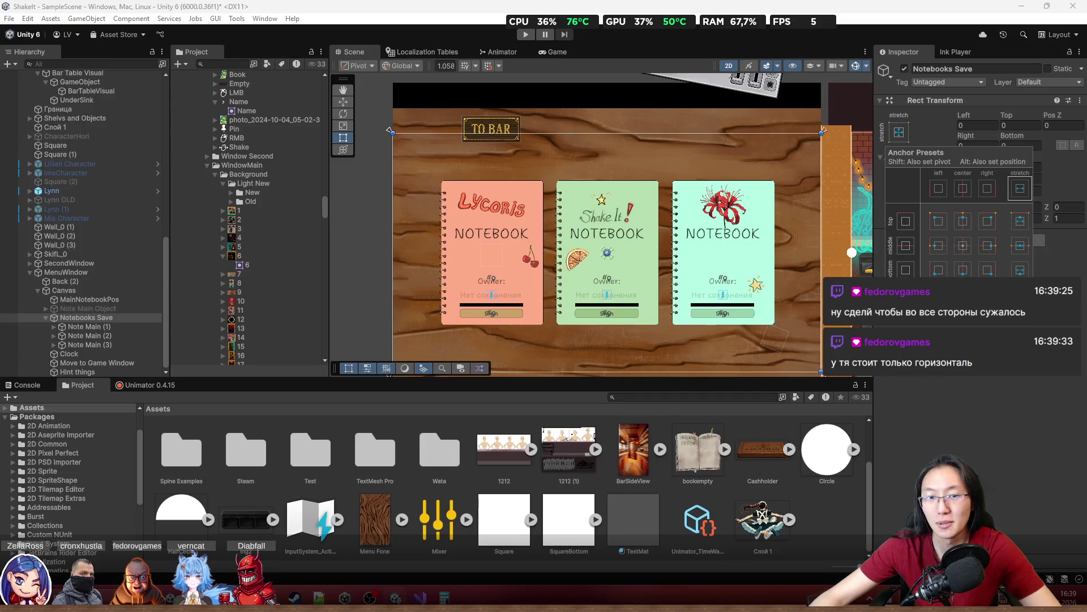
drag(373, 200, 382, 158)
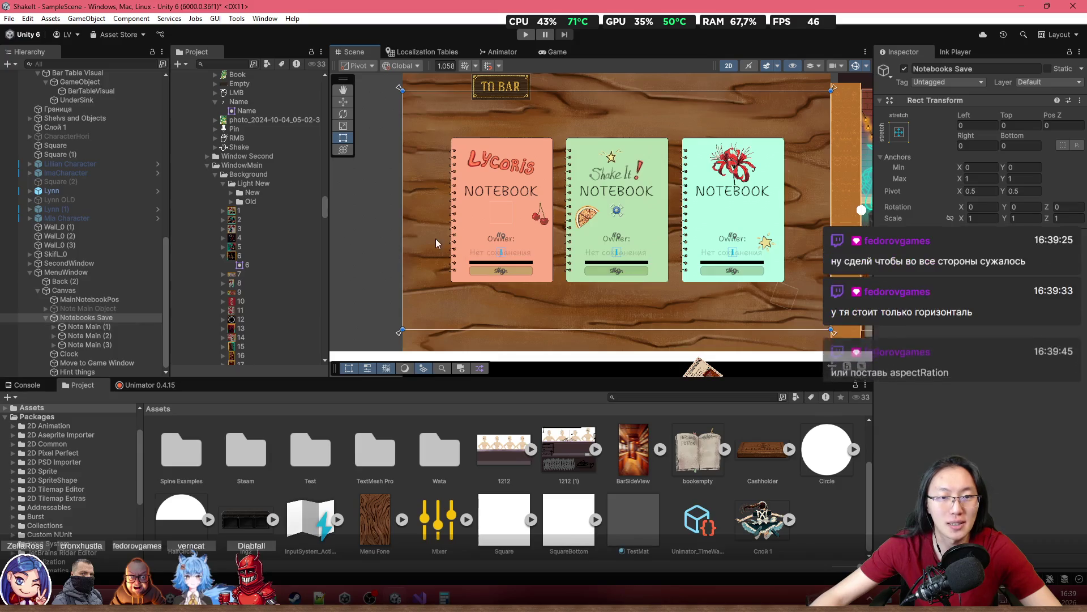
drag(401, 225, 555, 229)
key(ctrl+z)
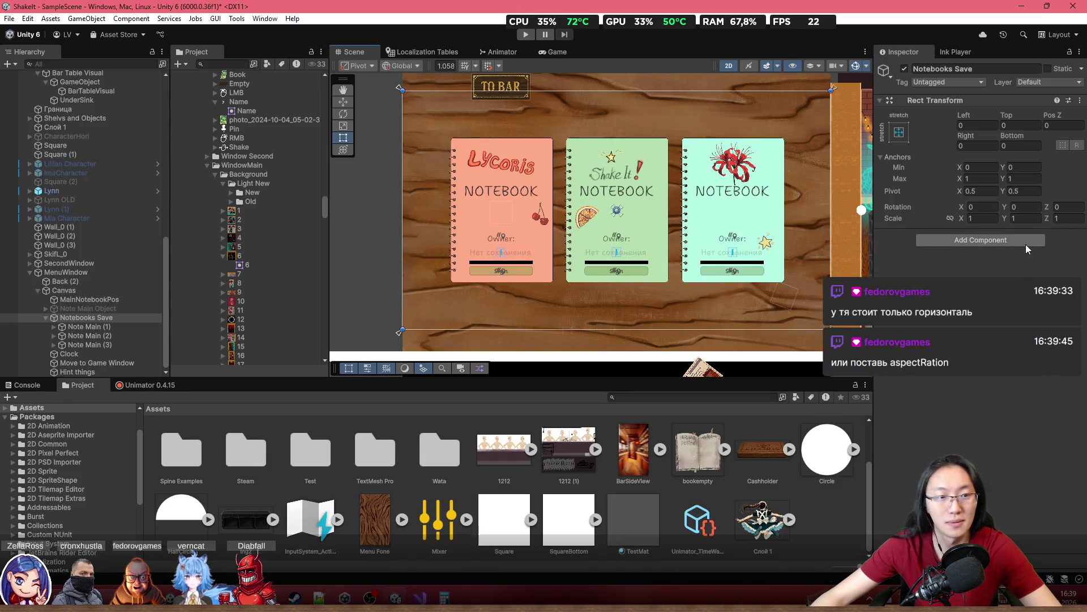
Add an Aspect Ratio Fitter to Notebooks Save set to Width Controls Height
click(967, 243)
text(Aspe)
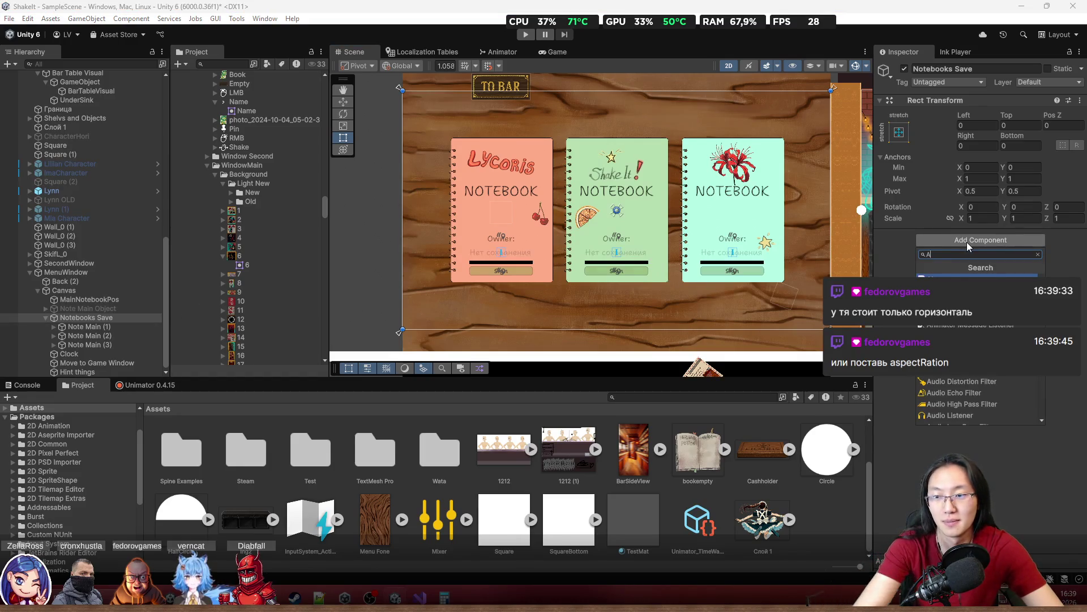
key(Return)
click(991, 247)
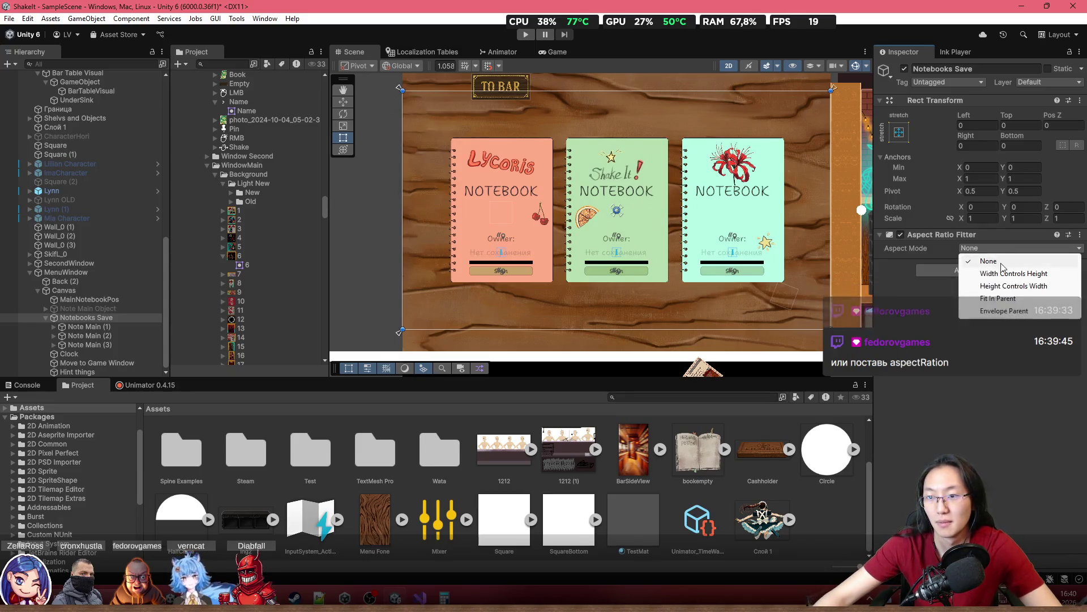
click(1034, 273)
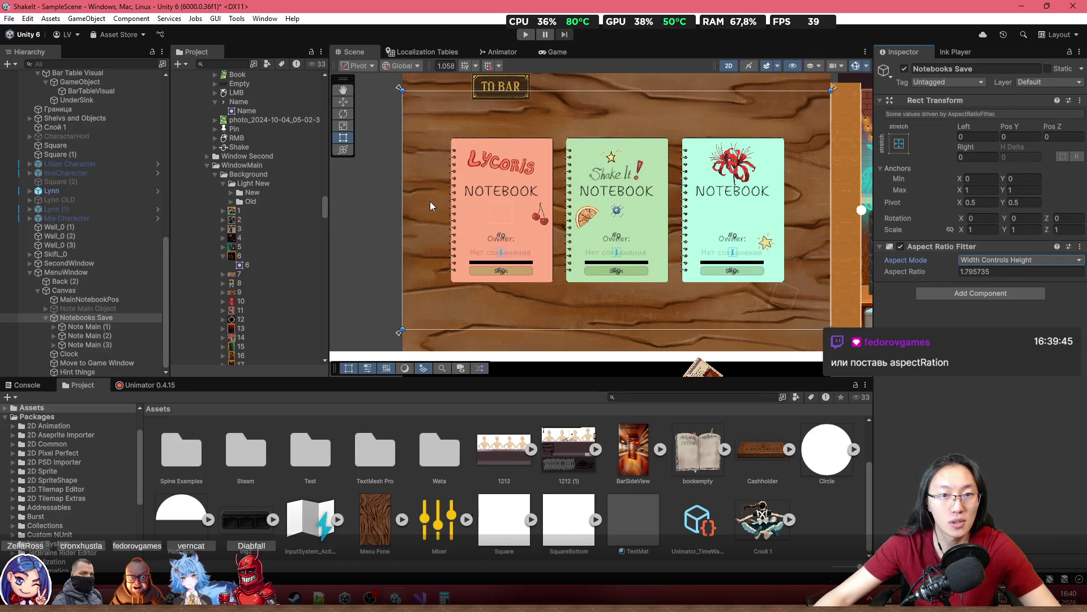
Remove that trial Aspect Ratio Fitter from Notebooks Save and select Note Main (1)
click(1080, 246)
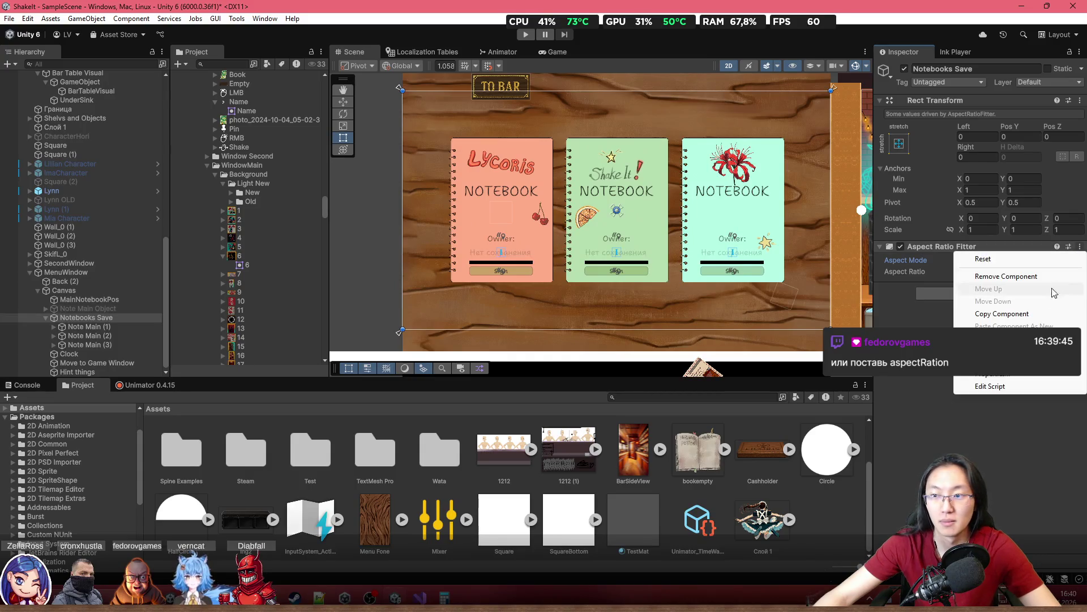
click(1035, 276)
click(89, 326)
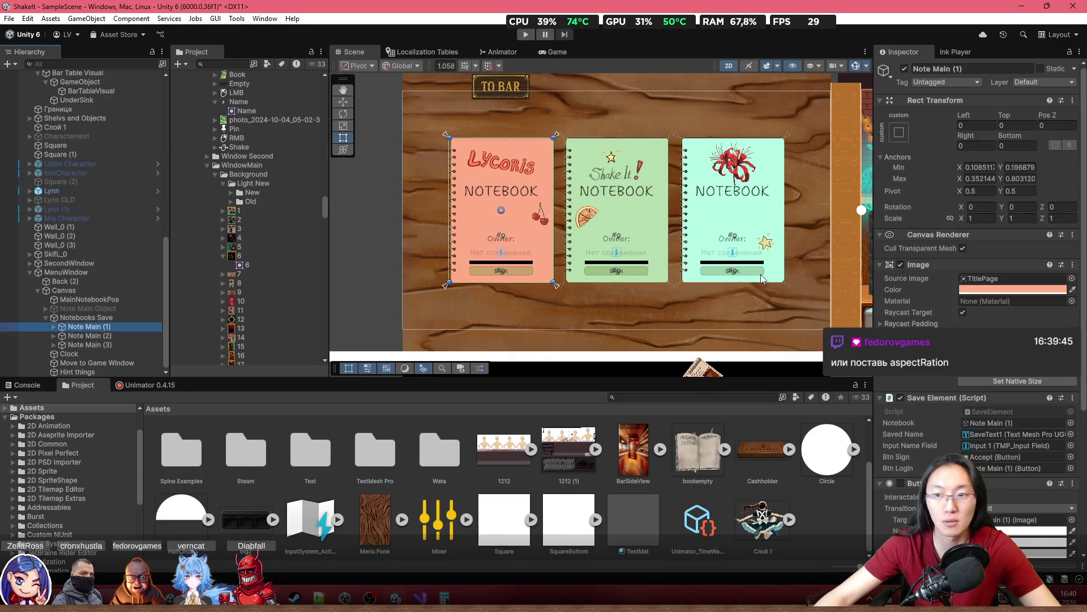
Give Note Main (1) an Aspect Ratio Fitter with Aspect Mode Width Controls Height
scroll(961, 431, down, 2)
scroll(961, 431, down, 3)
click(977, 548)
text(as)
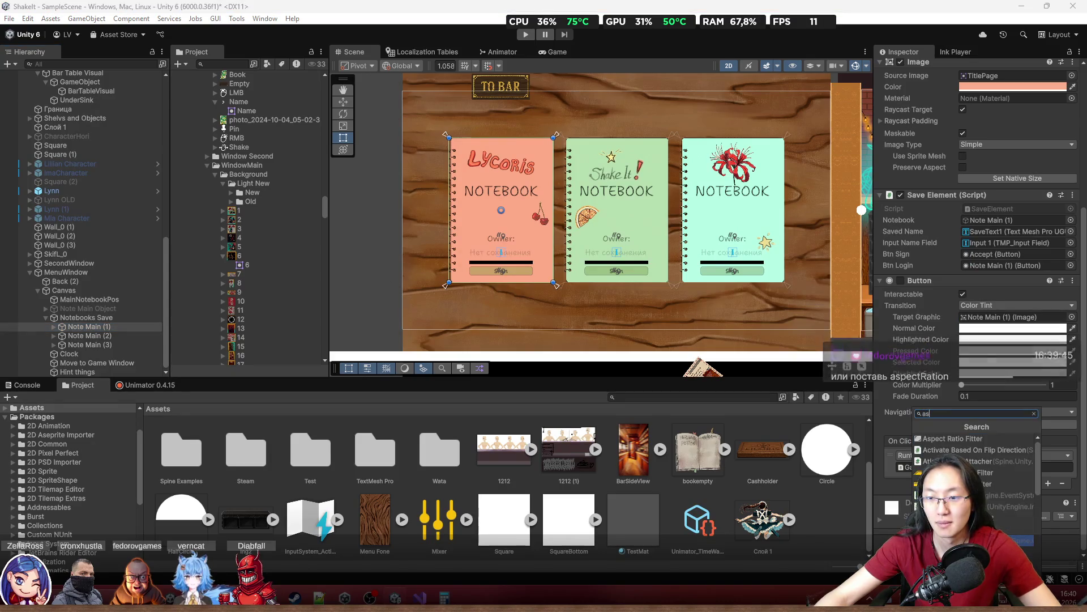
click(988, 440)
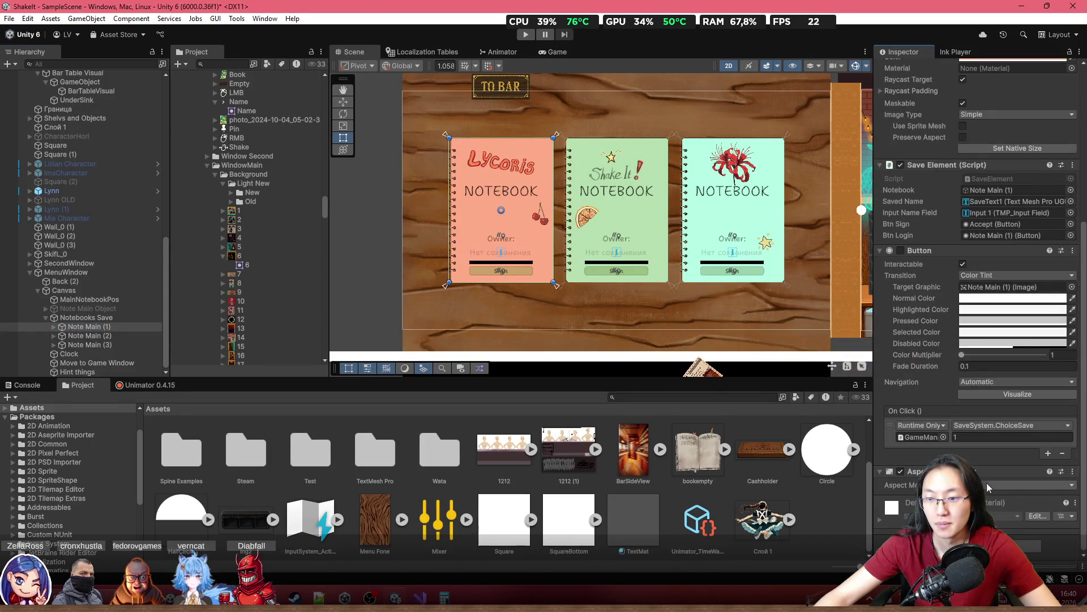
click(987, 483)
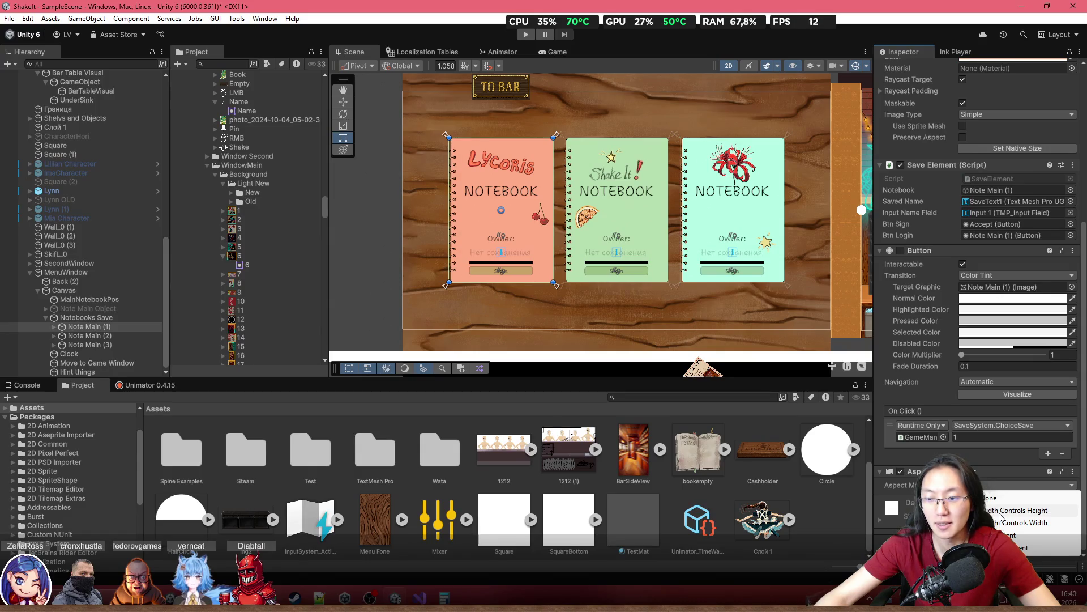
click(1000, 512)
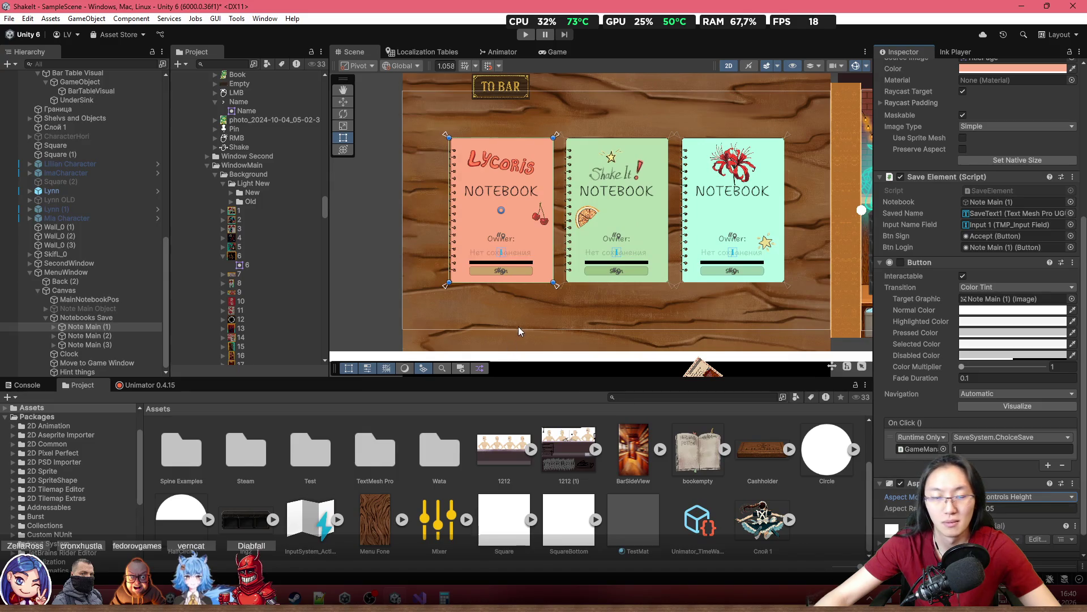
click(134, 317)
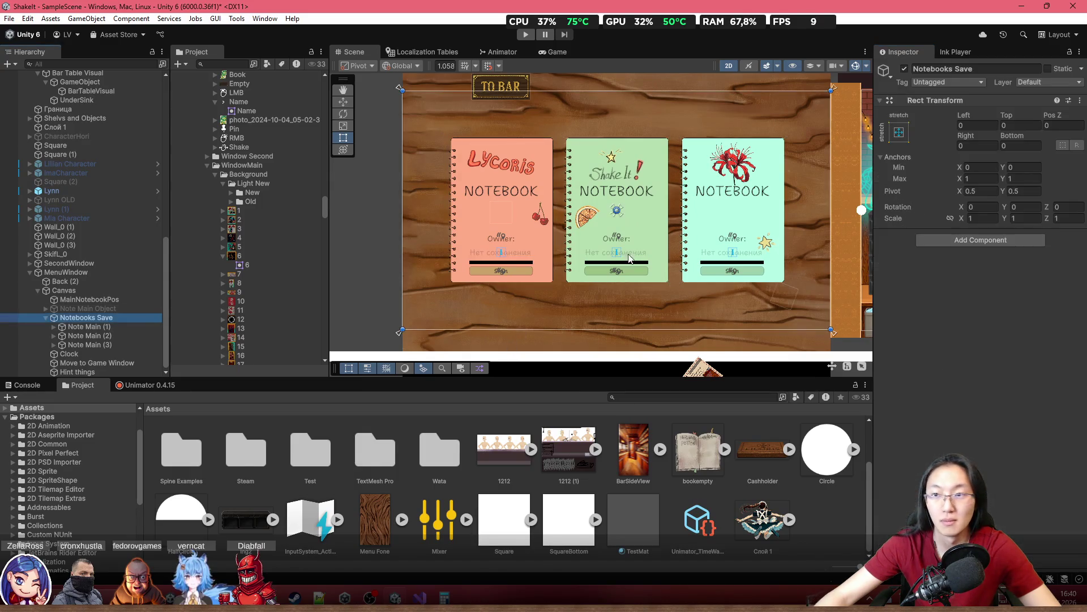
Test-narrow the Canvas from its left side, then undo back to width 1939.394
click(73, 290)
drag(404, 222, 523, 247)
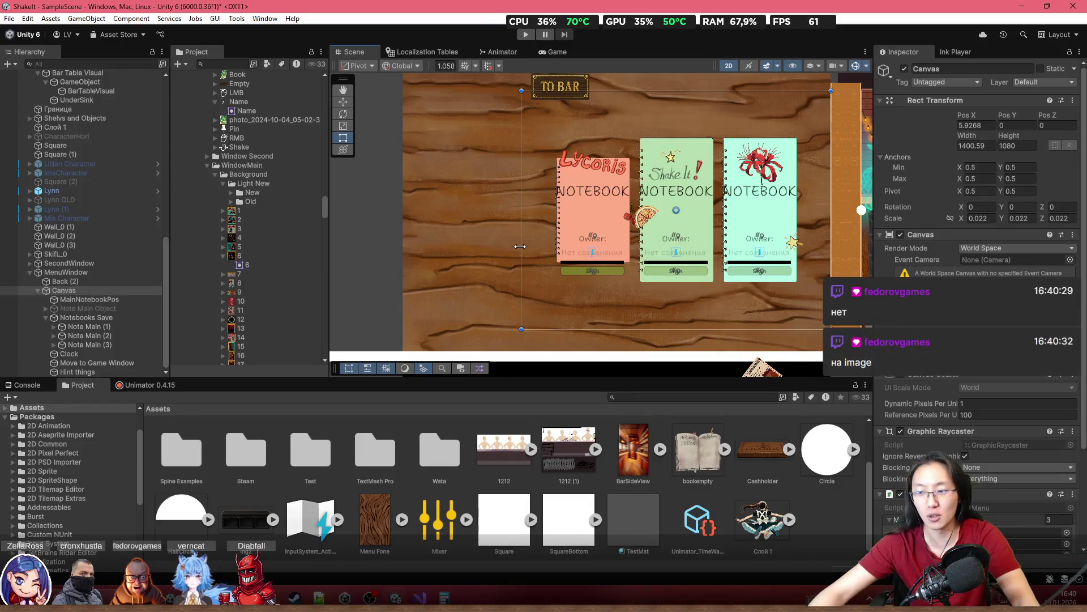
key(ctrl+z)
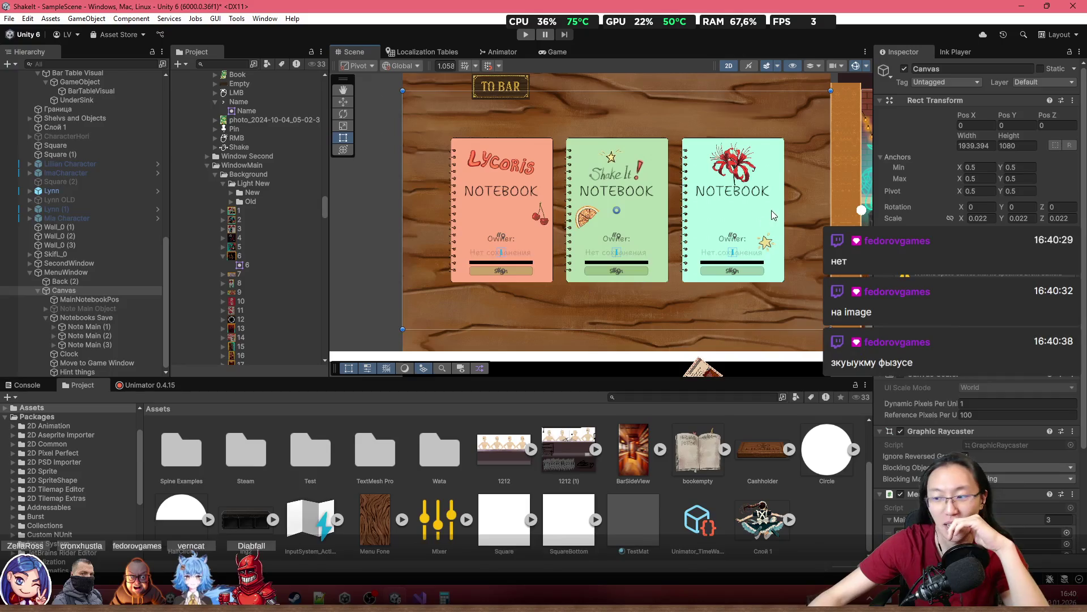
Add an Aspect Ratio Fitter to Note Main (2) with Aspect Mode Width Controls Height
click(123, 325)
click(121, 336)
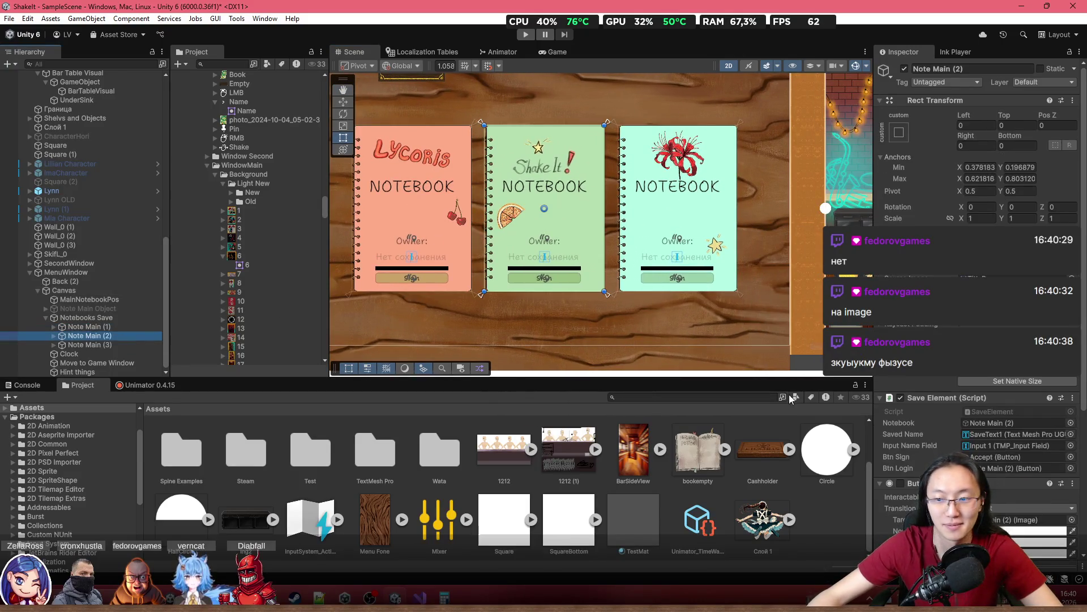
scroll(978, 431, down, 5)
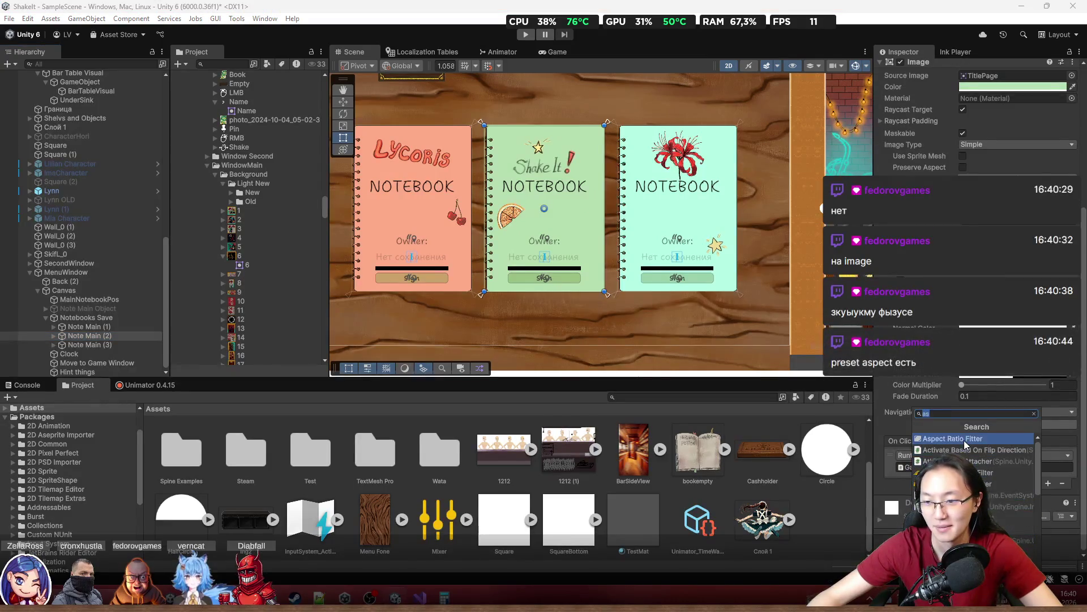
click(964, 440)
scroll(977, 284, down, 2)
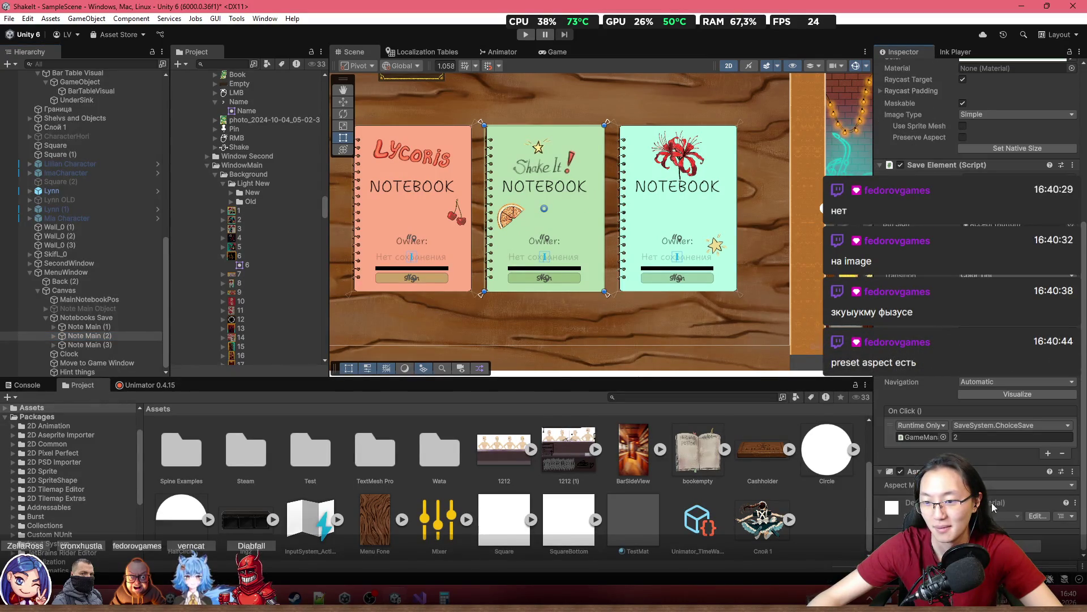
click(995, 486)
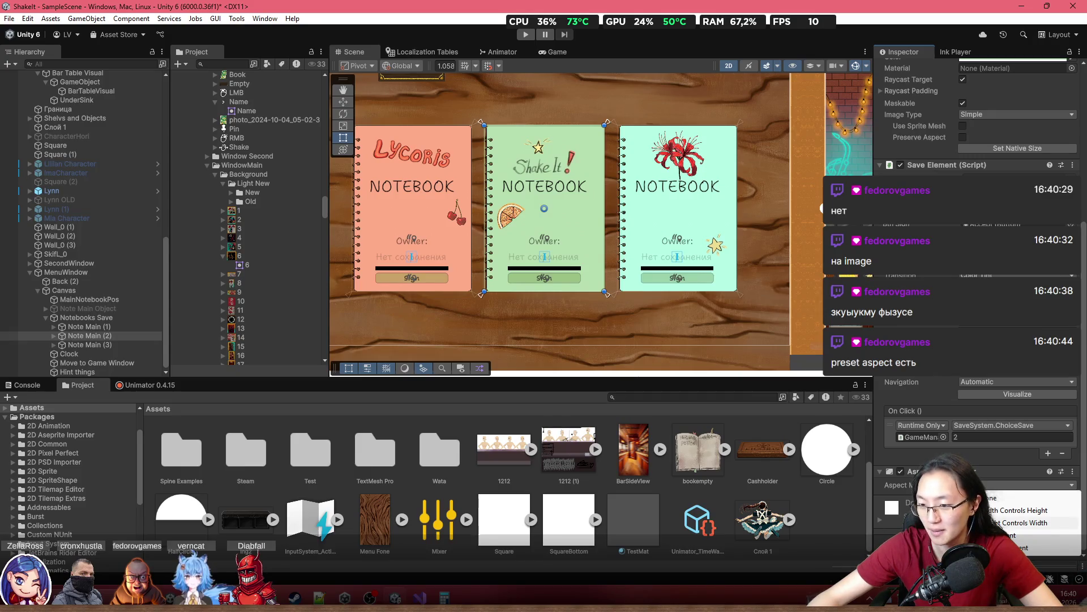
click(1031, 515)
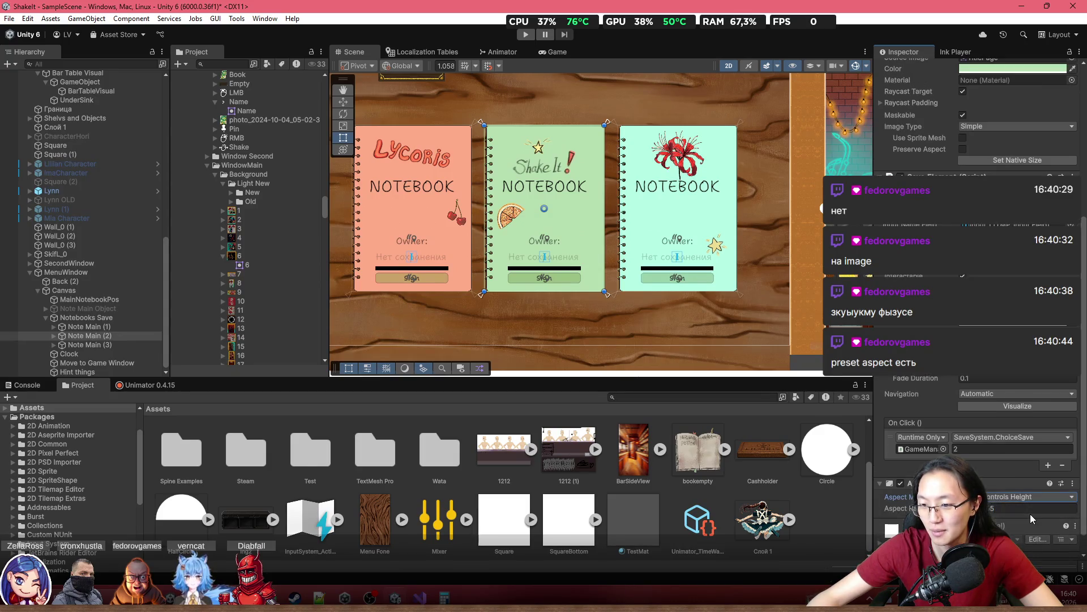
Add an Aspect Ratio Fitter to Note Main (3) via the 'as' component search
click(91, 344)
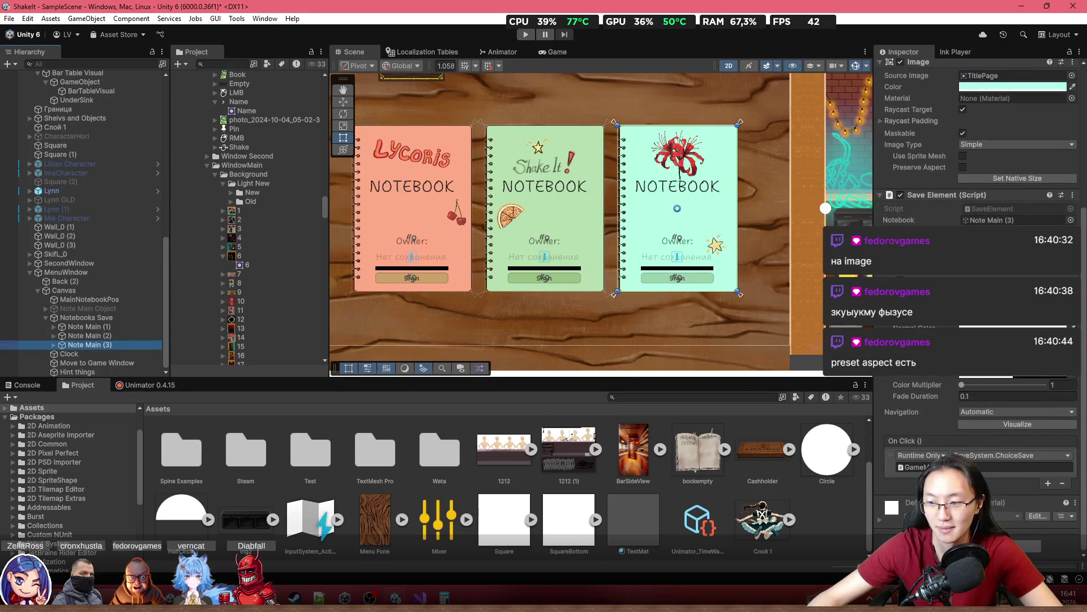
click(986, 549)
text(as)
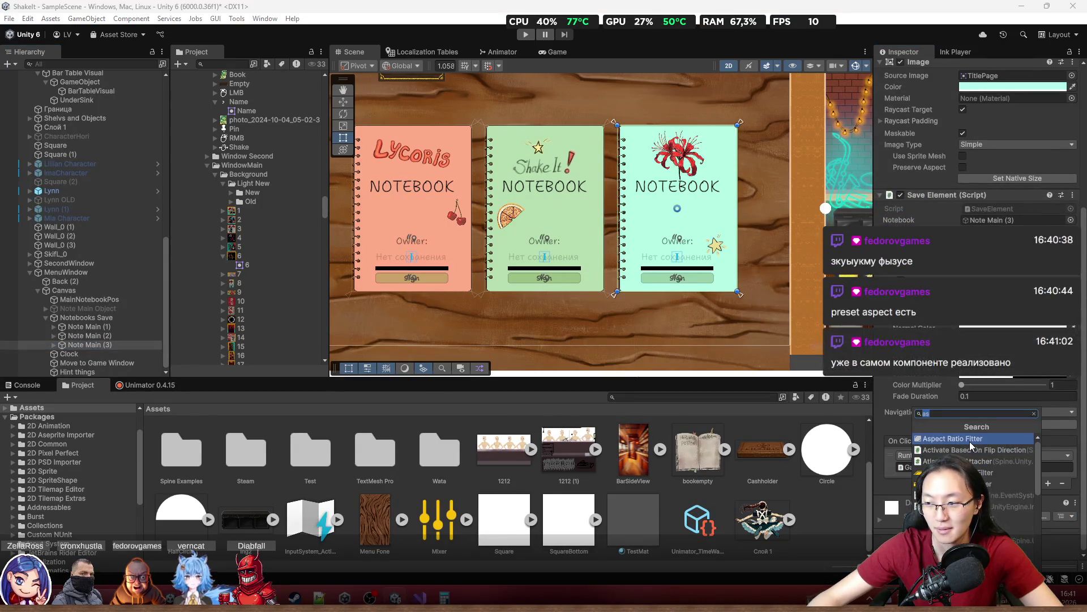
click(970, 441)
scroll(992, 481, down, 2)
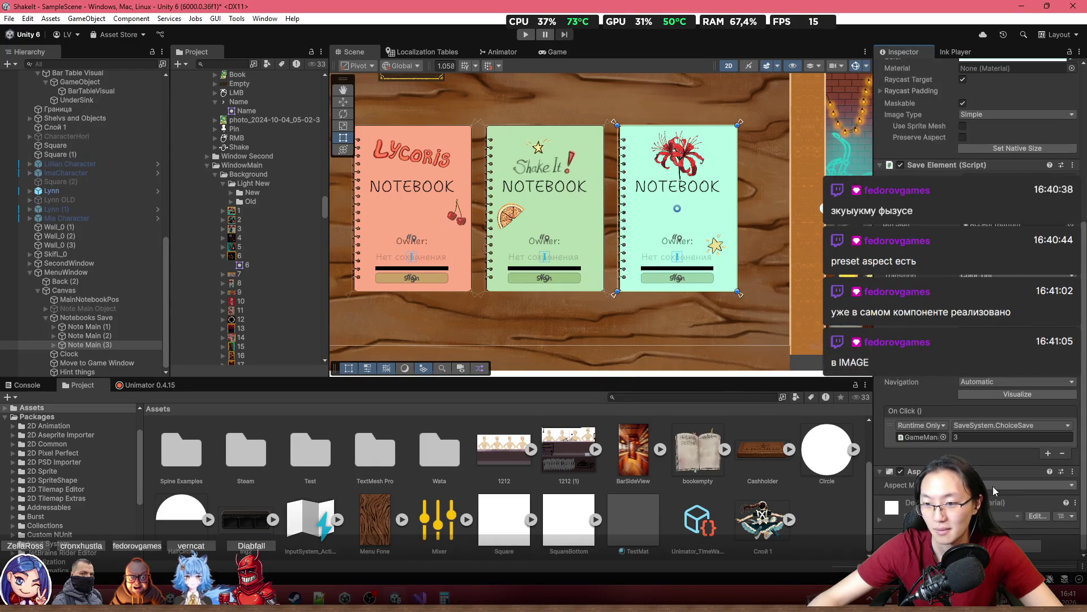
scroll(994, 486, up, 10)
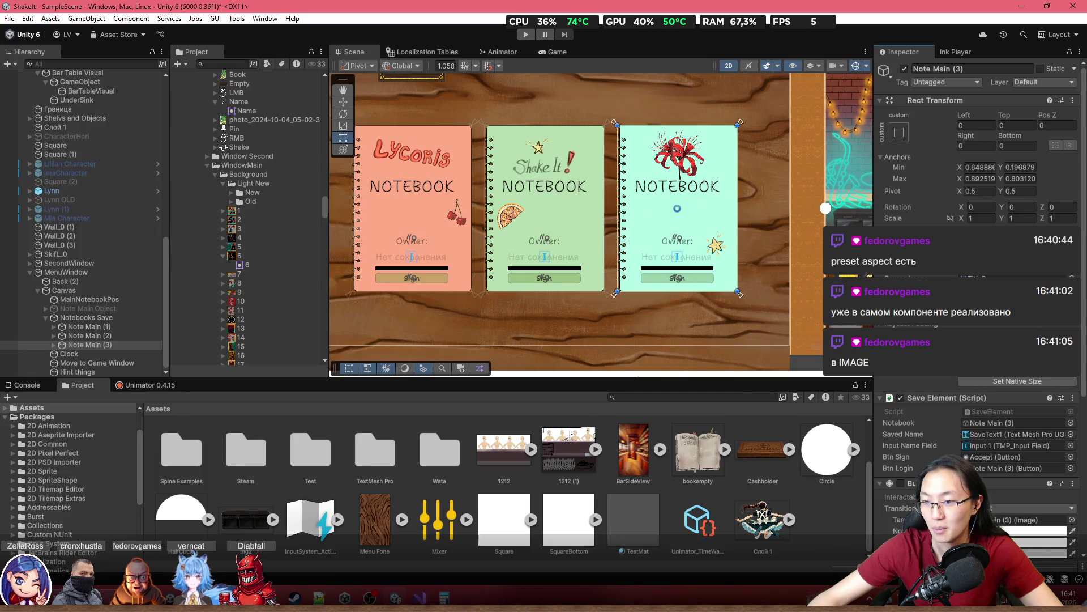
Tick Preserve Aspect on Note Main (3)'s Image component and review its Aspect Ratio Fitter
click(926, 323)
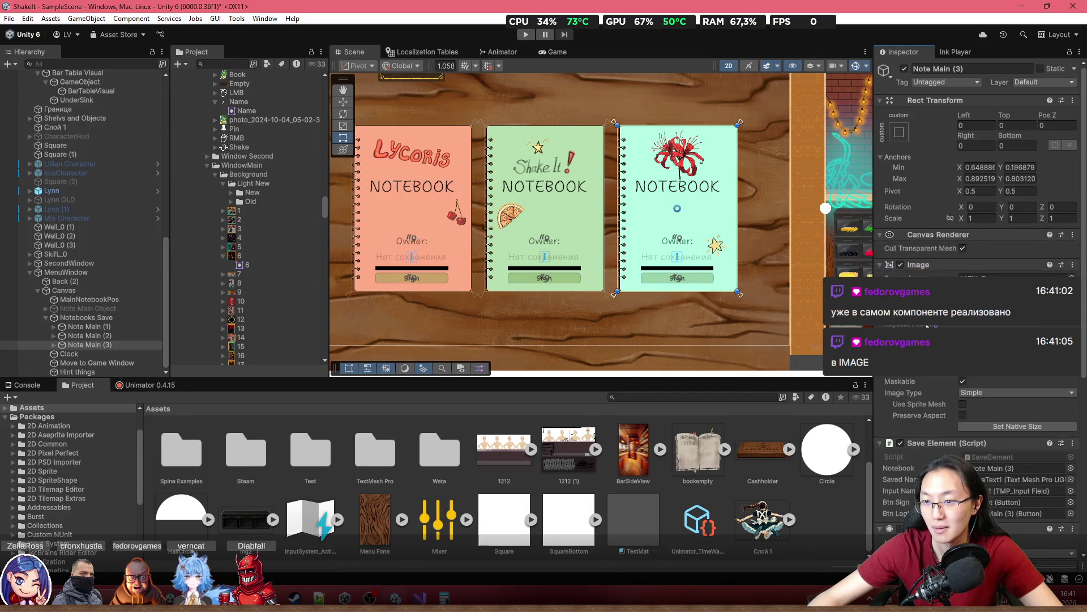
click(927, 325)
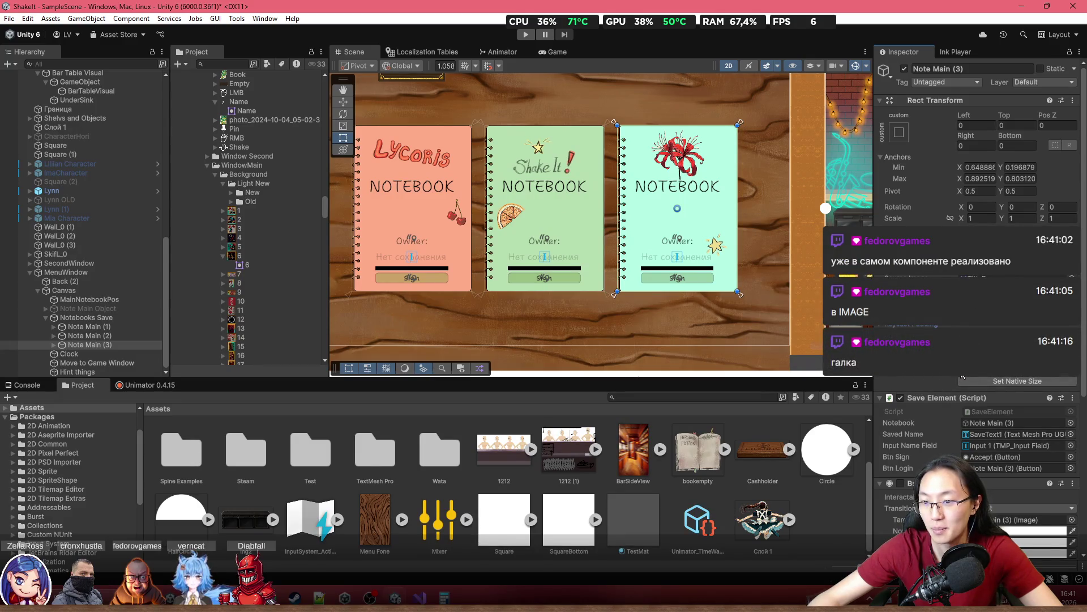
scroll(983, 451, down, 3)
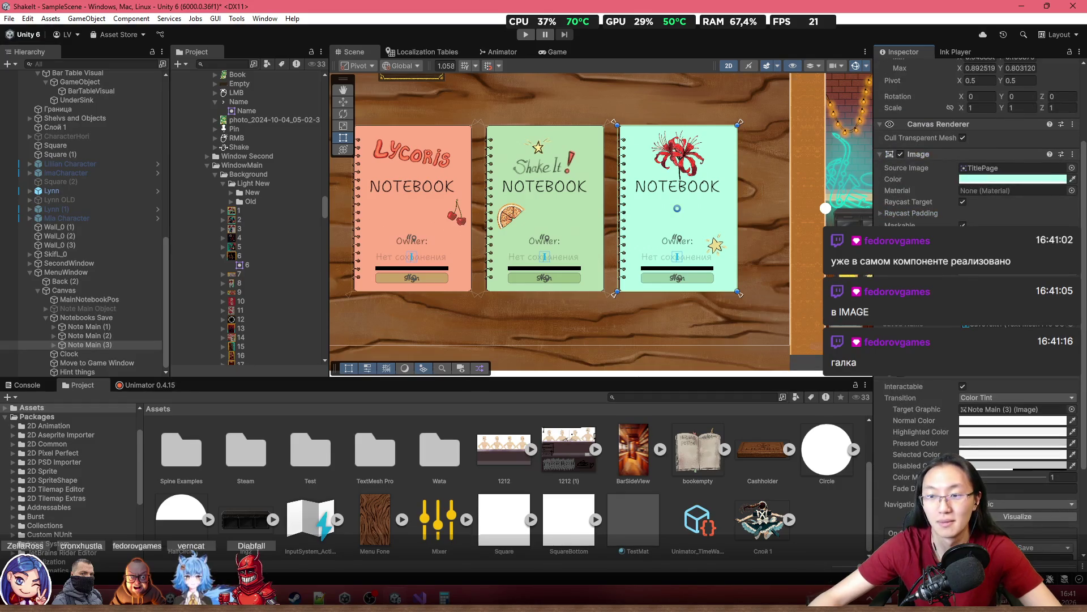
scroll(973, 377, down, 3)
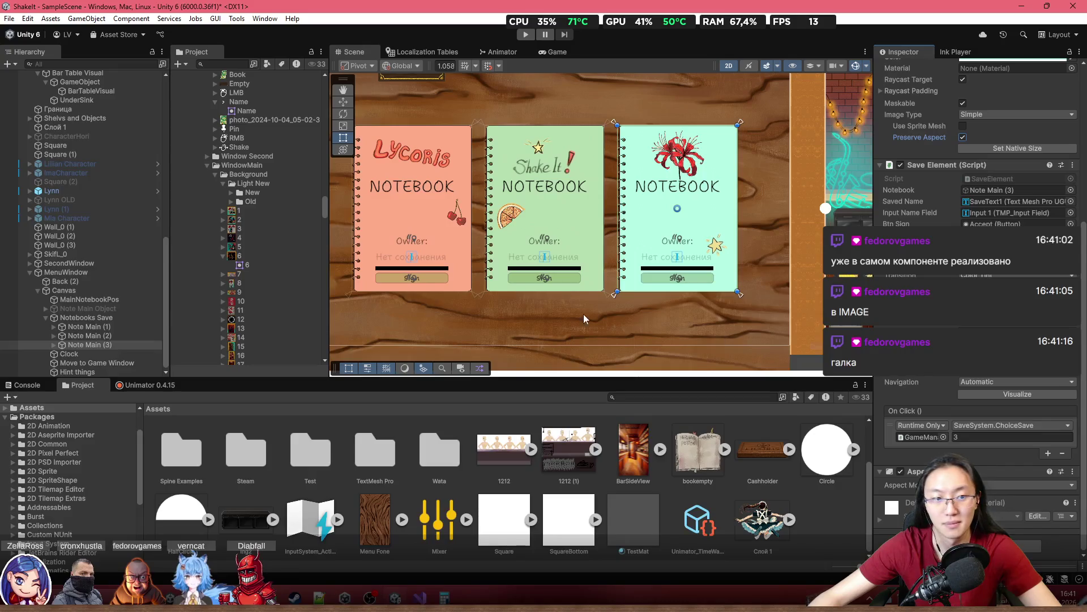
click(1073, 471)
key(Escape)
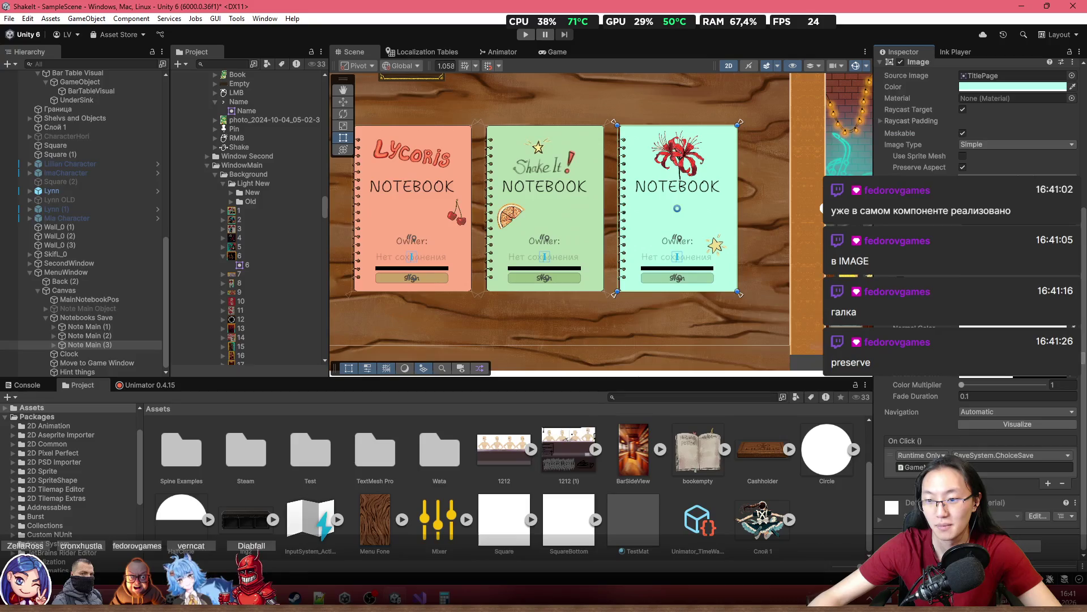
scroll(974, 227, up, 5)
click(96, 290)
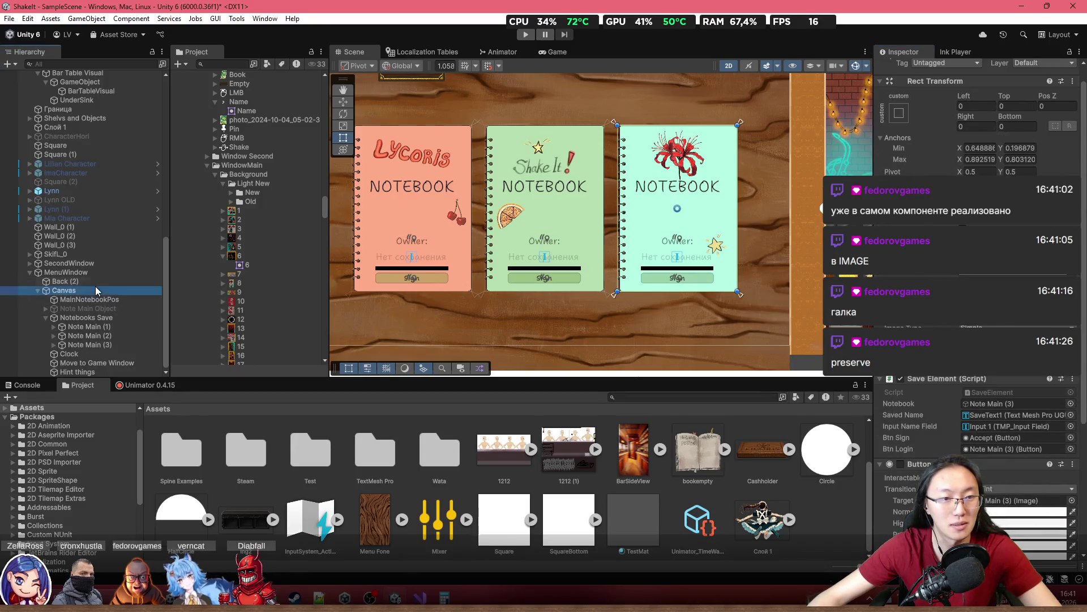
Frame the Canvas, test-narrow it from the left, and undo the resize
key(f)
drag(416, 282, 524, 285)
key(ctrl+z)
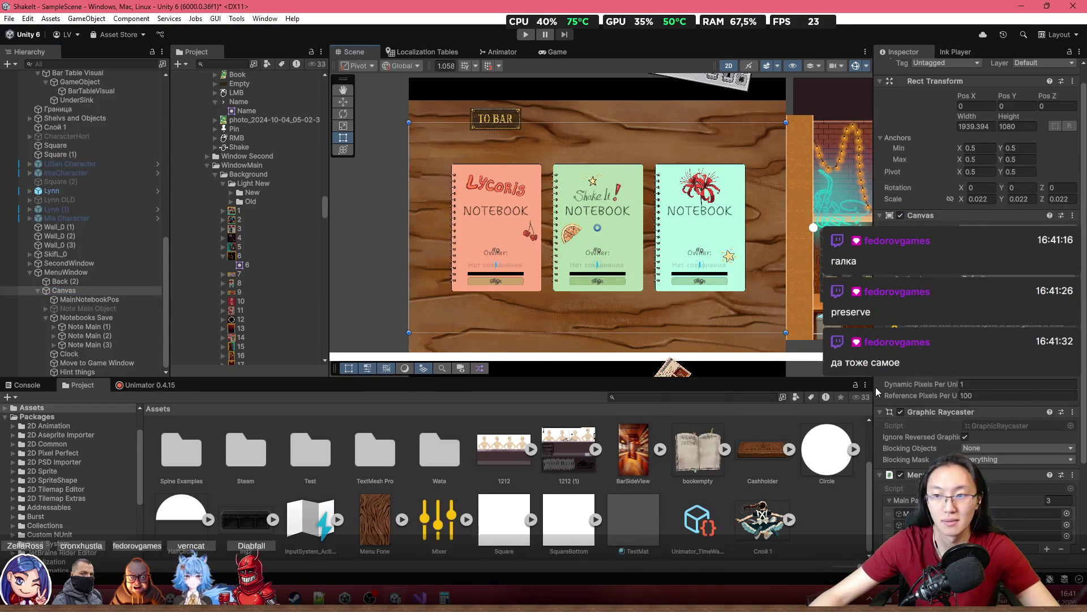
Check the aspect component options on Note Main (2) and (1), leaving Note Main (2) preserving aspect
click(89, 336)
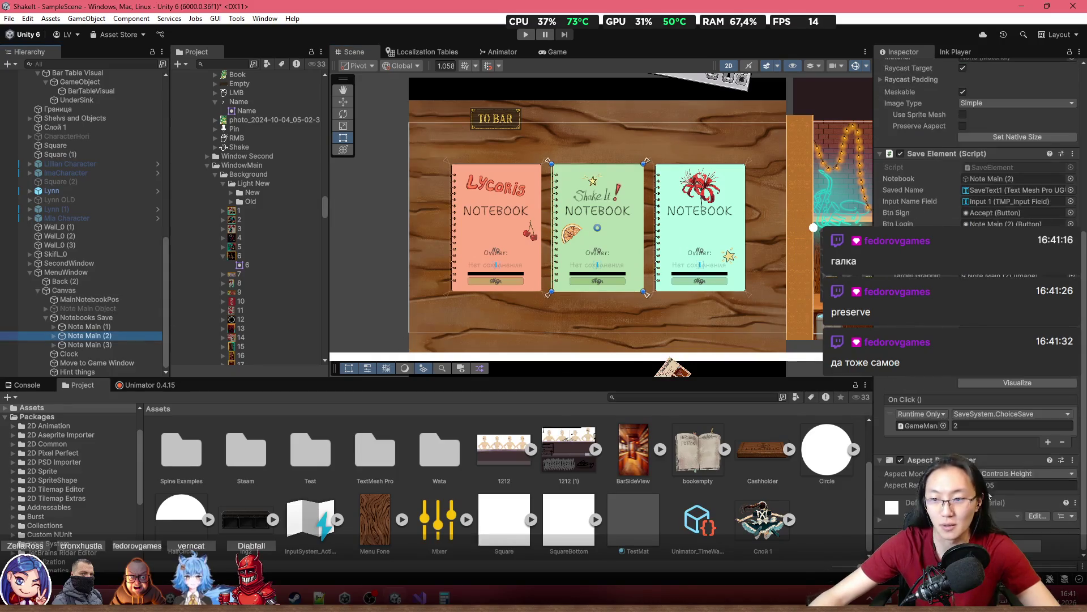
click(1074, 461)
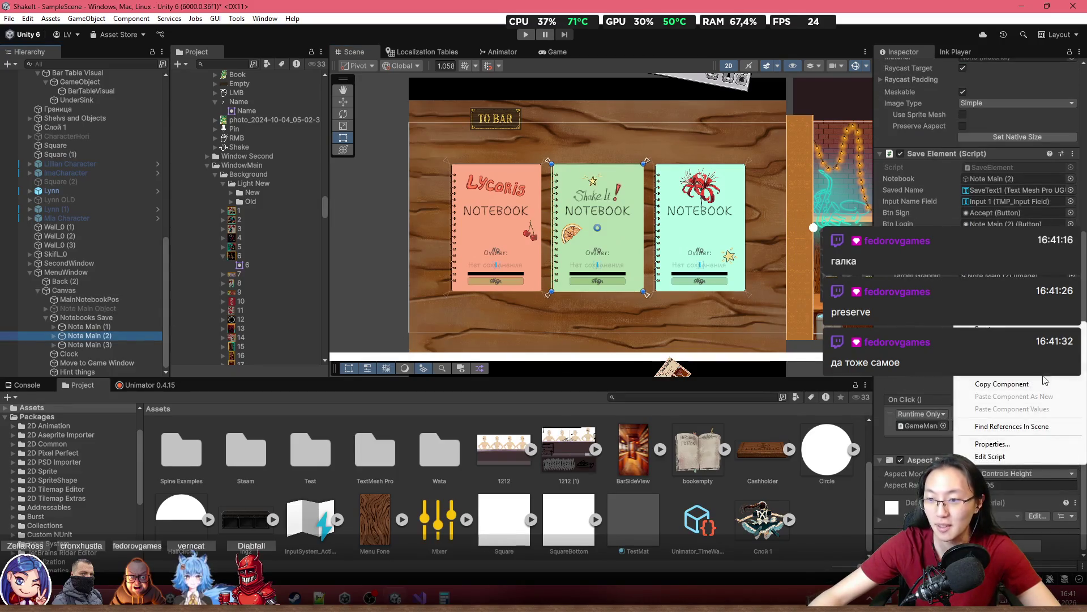
key(Escape)
click(89, 326)
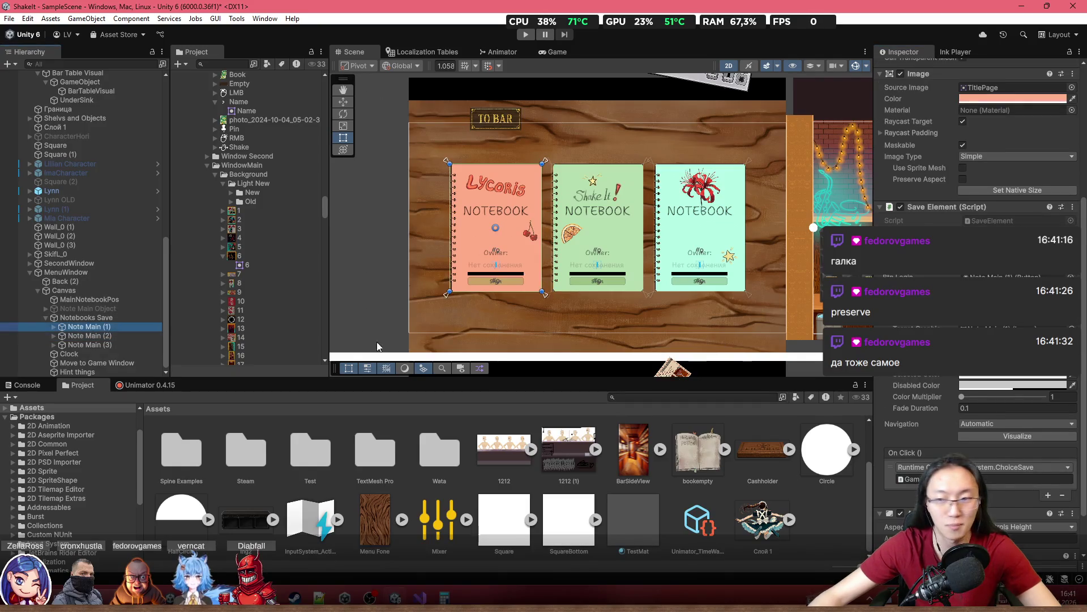
scroll(1025, 476, down, 1)
click(1073, 461)
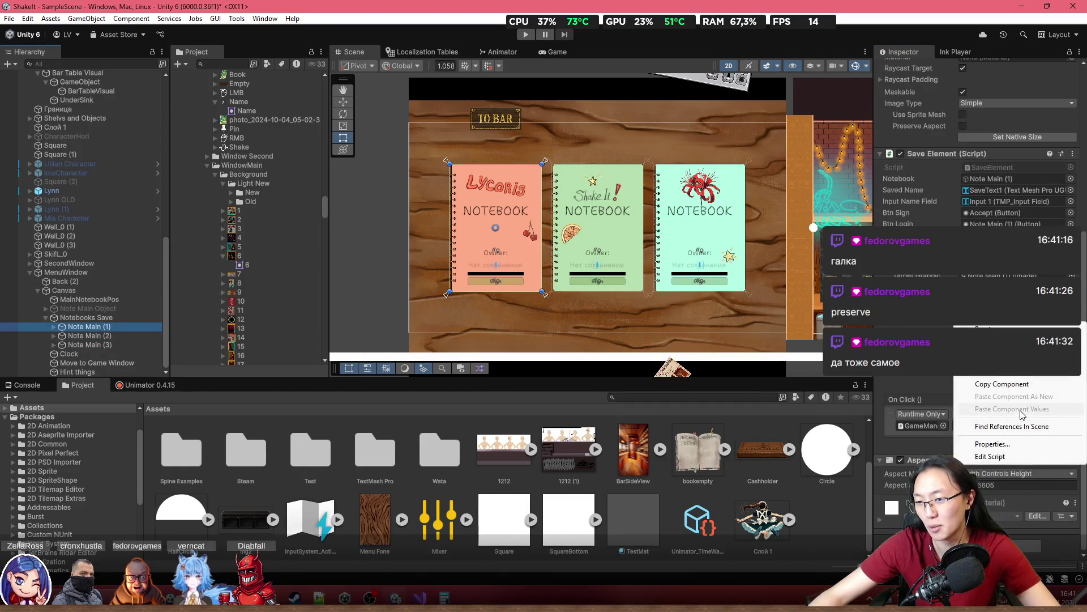
key(Escape)
scroll(977, 300, up, 2)
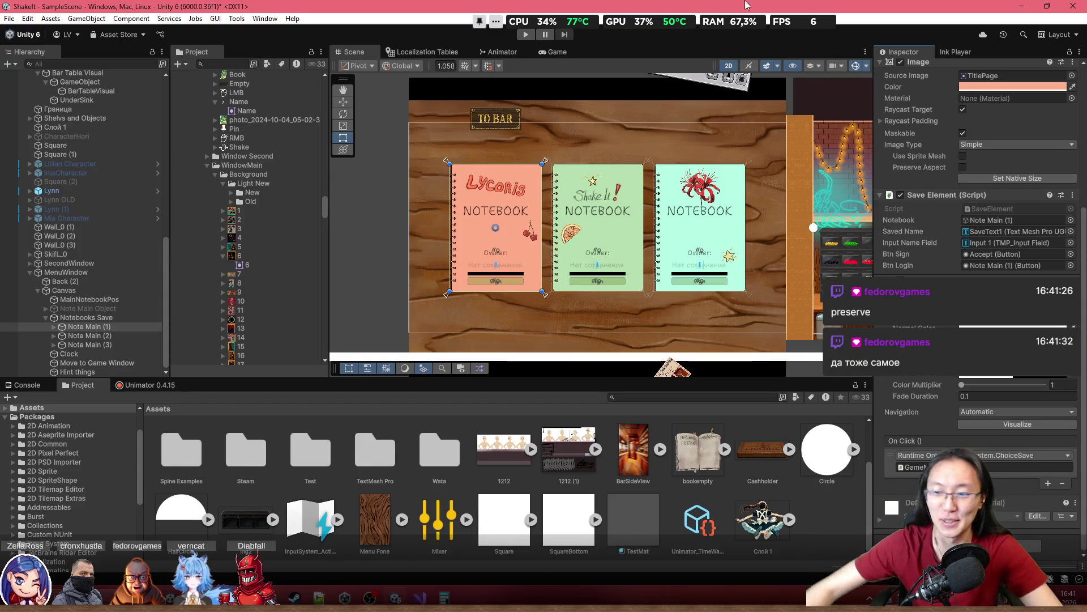
scroll(977, 227, up, 10)
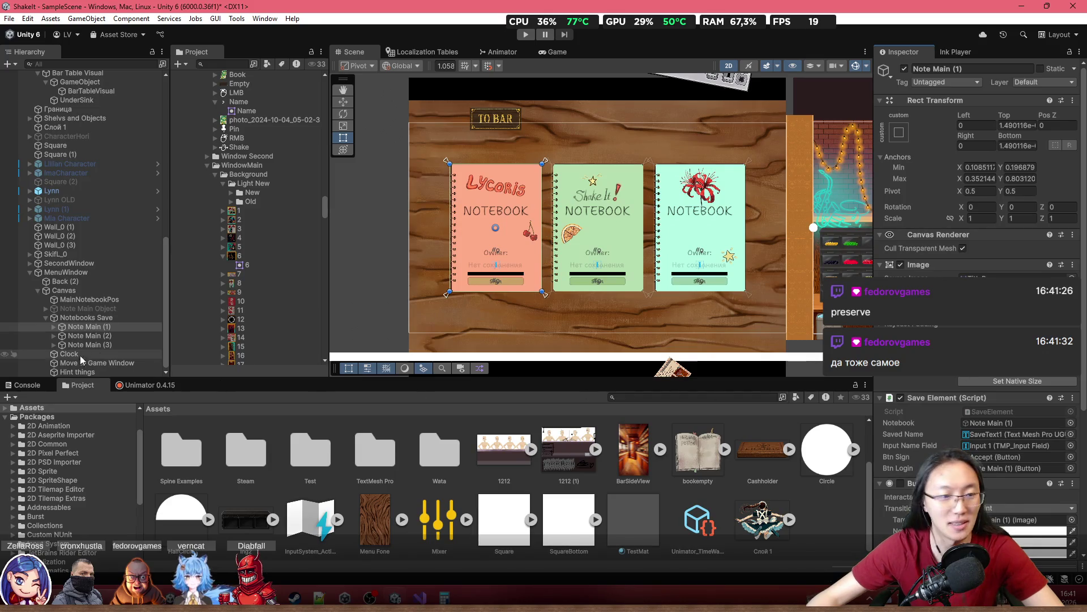
click(113, 336)
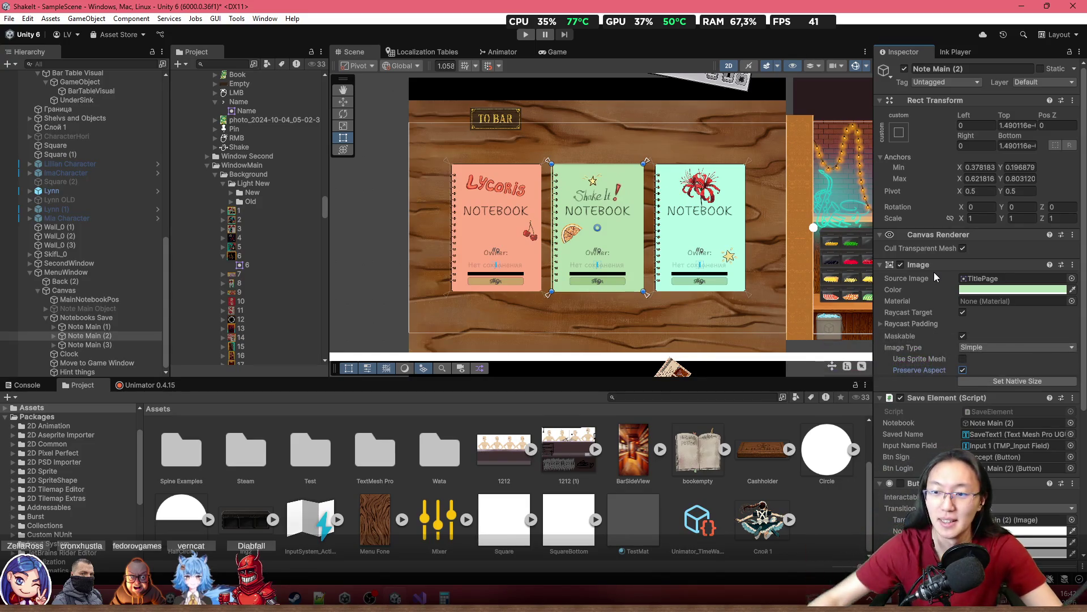
Test-narrow Notebooks Save from its left edge, undo it, and reselect Note Main (1)
click(85, 317)
drag(408, 243, 506, 245)
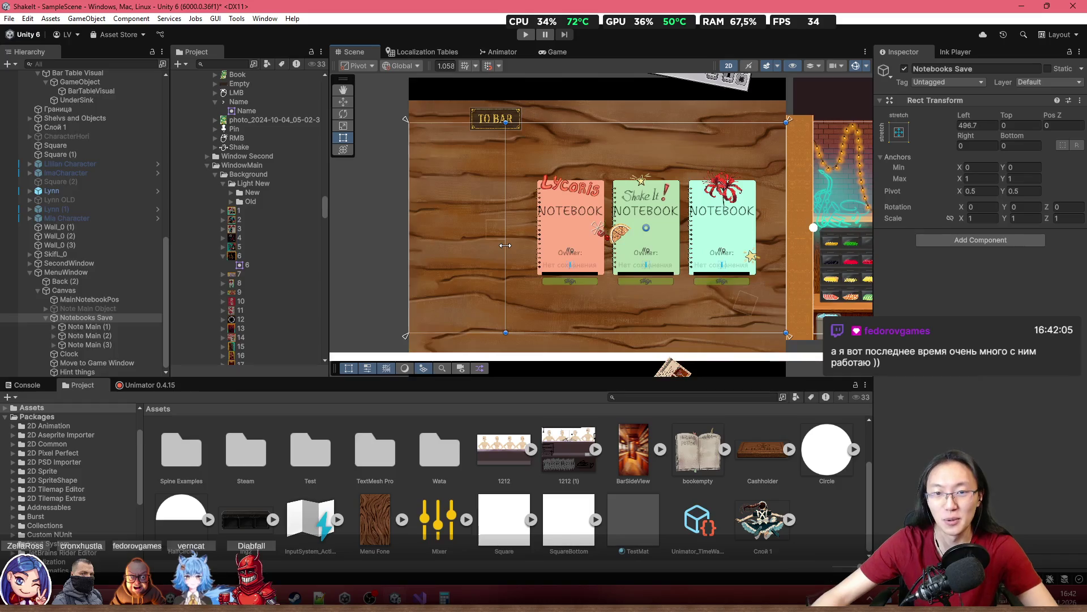
key(ctrl+z)
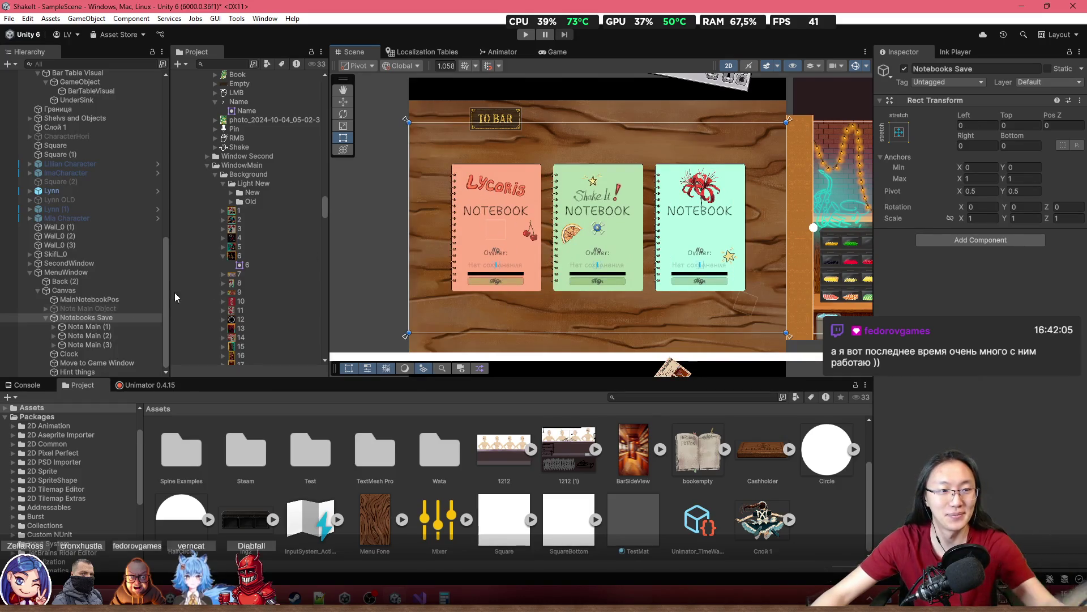
click(51, 327)
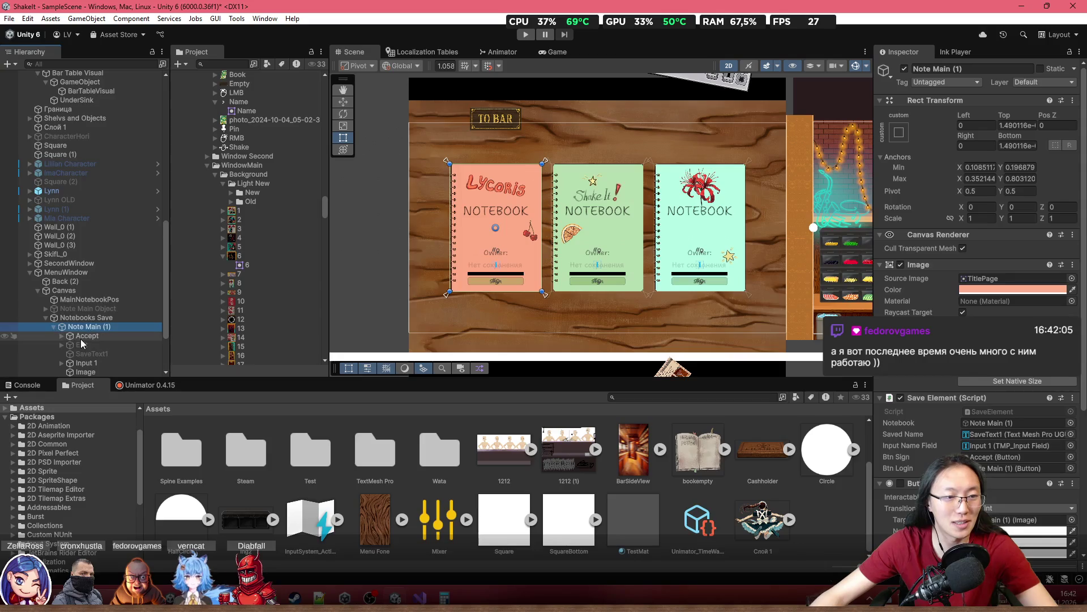
Set Note Main (1)'s Accept button anchor preset to stretch-stretch
click(55, 326)
scroll(521, 258, up, 2)
scroll(521, 256, up, 2)
click(91, 254)
click(898, 132)
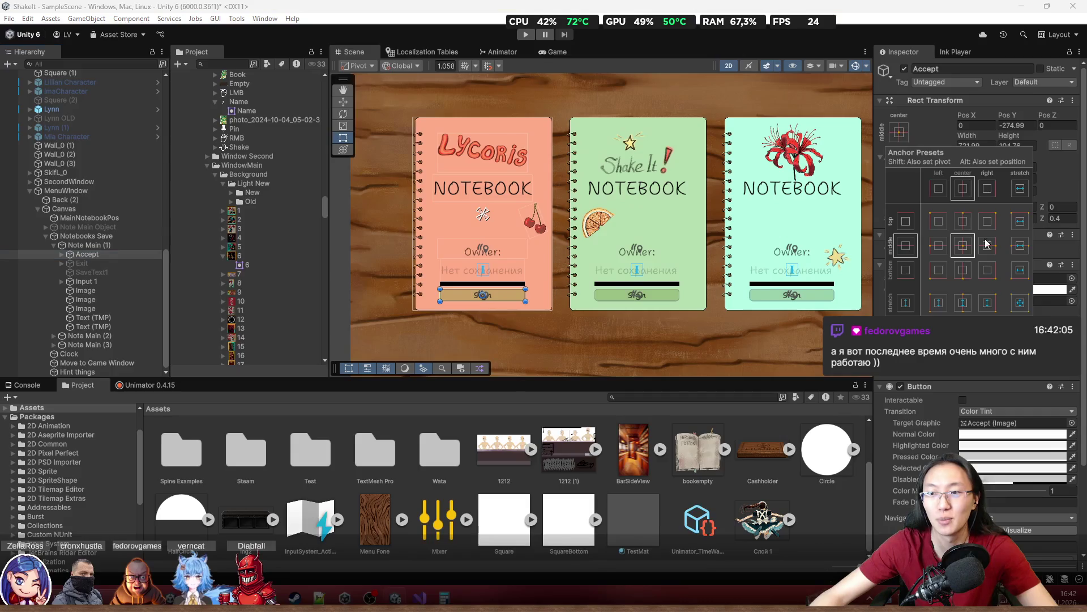
click(1020, 304)
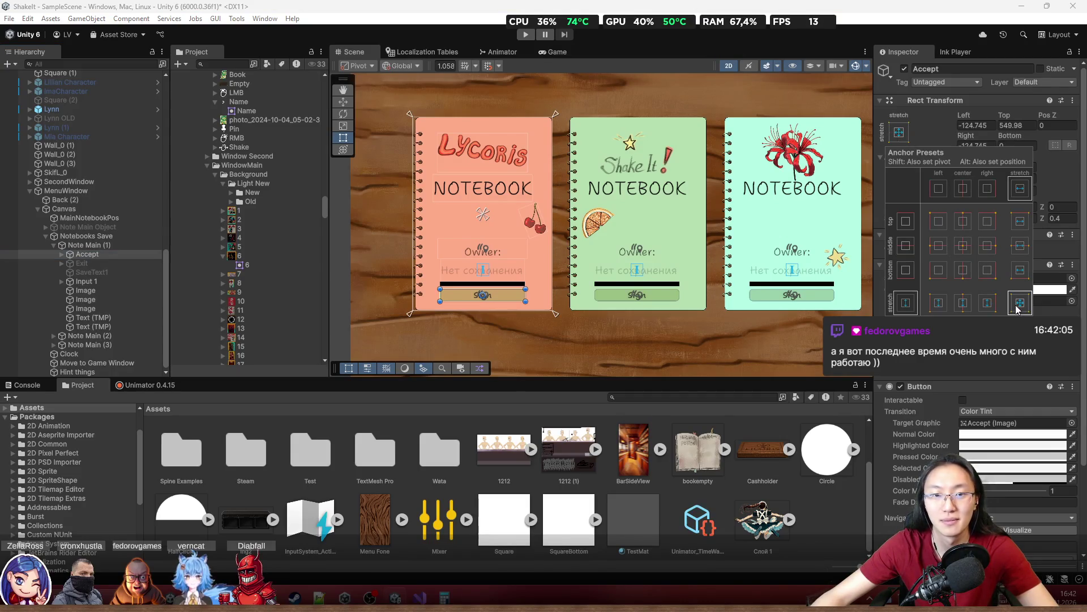
Briefly toggle the first notebook's Exit object active to inspect it
click(83, 264)
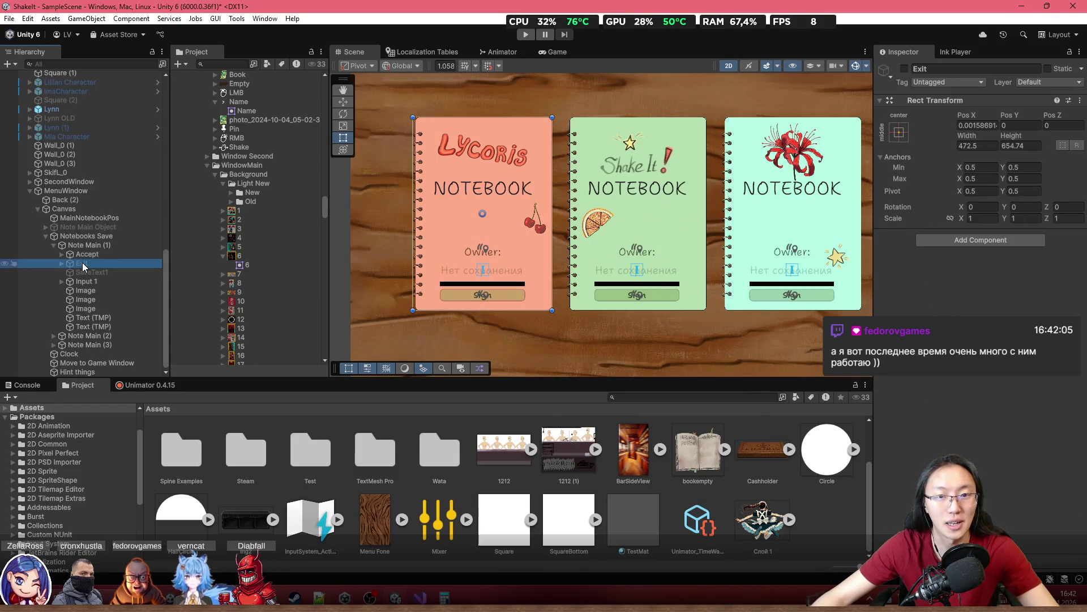
key(alt+shift+a)
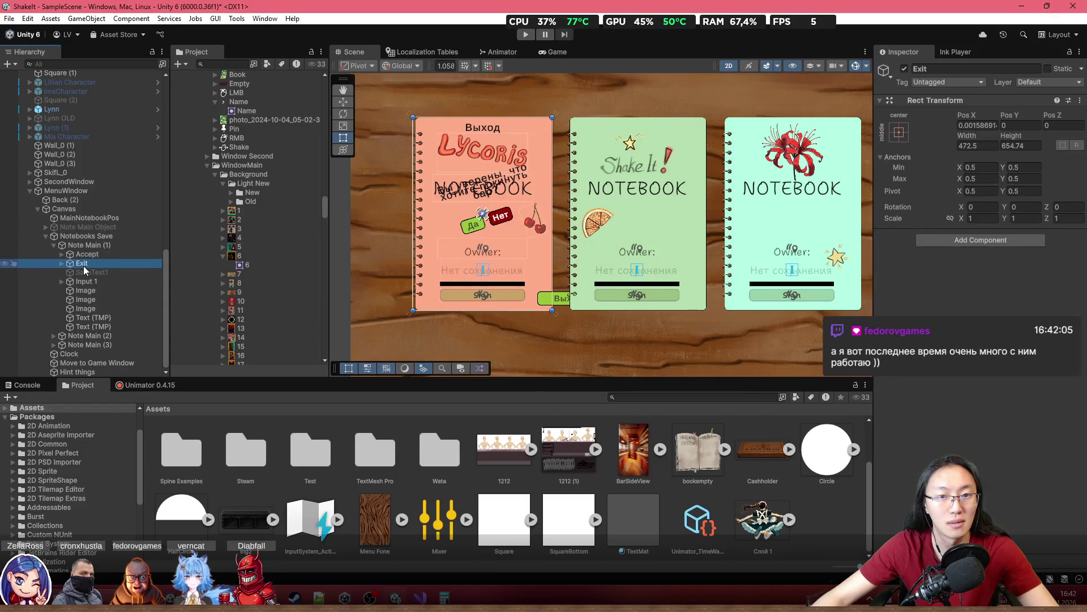
key(alt+shift+a)
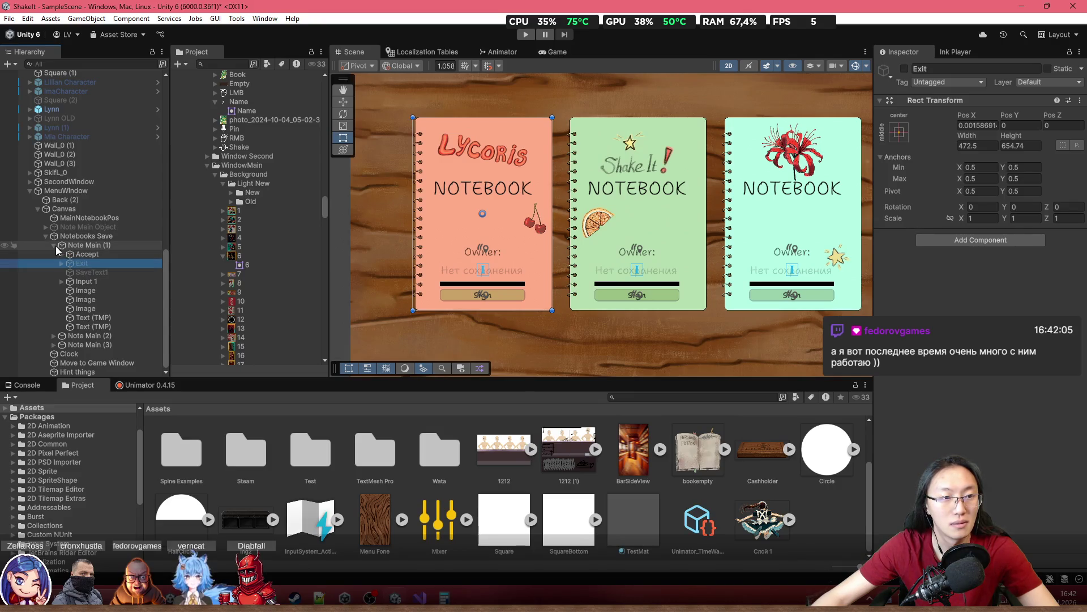
click(54, 245)
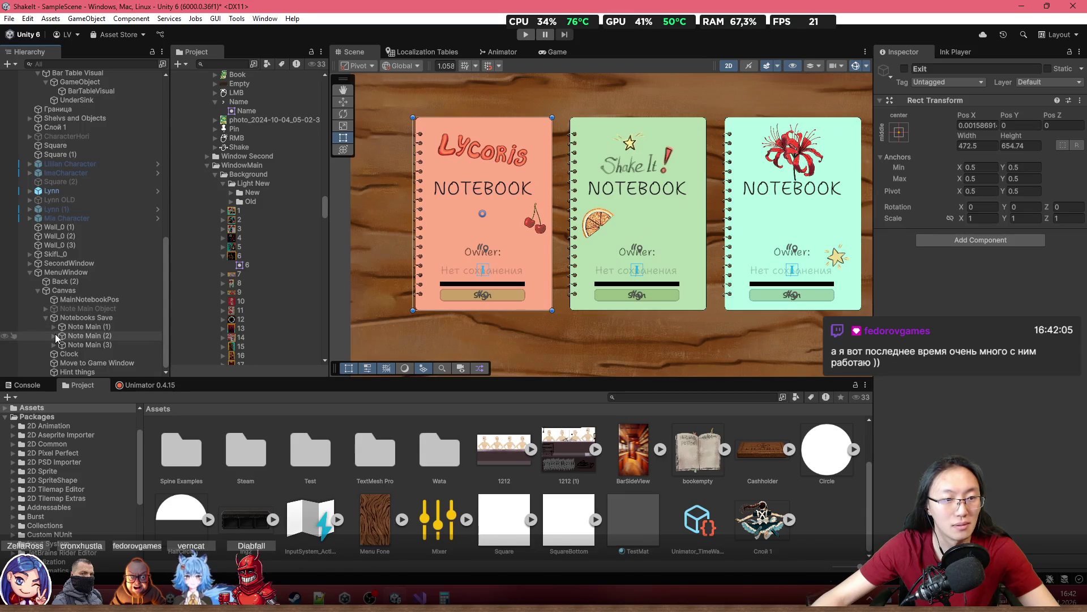
click(55, 336)
Delete the Exit and SaveText objects from the second notebook
click(114, 282)
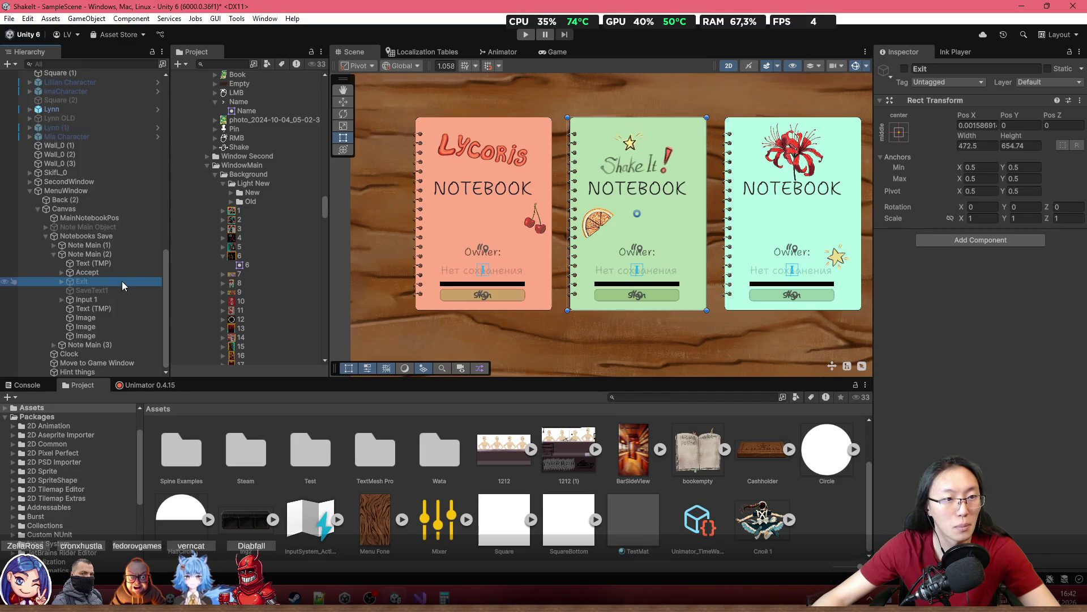
click(109, 227)
key(alt+shift+a)
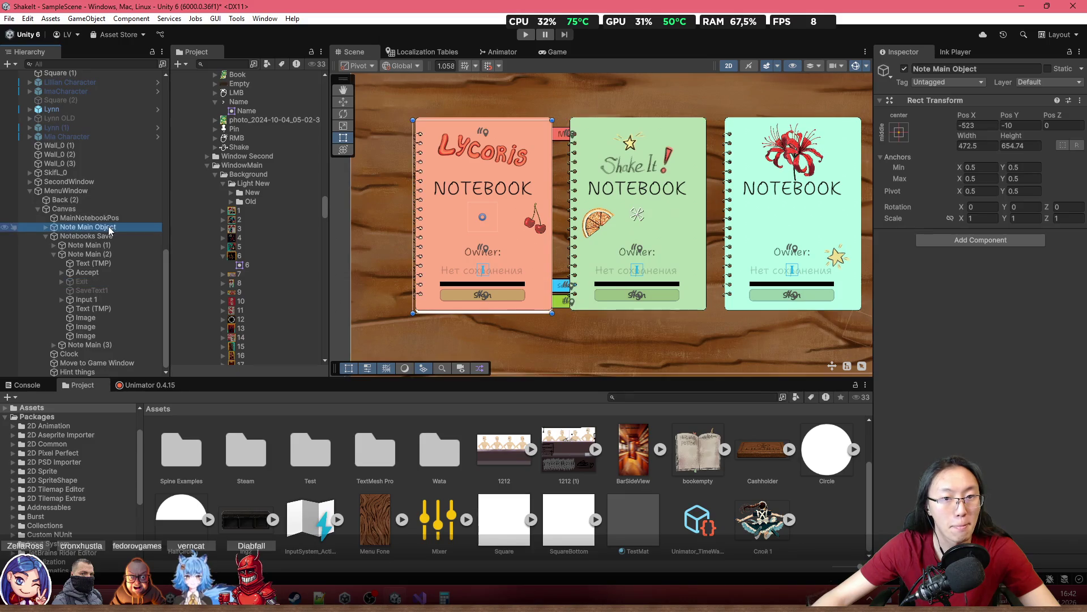
key(alt+shift+a)
click(104, 283)
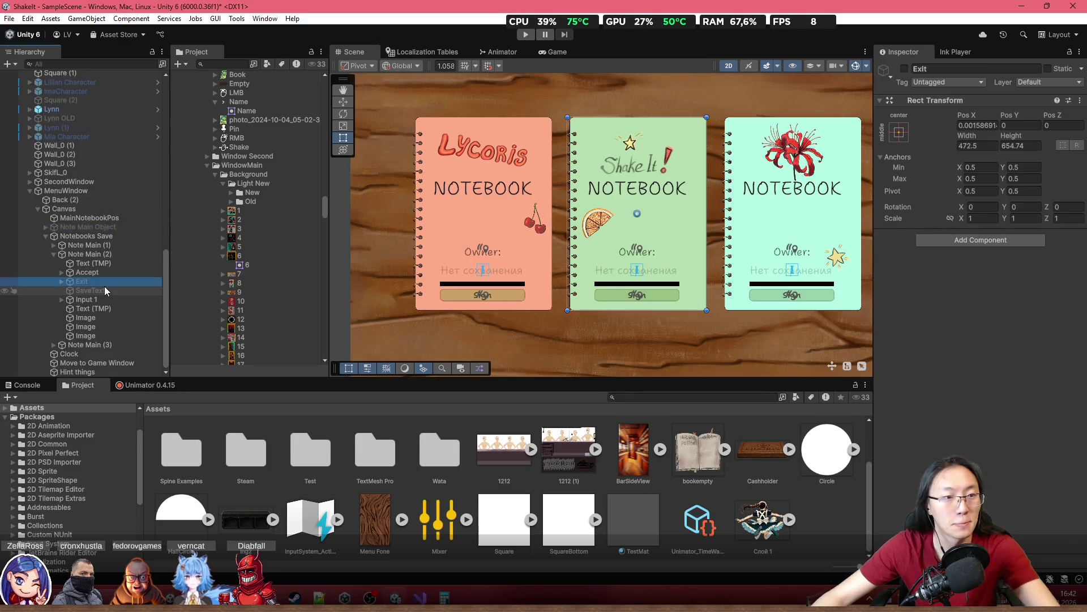
shift+click(102, 287)
key(Delete)
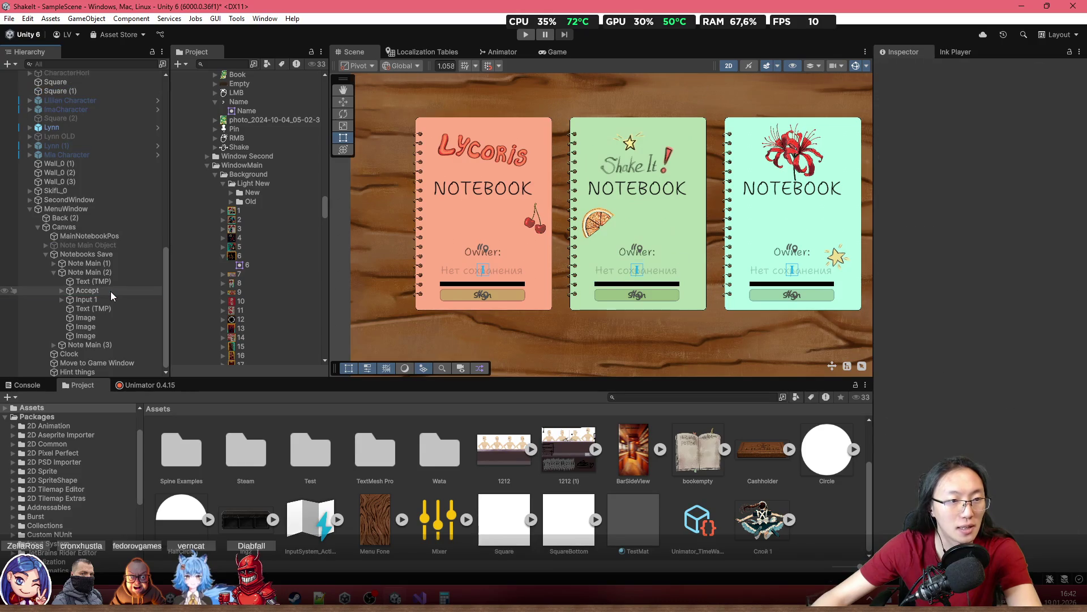
Delete the Exit object from the first notebook, Note Main (1)
click(116, 273)
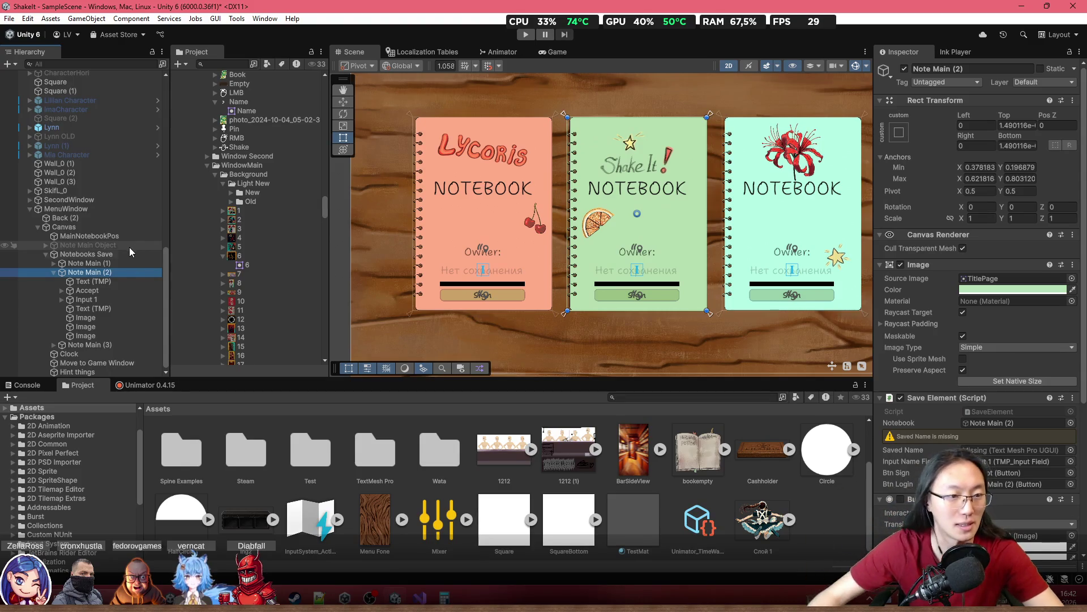
click(54, 272)
click(55, 345)
scroll(85, 297, down, 3)
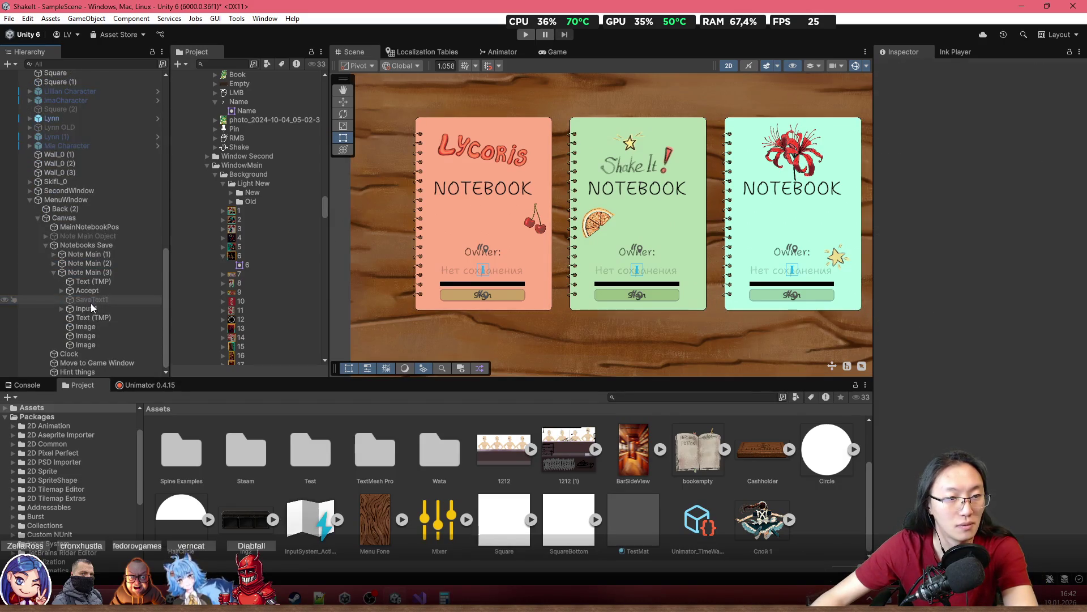
click(54, 263)
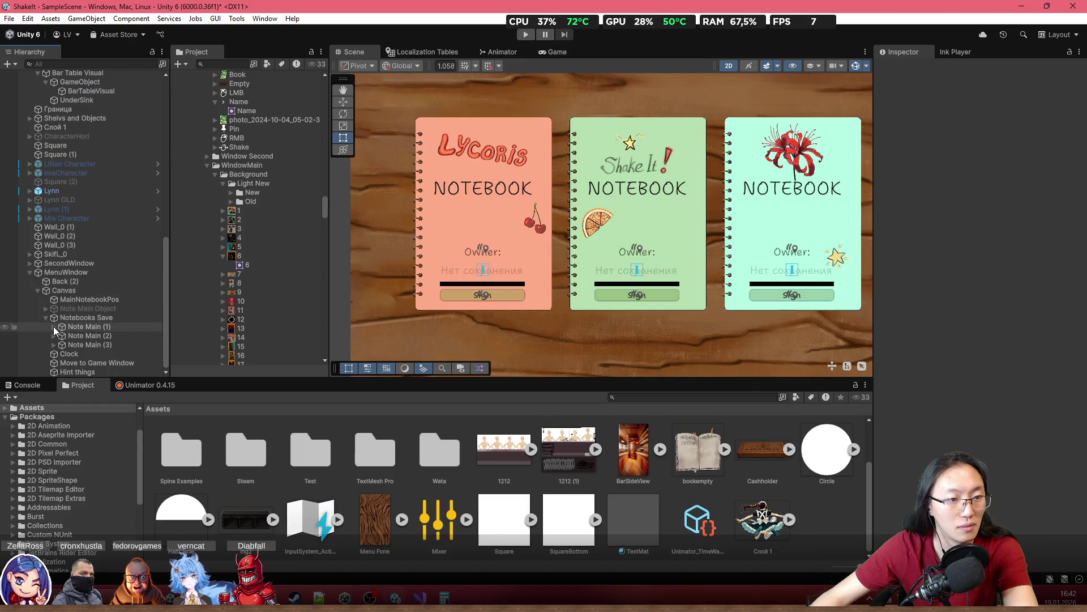
click(53, 327)
click(90, 273)
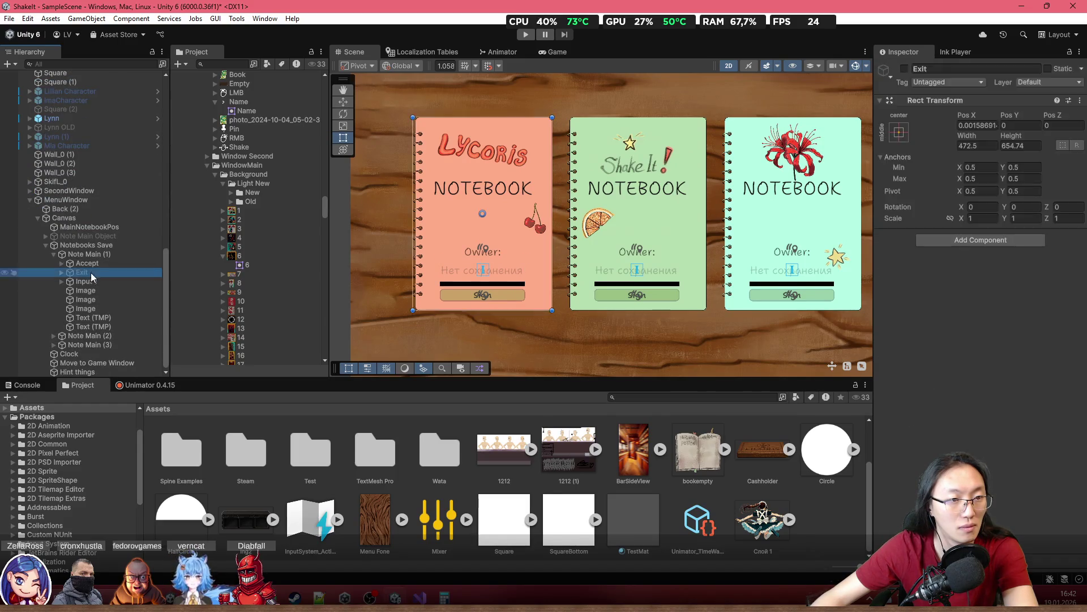
key(Delete)
click(110, 274)
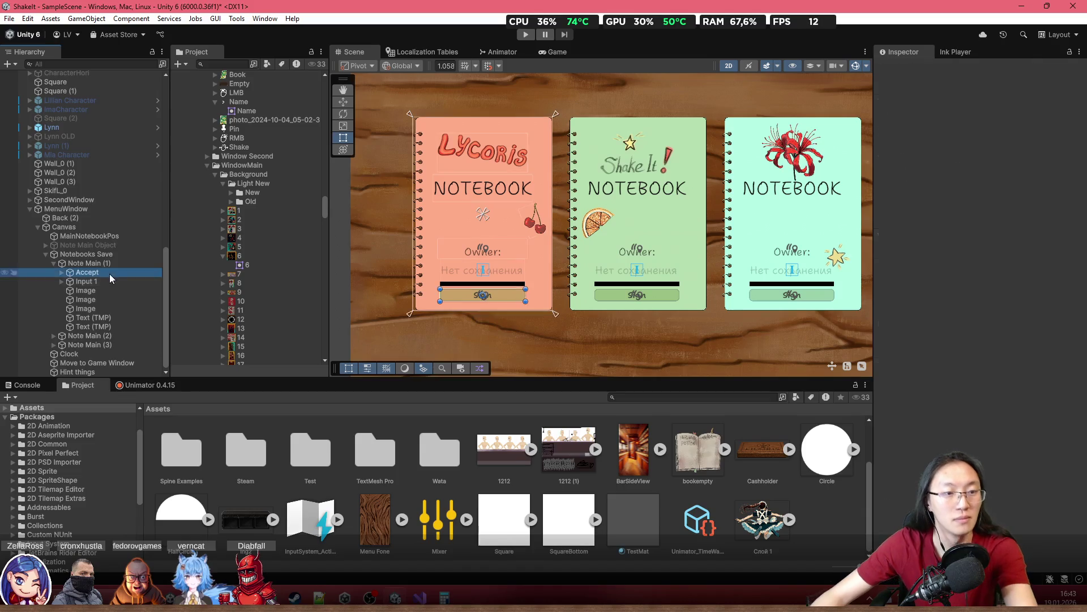
Apply the stretch-stretch anchor preset to all seven children of Note Main (1)
shift+click(114, 326)
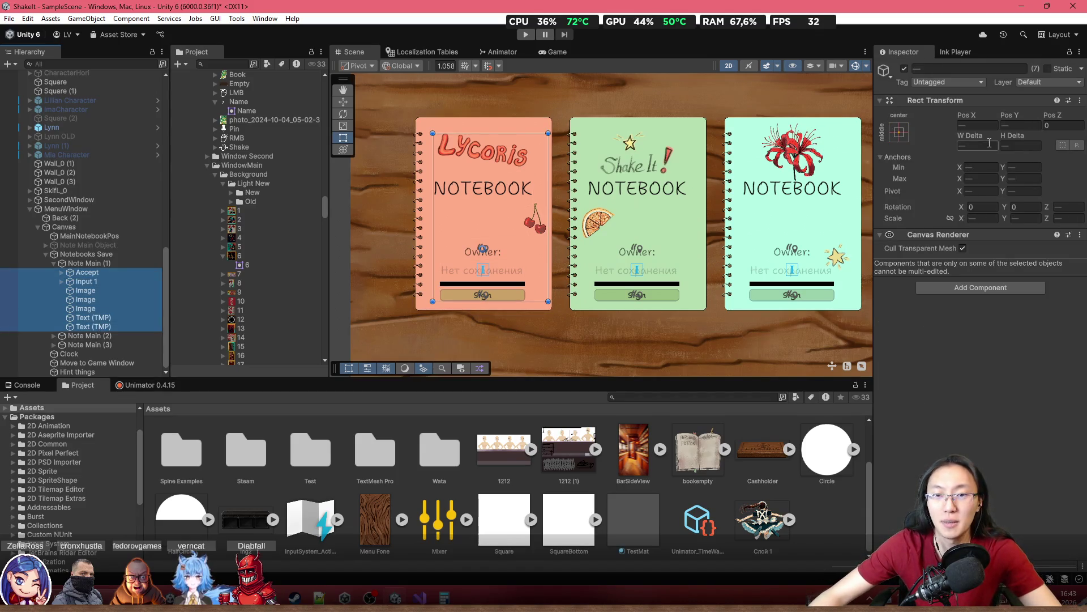
click(899, 132)
click(1020, 303)
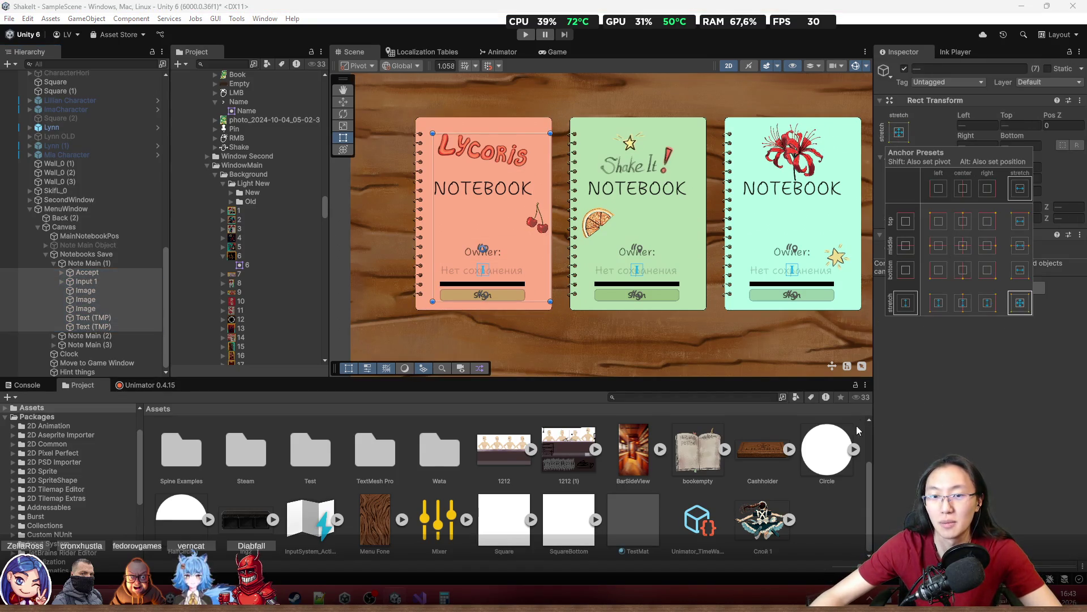
click(975, 437)
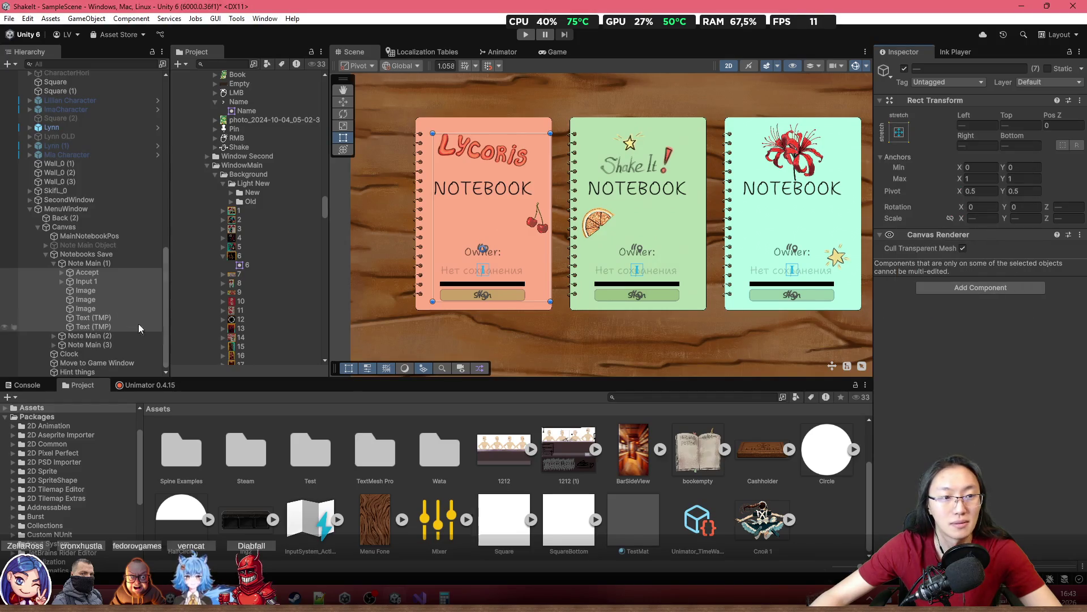
Frame the Canvas, test-narrow it, and undo the resize
click(68, 227)
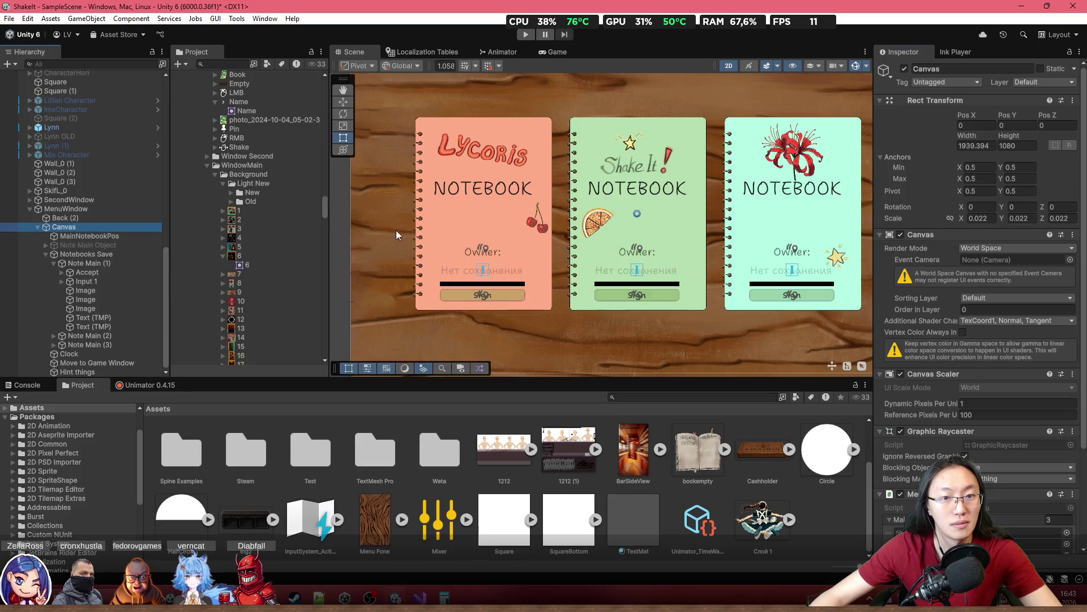
key(f)
click(104, 227)
drag(365, 227, 541, 243)
key(ctrl+z)
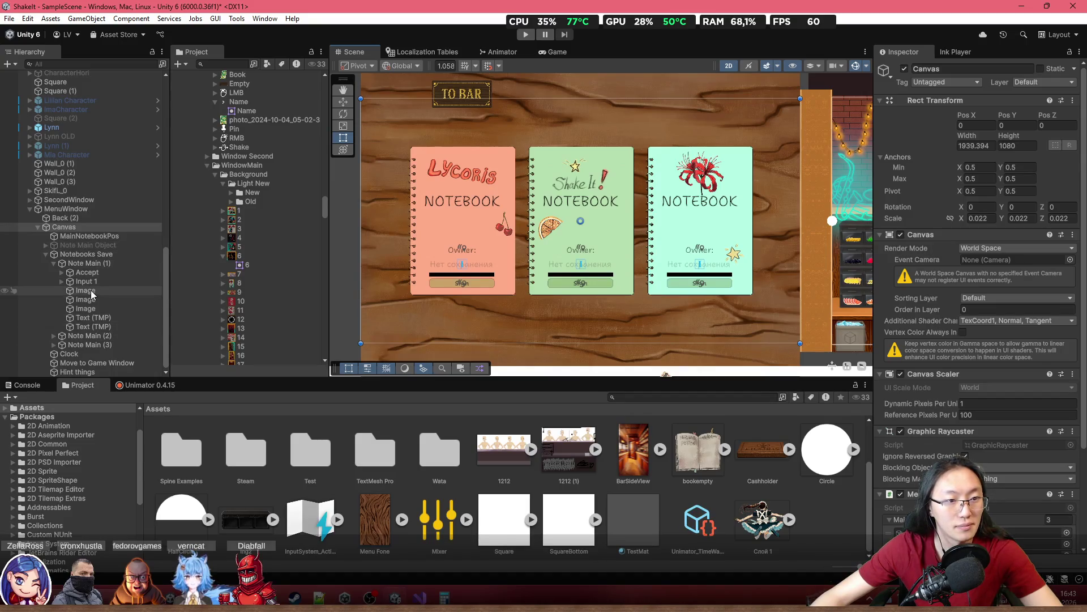
Reselect the seven children, test-narrow the Canvas again, and undo back to width 1939.394
click(88, 273)
shift+click(94, 327)
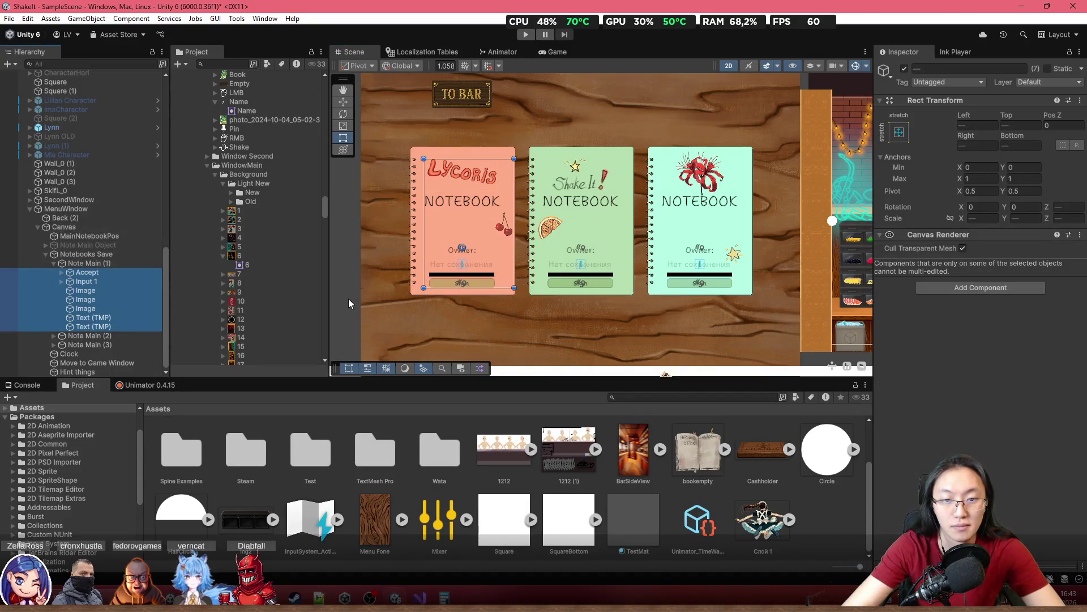
click(84, 224)
drag(363, 240, 540, 256)
key(ctrl+z)
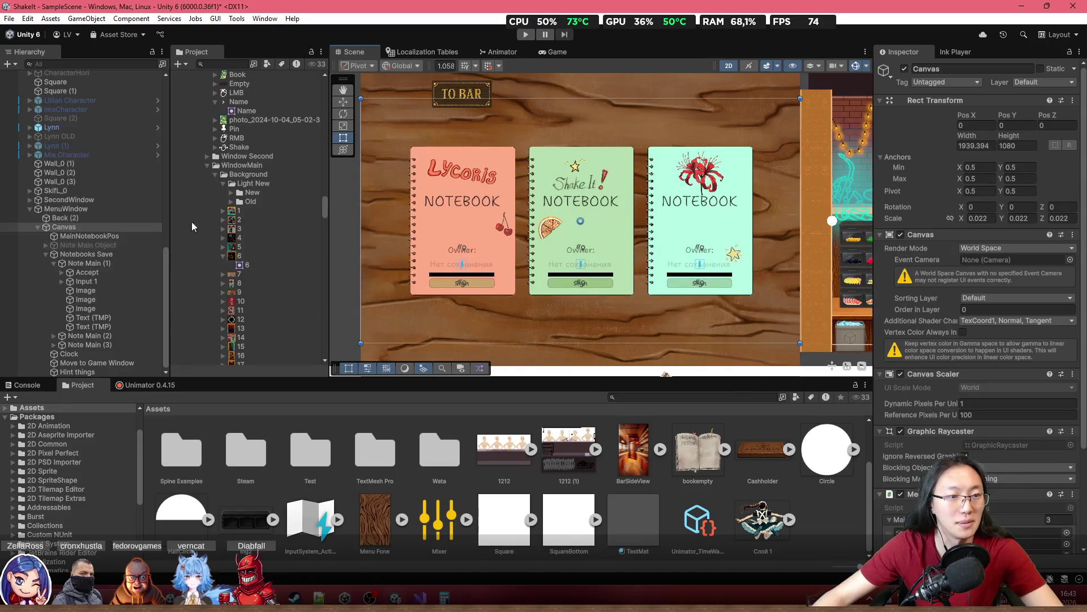
scroll(436, 215, up, 2)
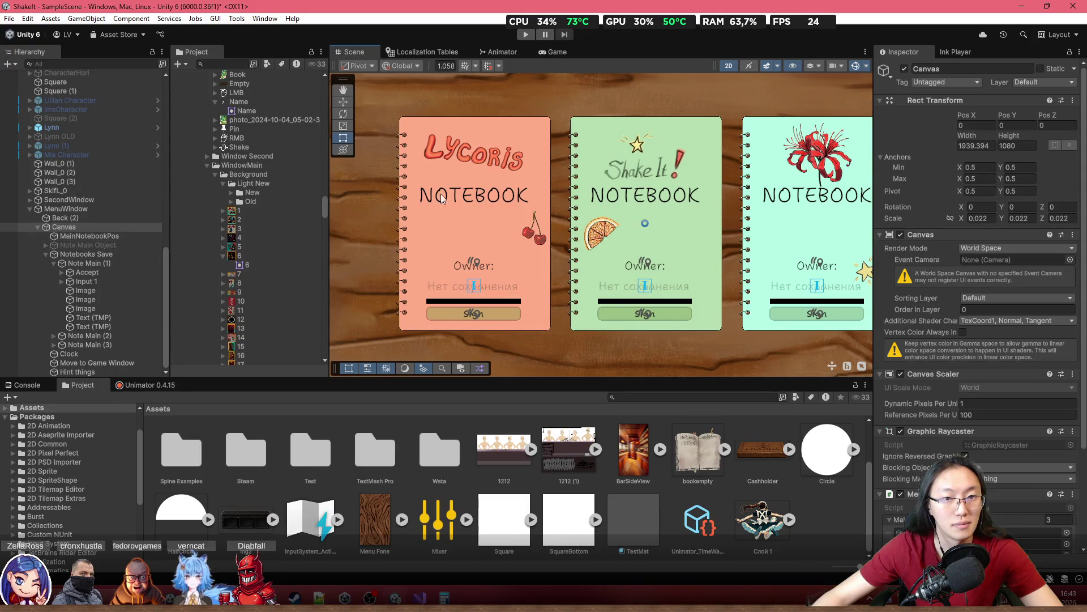
click(450, 152)
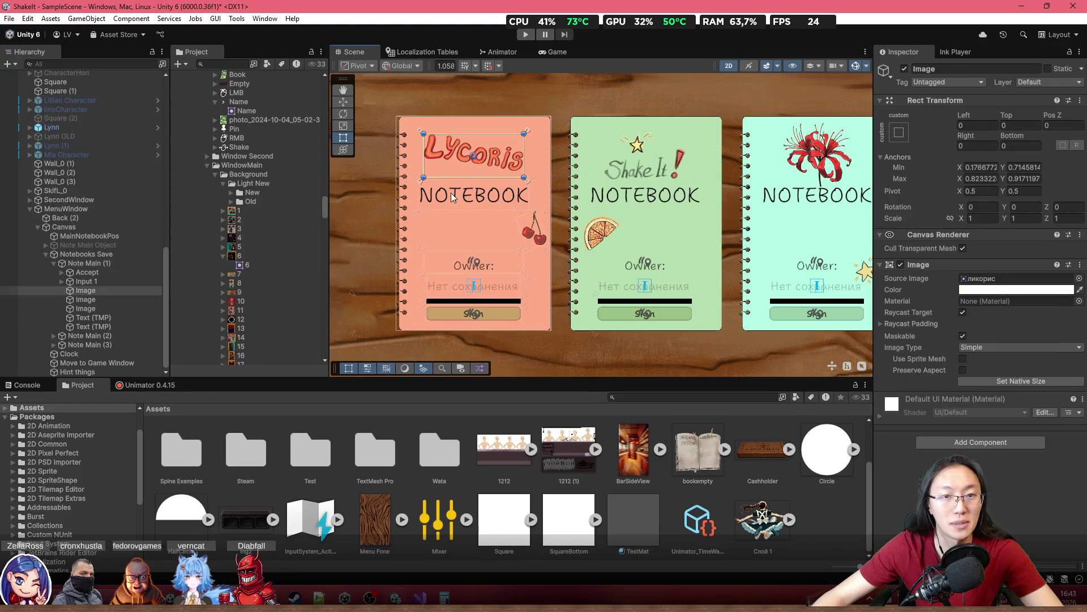
drag(422, 207, 451, 208)
click(455, 224)
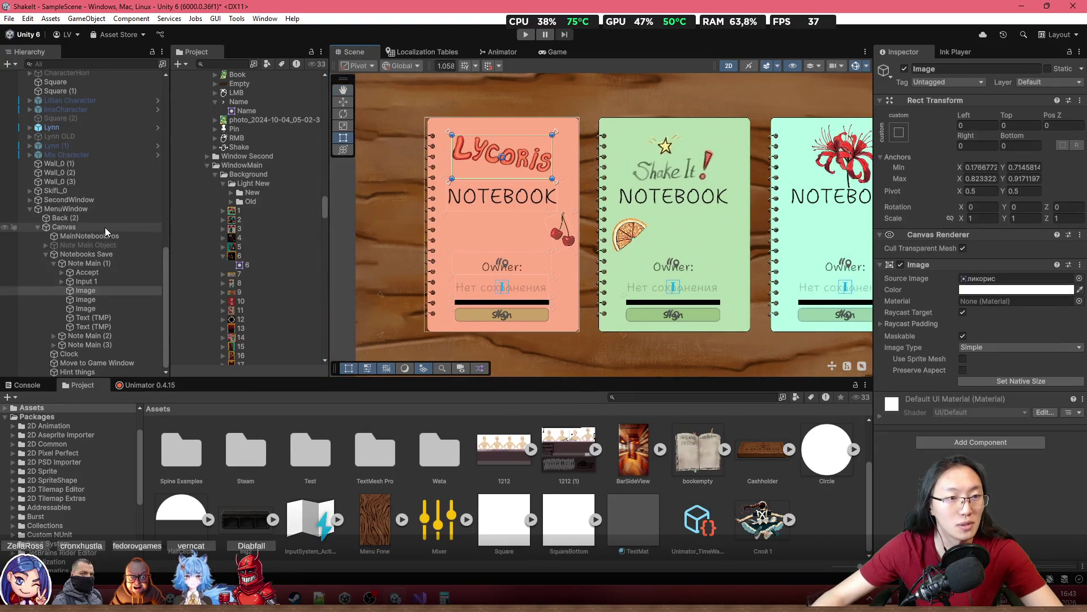
drag(357, 222, 601, 239)
key(ctrl+z)
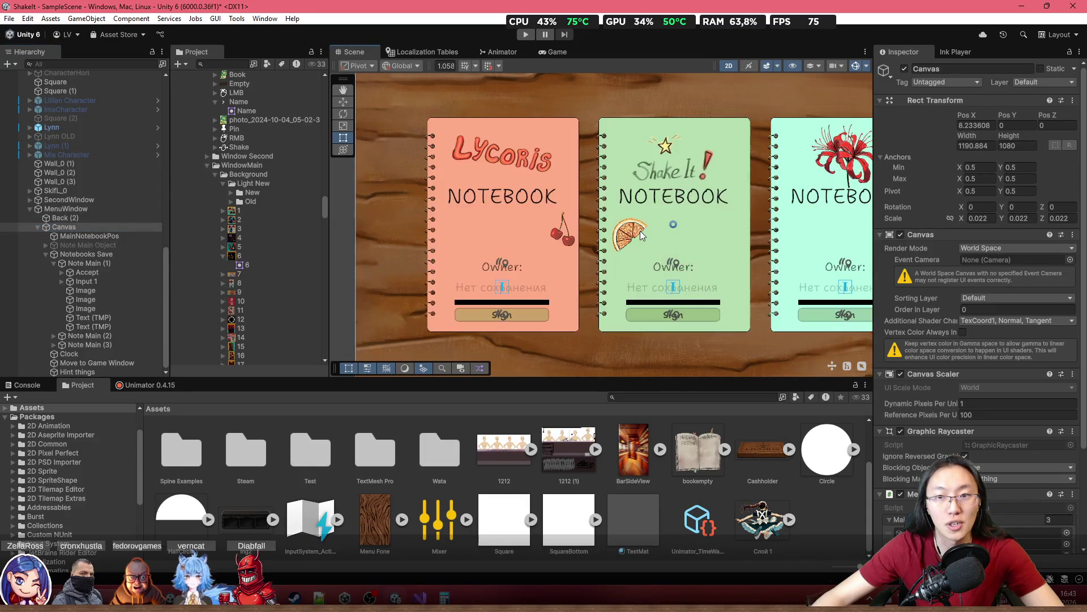
click(90, 264)
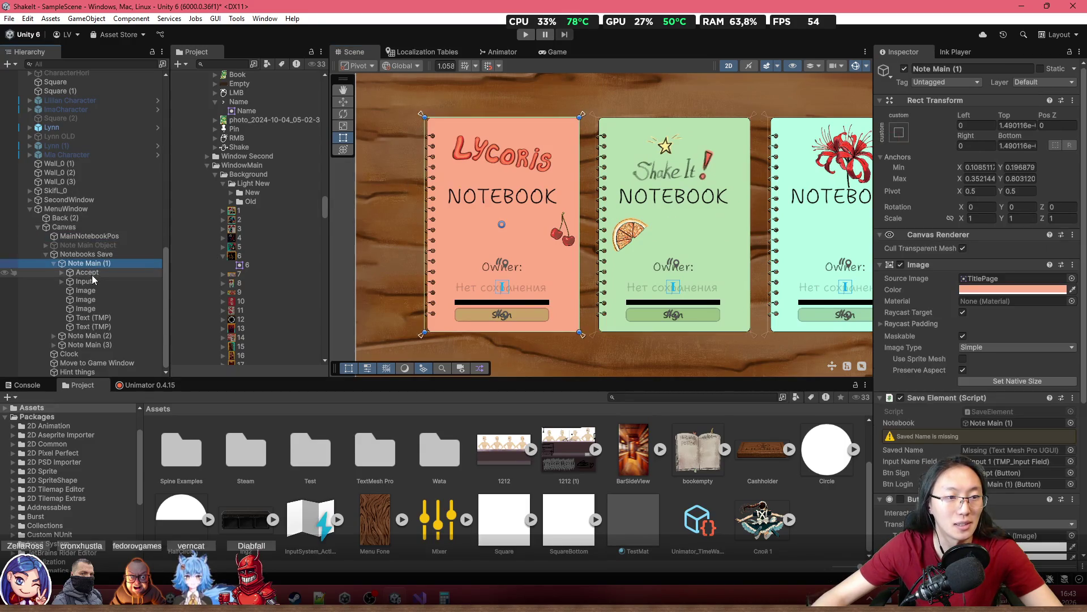
click(109, 291)
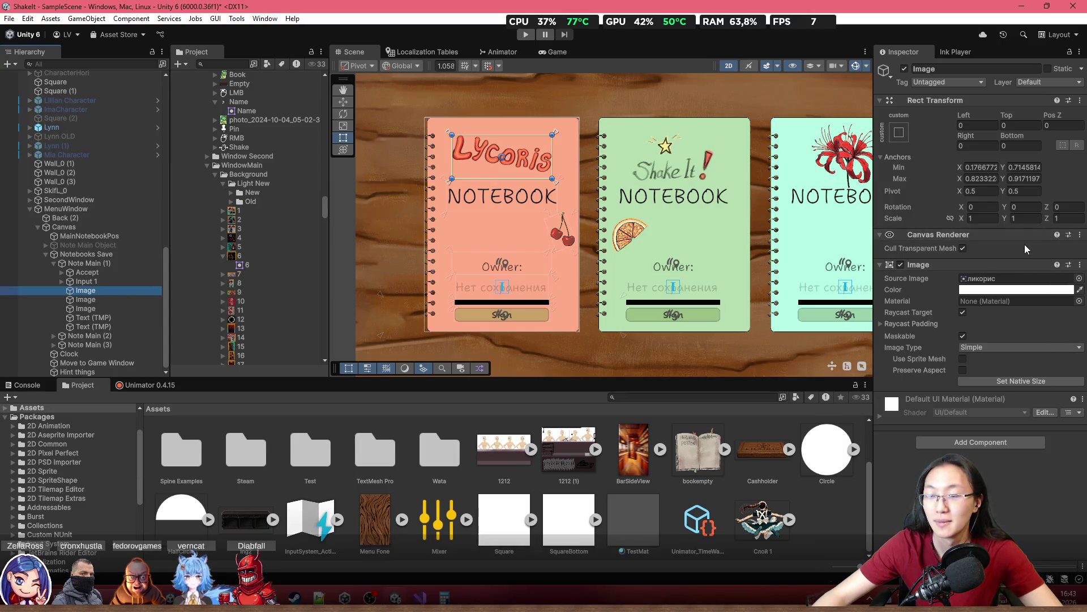
click(963, 370)
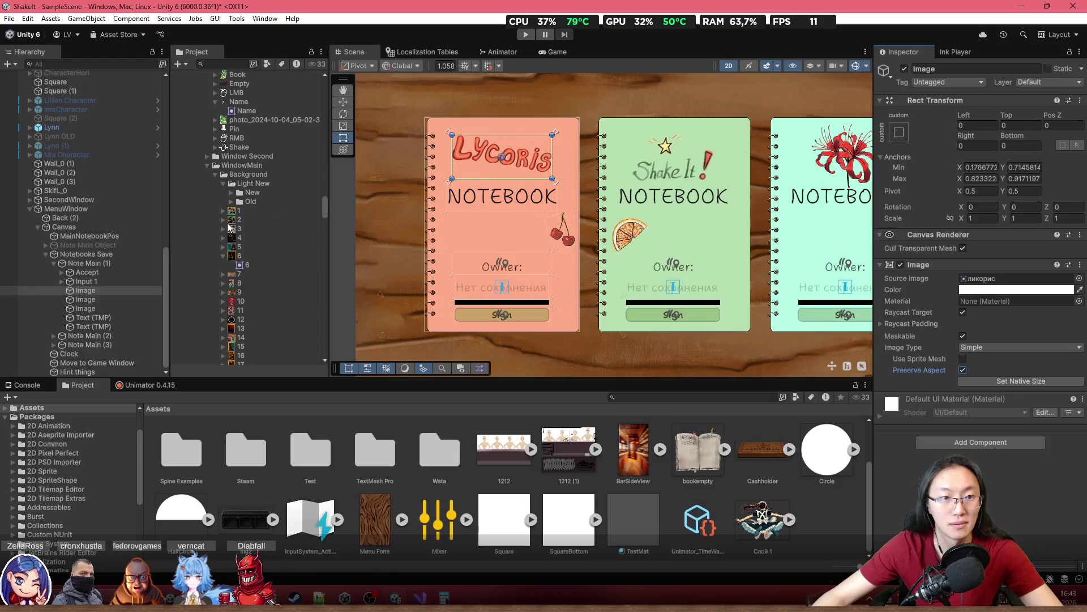
click(102, 226)
drag(356, 224, 599, 248)
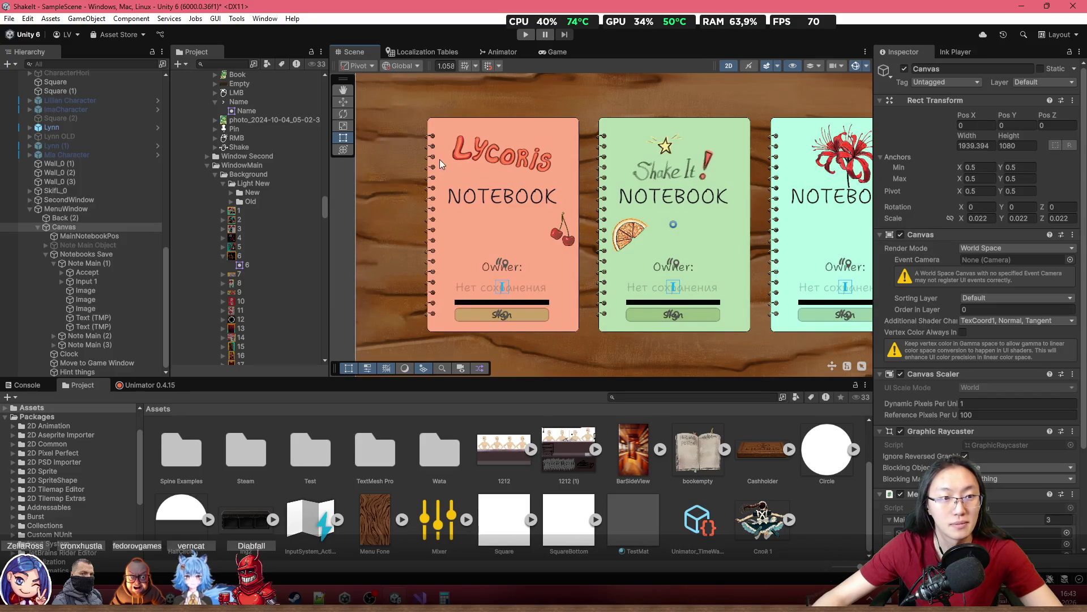
drag(353, 226, 533, 232)
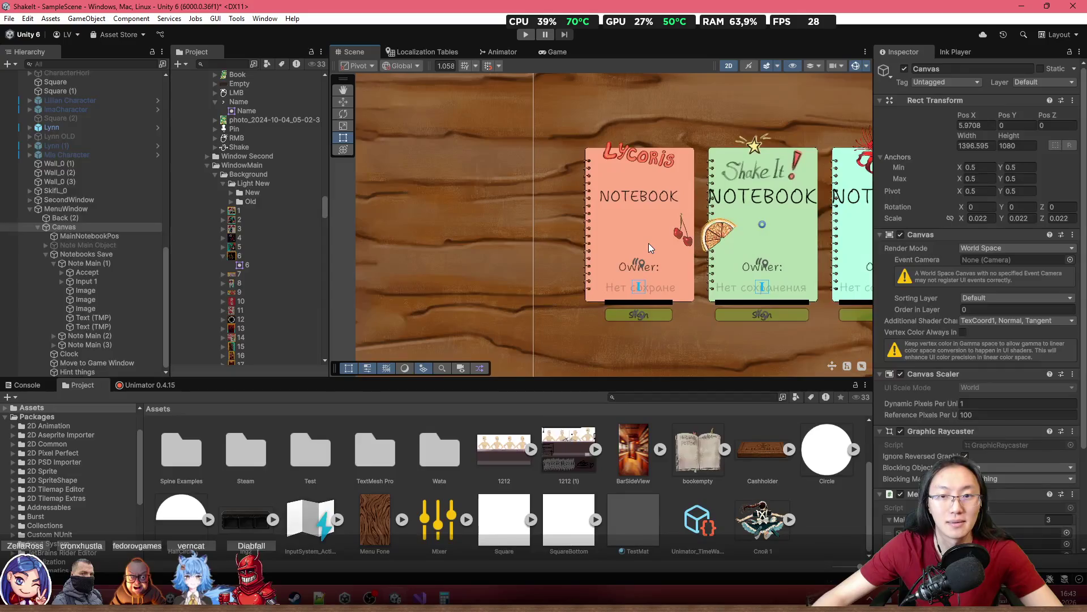
click(650, 244)
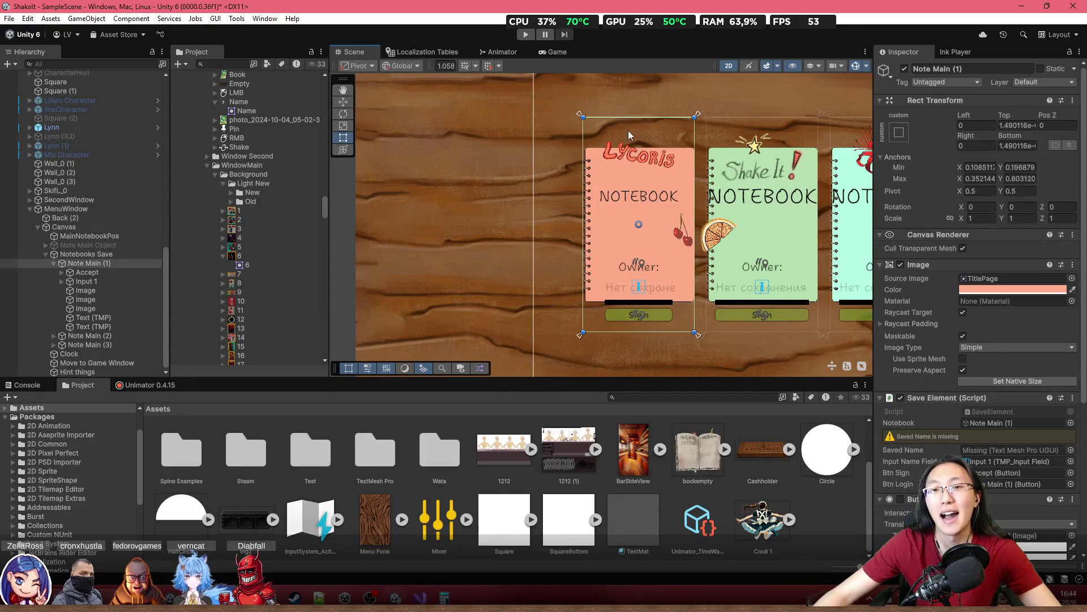
key(ctrl+z)
key(ctrl+z)
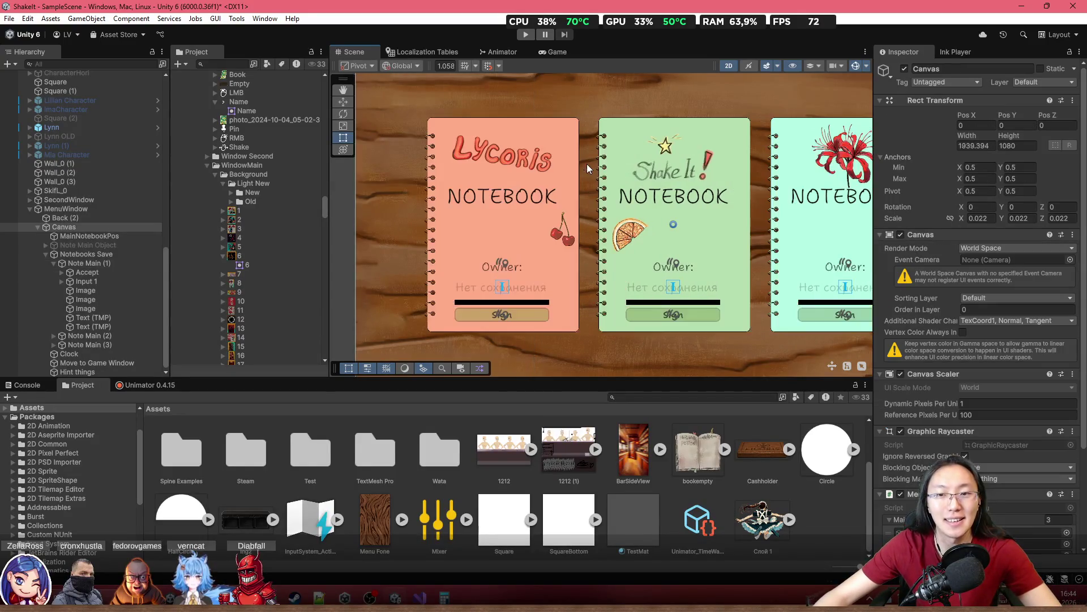
Select Note Main (1)-(3) together and untick Preserve Aspect on their images
click(54, 268)
scroll(55, 268, up, 3)
click(85, 327)
shift+click(88, 345)
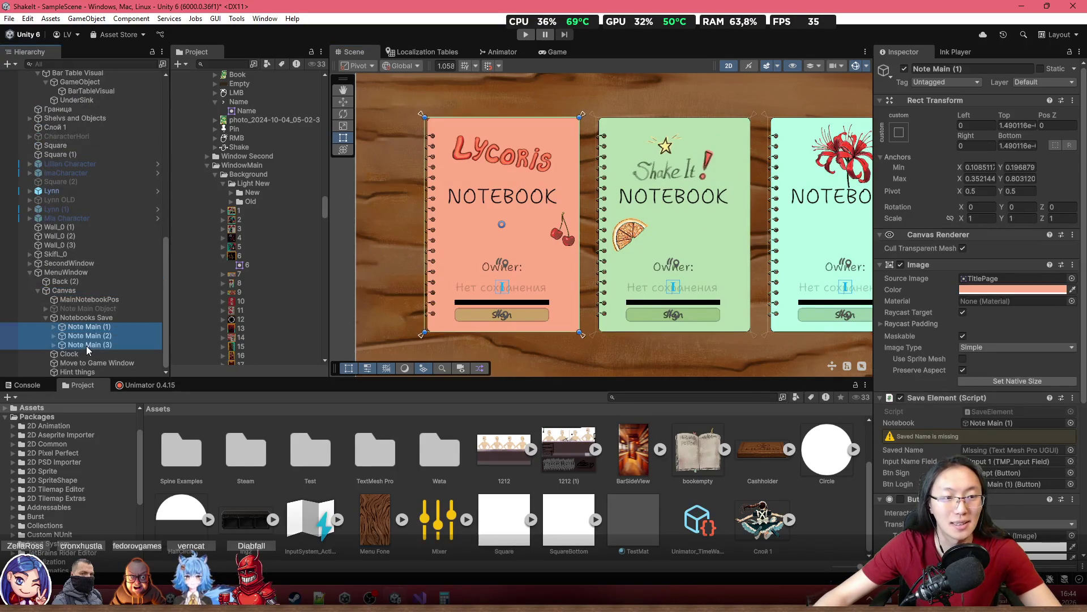
click(962, 371)
scroll(988, 431, down, 4)
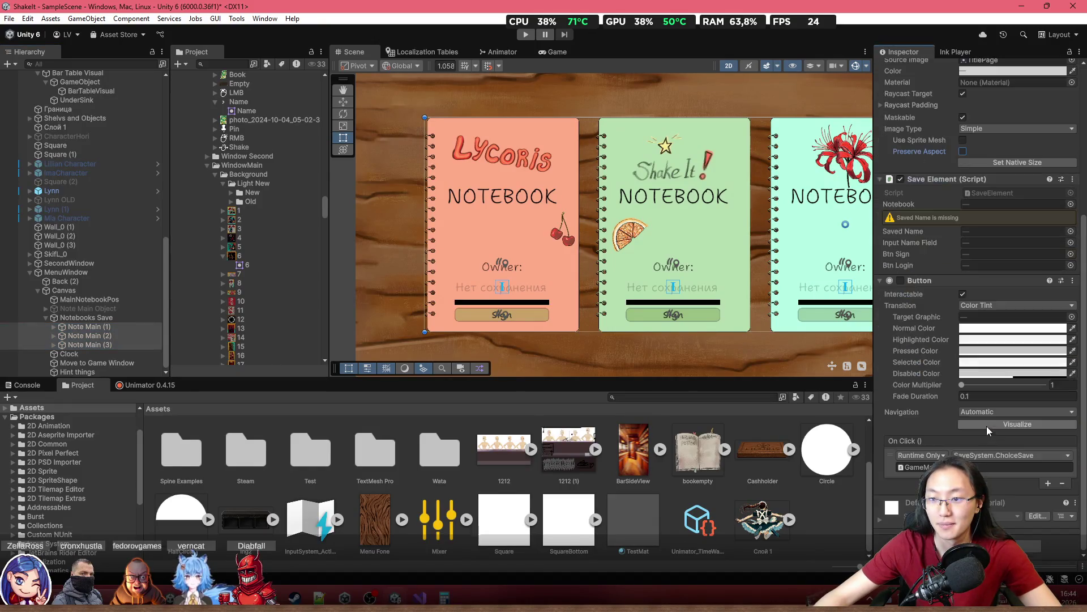
Add an Aspect Ratio Fitter set to Width Controls Height on all three cards
key(ctrl+shift+a)
text(as)
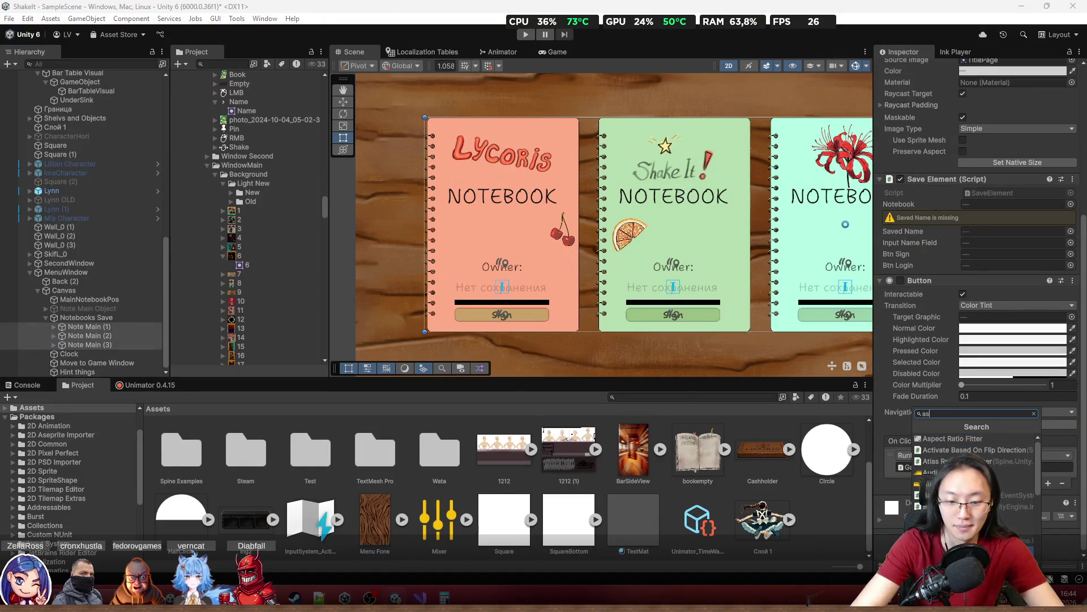
click(954, 438)
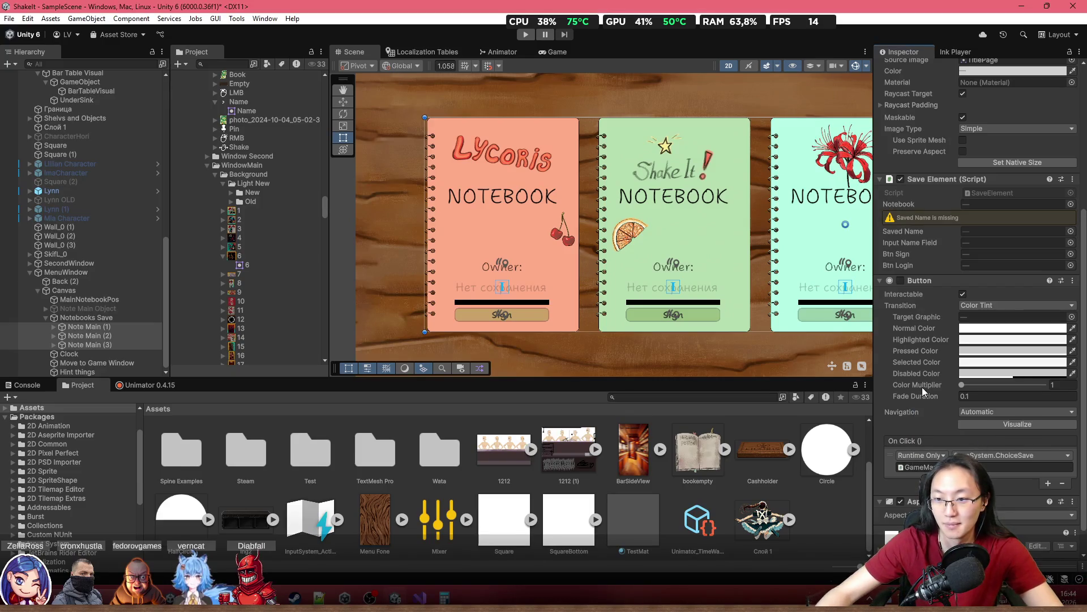
click(1014, 514)
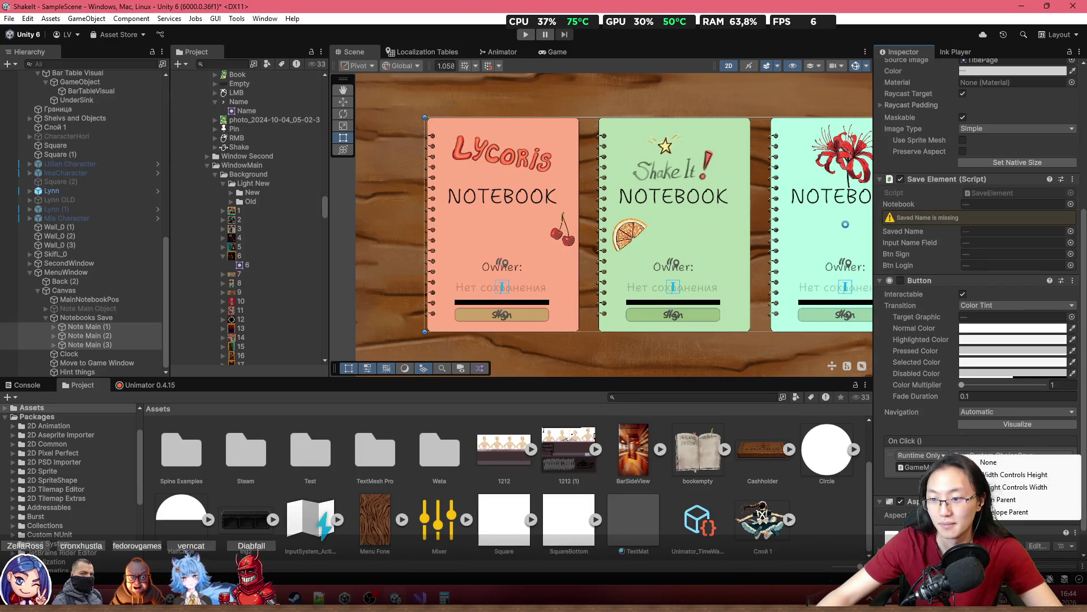
click(1001, 479)
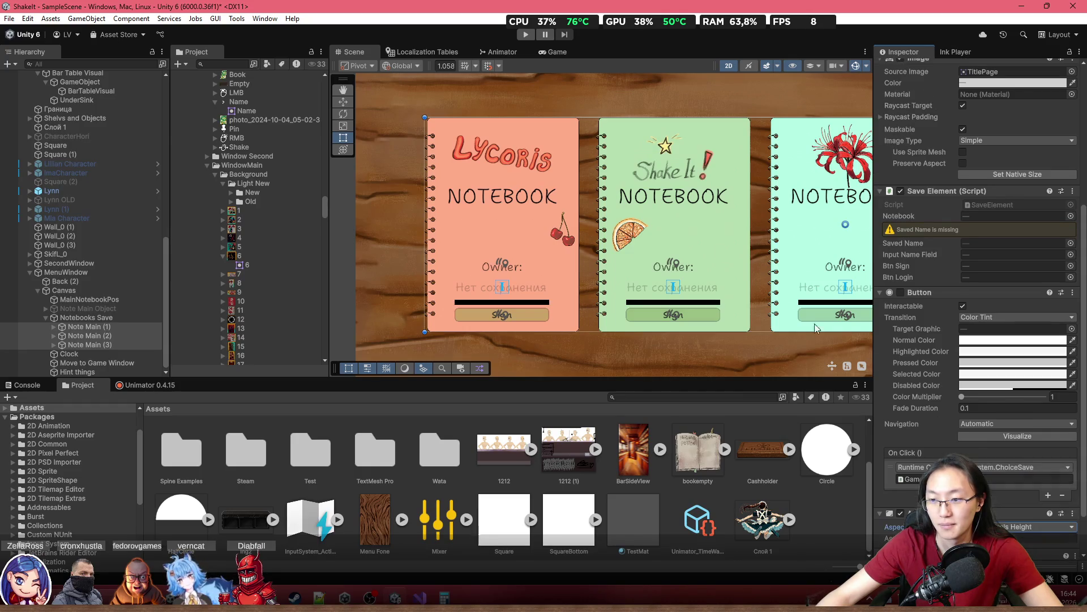
click(85, 272)
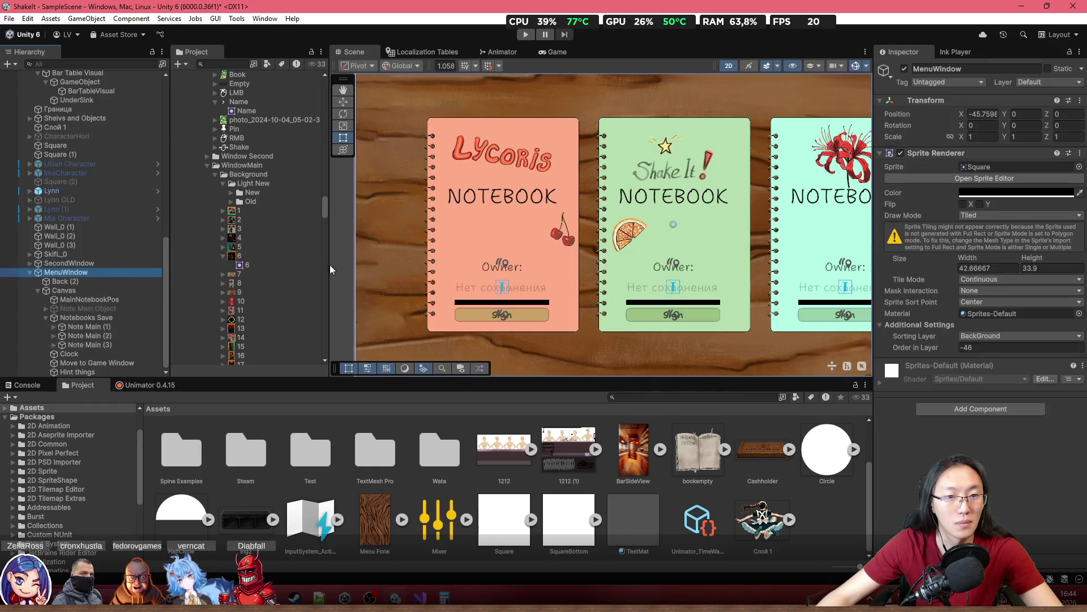
drag(359, 236, 509, 242)
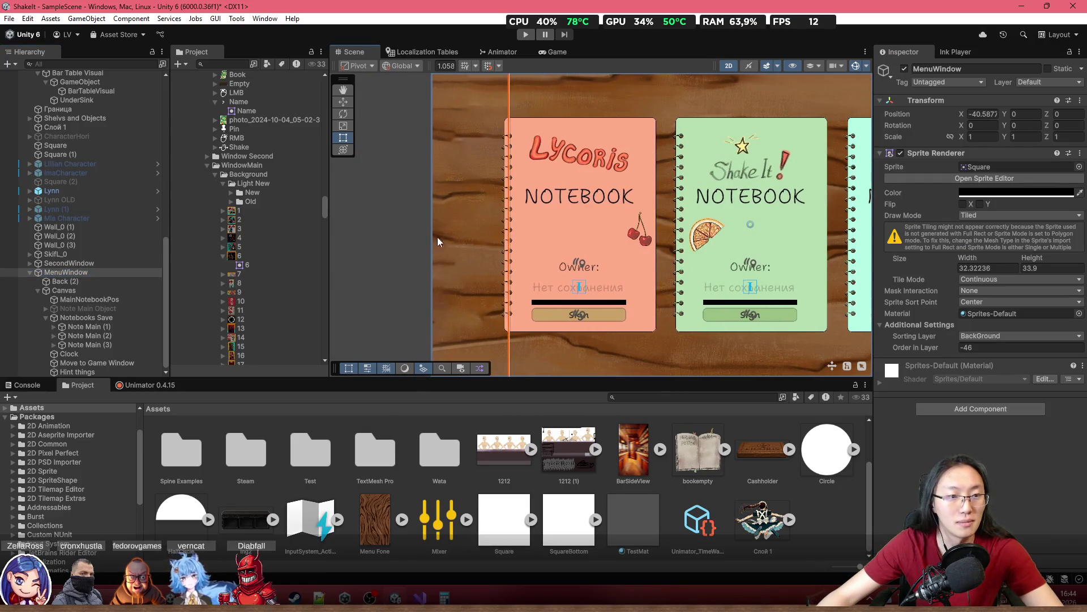
key(ctrl+z)
key(Down)
key(Down)
mouse_move(353, 254)
mouse_down()
mouse_move(691, 257)
mouse_move(429, 266)
mouse_move(636, 267)
mouse_up()
key(ctrl+z)
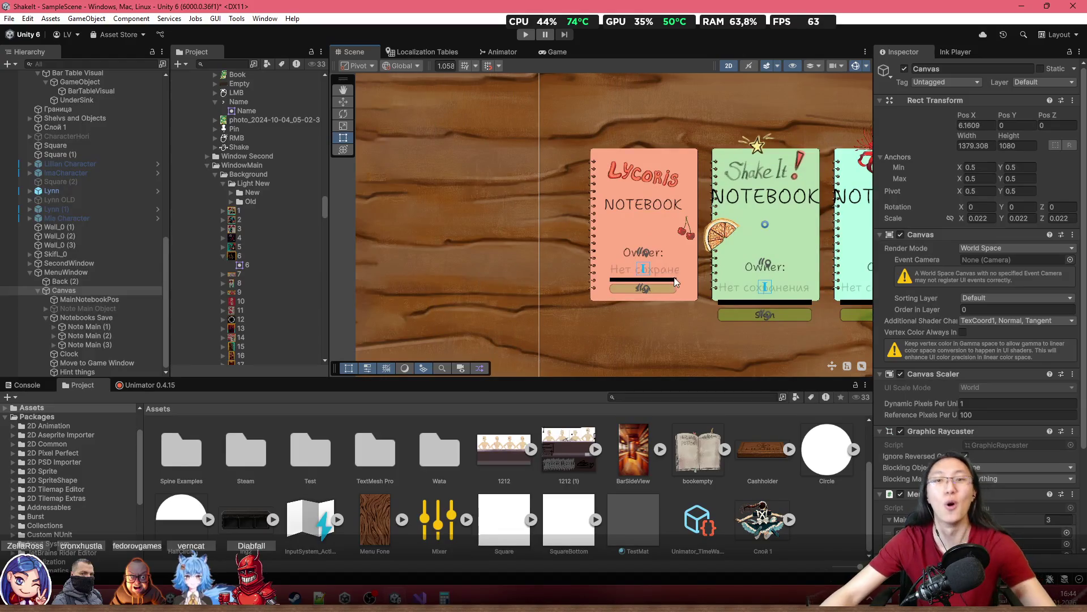
key(ctrl+z)
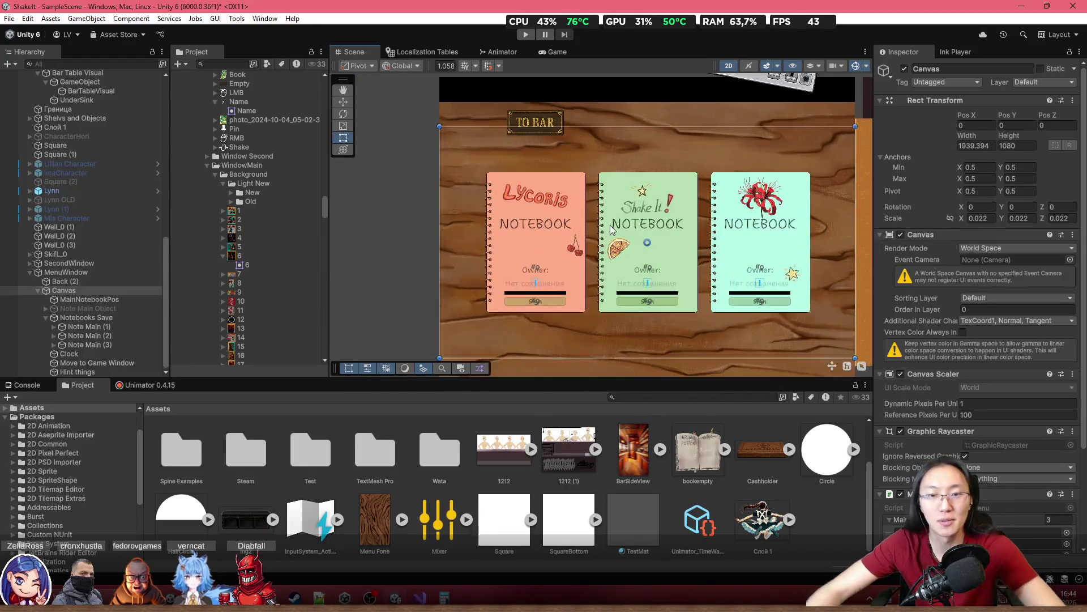
scroll(610, 228, up, 3)
scroll(566, 215, right, 5)
scroll(536, 184, left, 5)
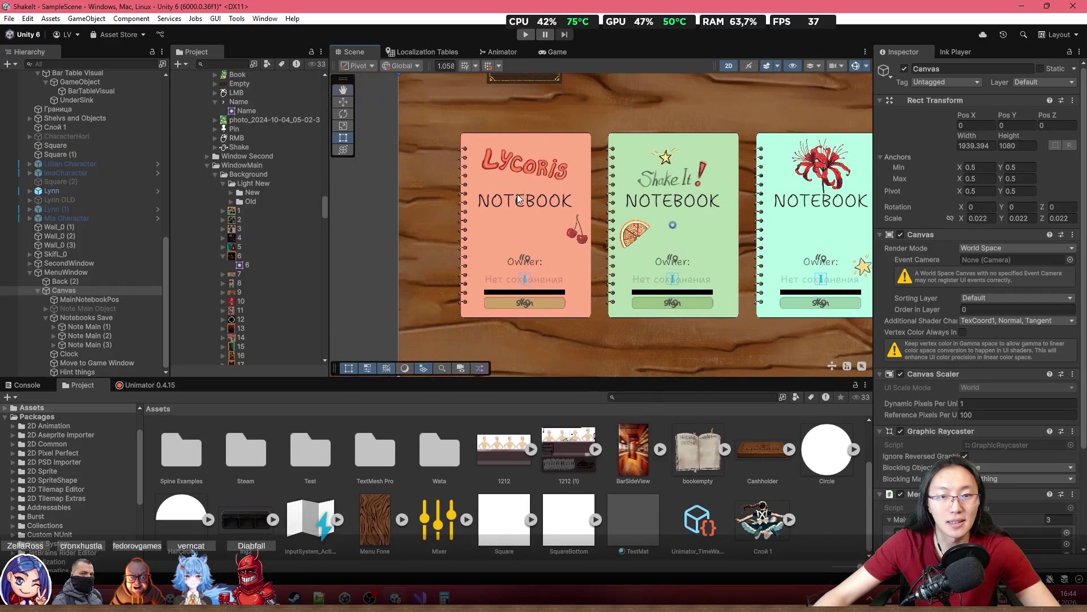
click(53, 327)
Stretch the anchors of all seven children of the first card
scroll(68, 326, down, 3)
click(88, 272)
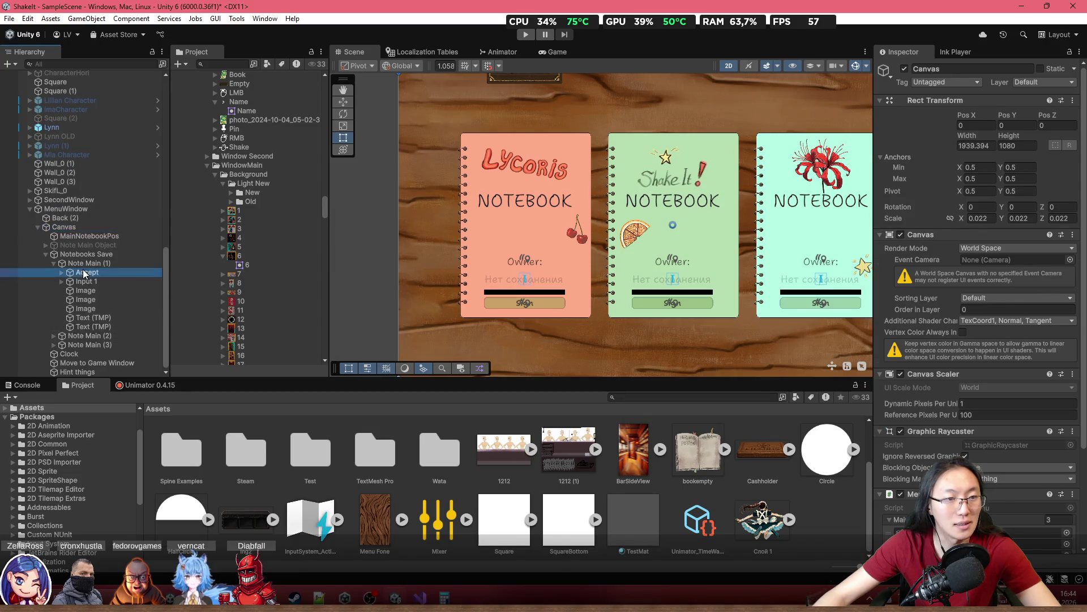
shift+click(93, 326)
click(902, 139)
click(1020, 302)
Test-narrow the Canvas from its left edge and undo it
click(76, 210)
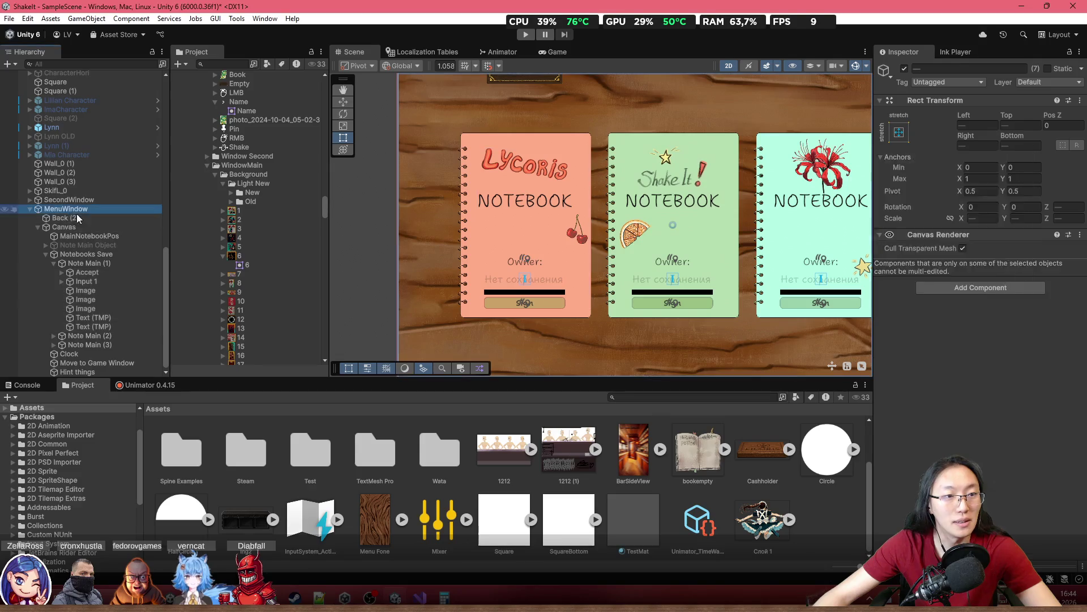
click(108, 225)
drag(396, 238, 498, 252)
key(ctrl+z)
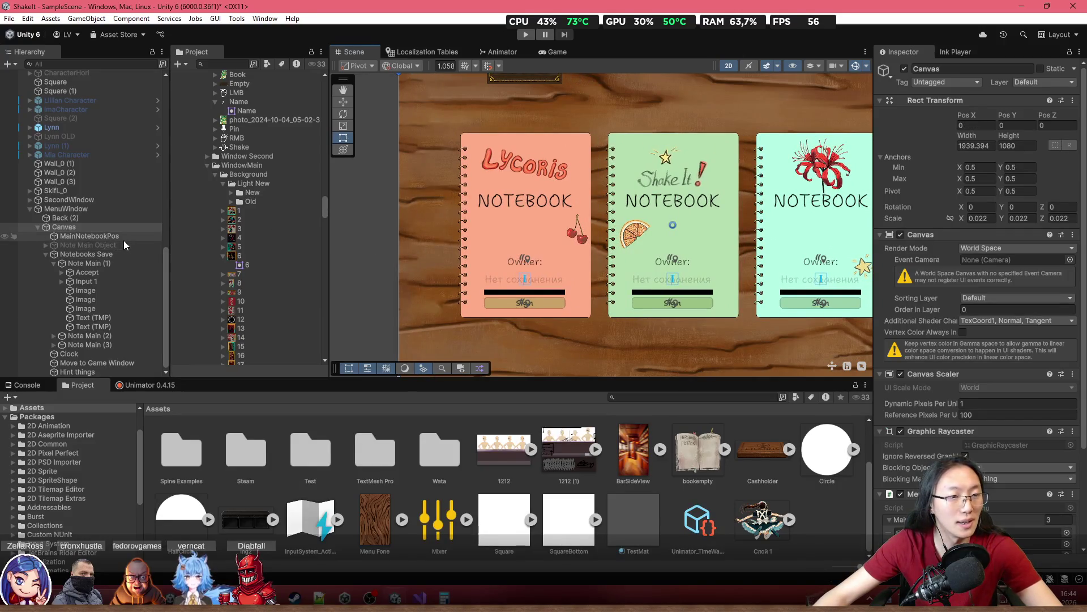
Reselect the first card's seven children and apply a different anchor preset
click(86, 272)
shift+click(117, 324)
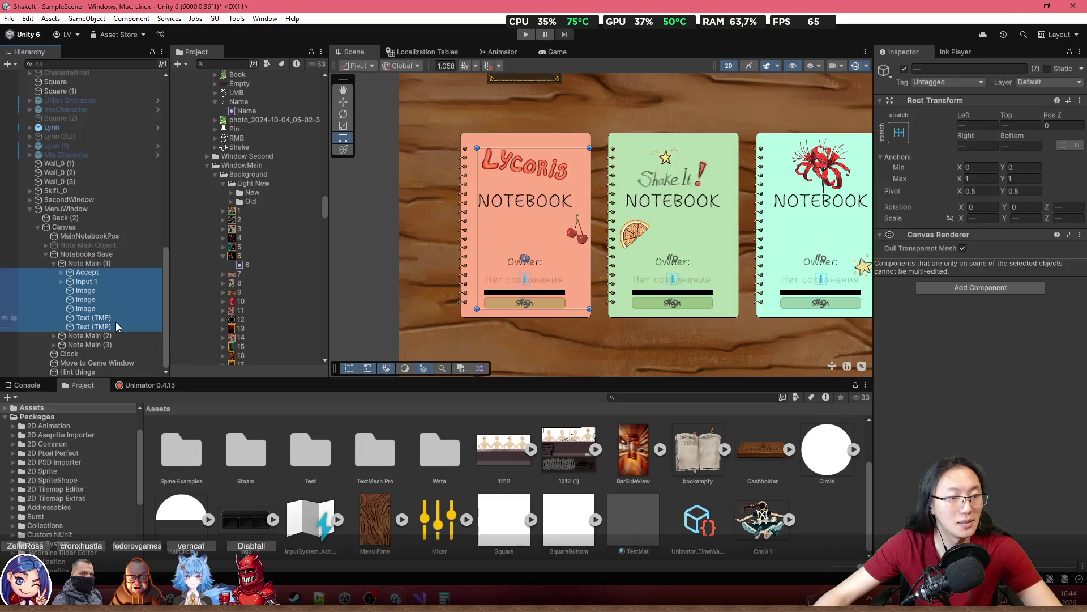
click(900, 133)
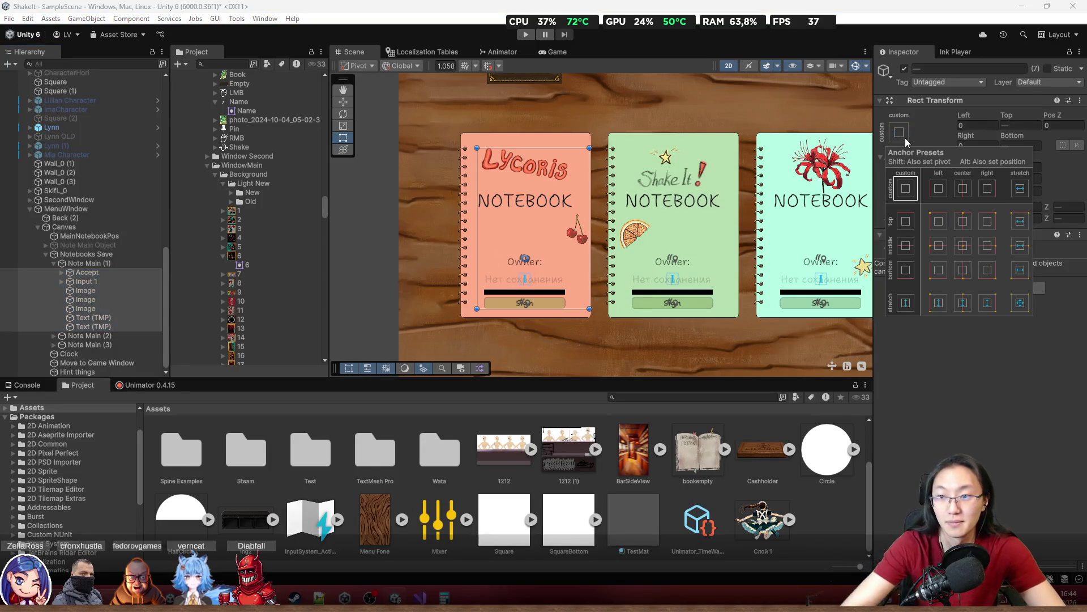
click(222, 330)
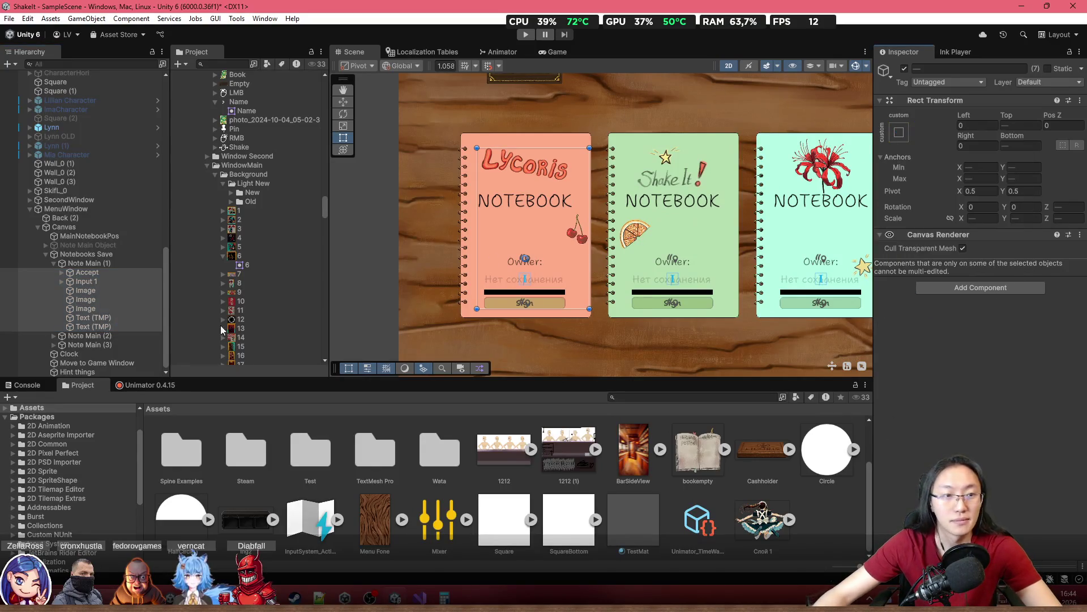
Drag the Notebooks Save panel's left edge inward, shrinking the cards
click(109, 266)
click(110, 254)
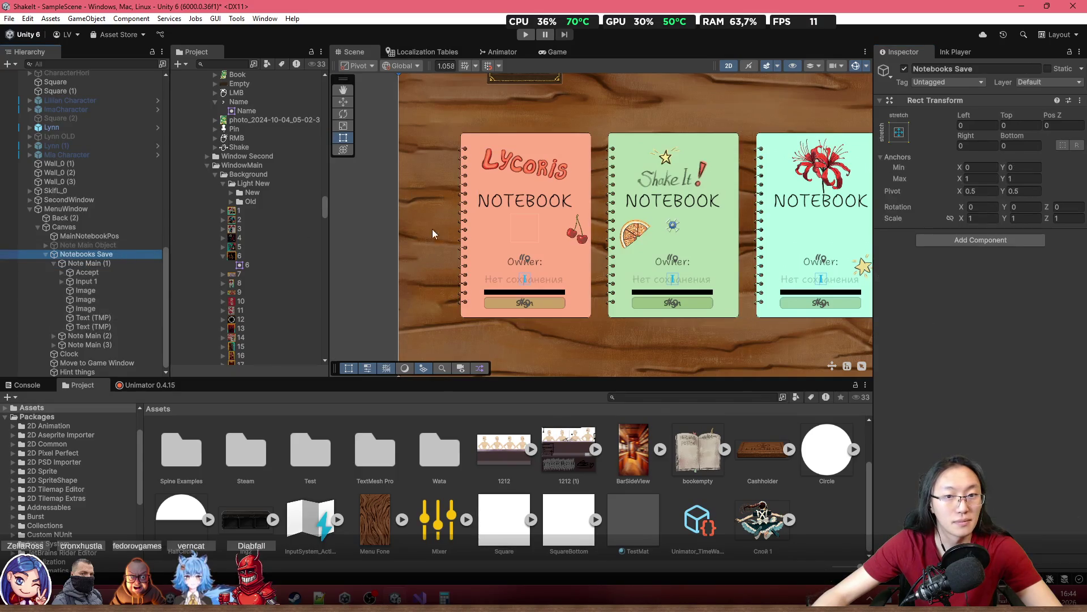
mouse_move(399, 241)
mouse_down()
mouse_move(596, 242)
mouse_move(470, 258)
mouse_move(502, 267)
mouse_move(399, 265)
mouse_up()
Zoom and pan the Scene view to inspect the three notebook cards at full size
scroll(528, 265, down, 4)
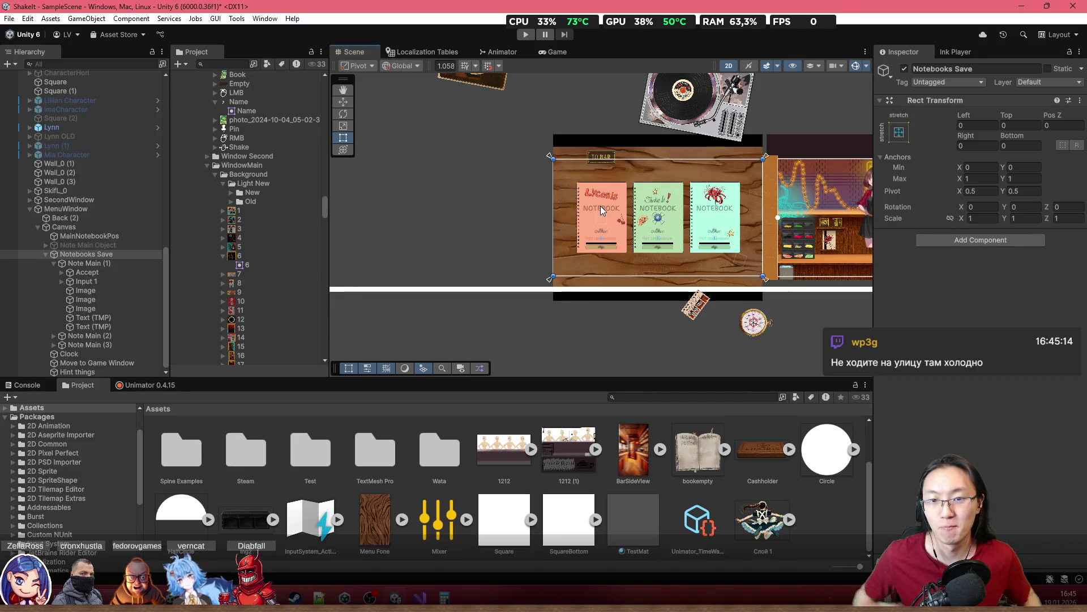
scroll(642, 199, up, 3)
mouse_move(683, 180)
mouse_down()
mouse_move(624, 132)
mouse_move(604, 155)
mouse_up()
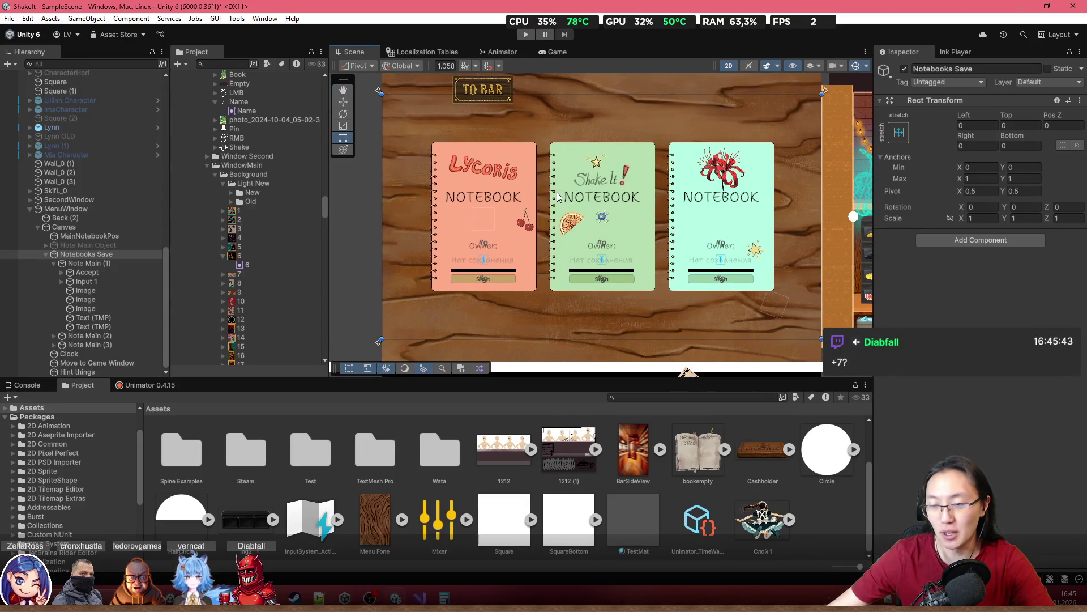
scroll(583, 192, up, 2)
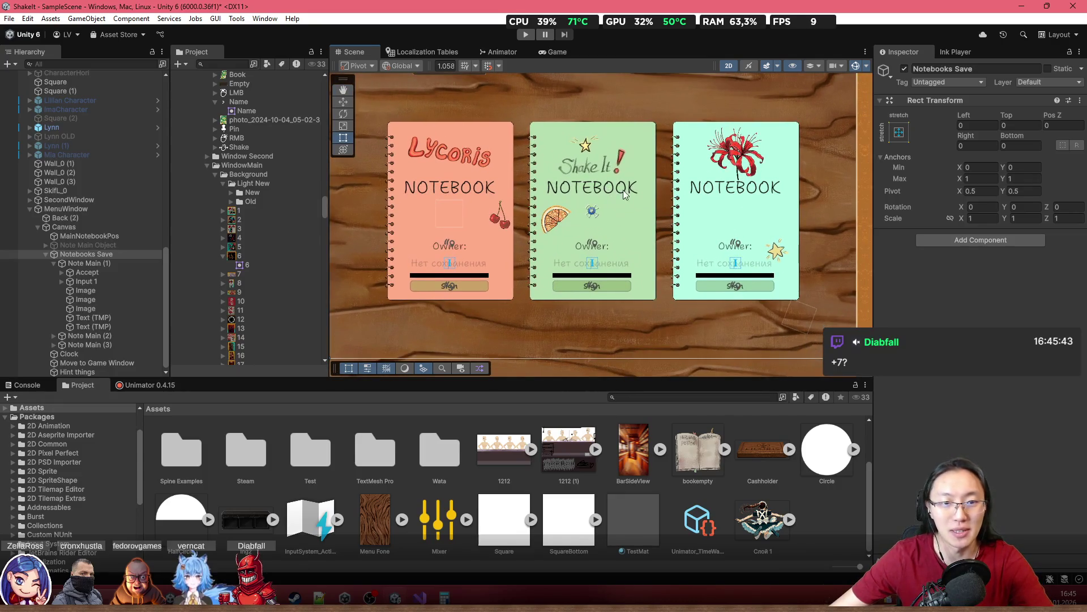
scroll(619, 193, down, 1)
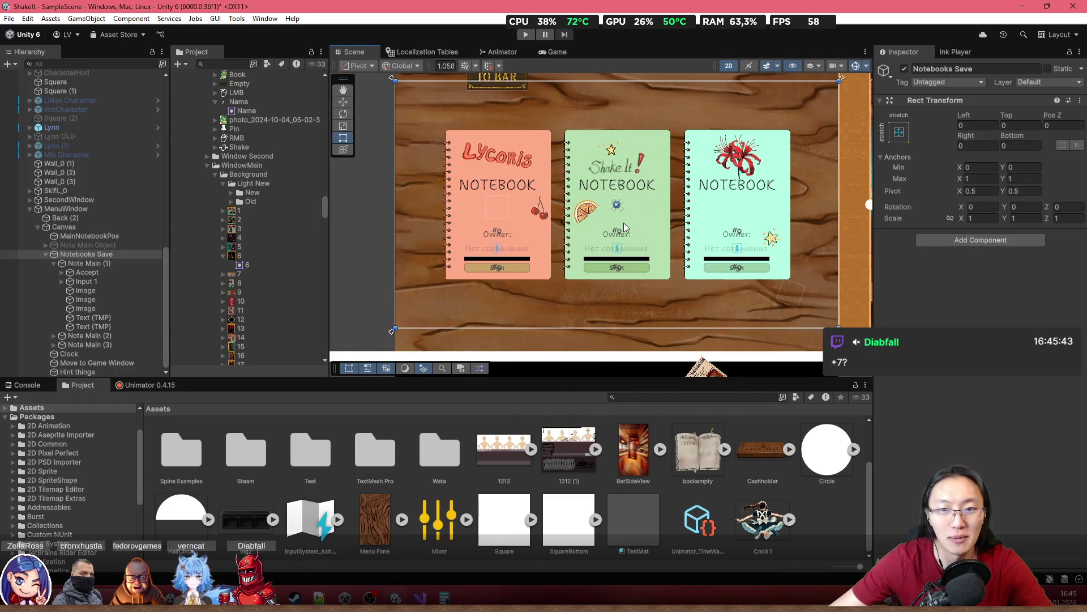
click(54, 263)
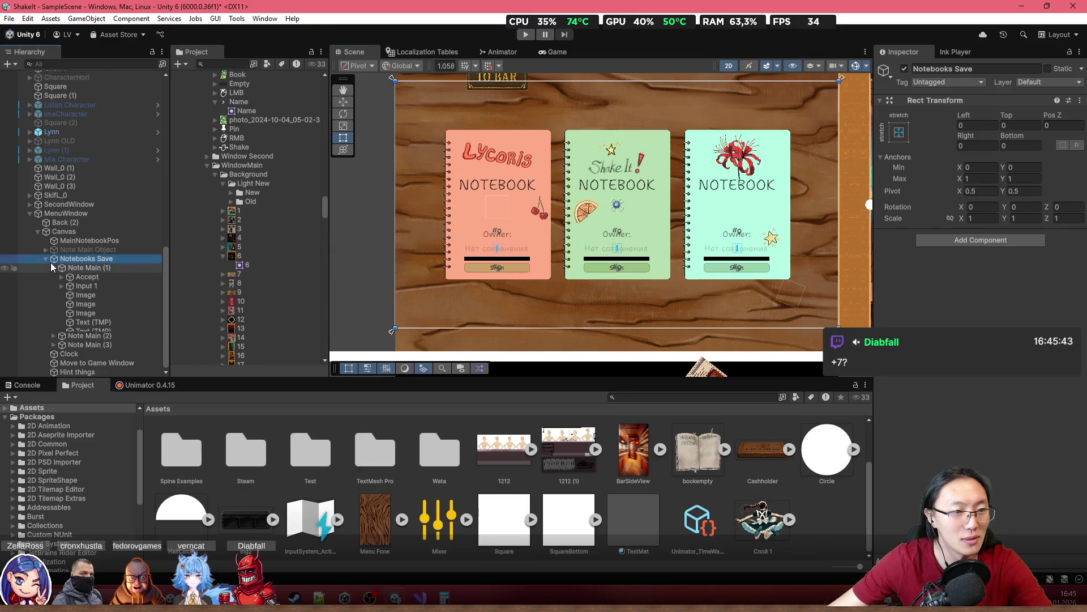
click(55, 335)
click(94, 291)
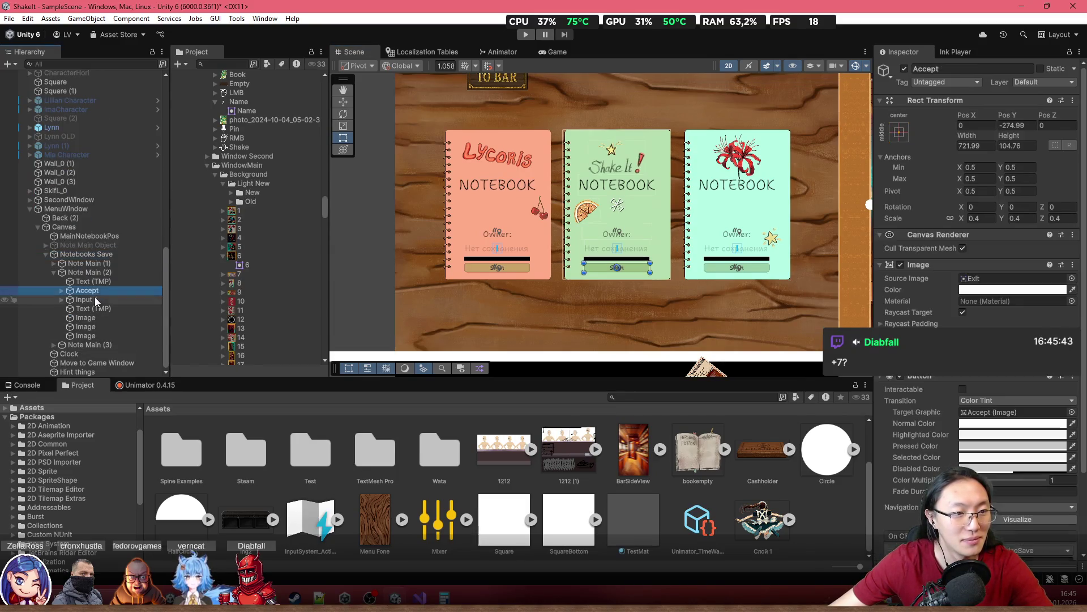
click(98, 283)
shift+click(101, 335)
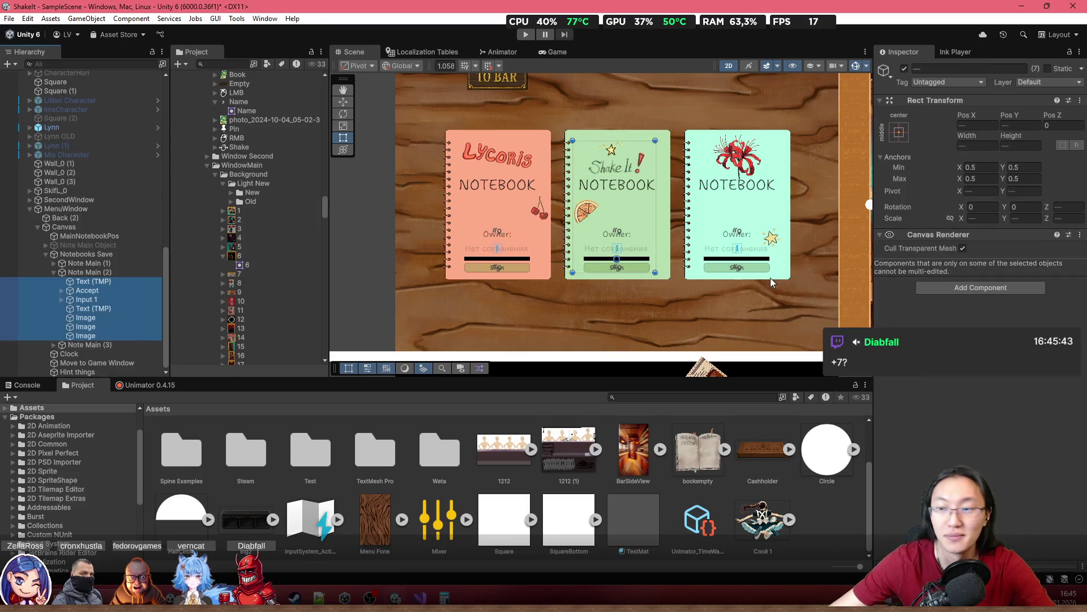
click(900, 136)
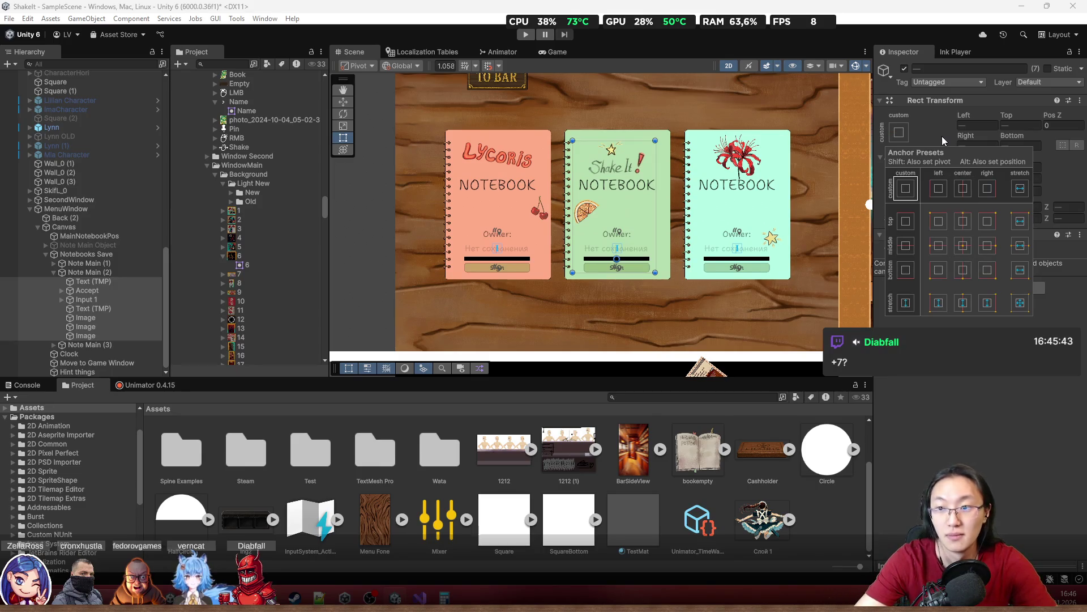
click(105, 273)
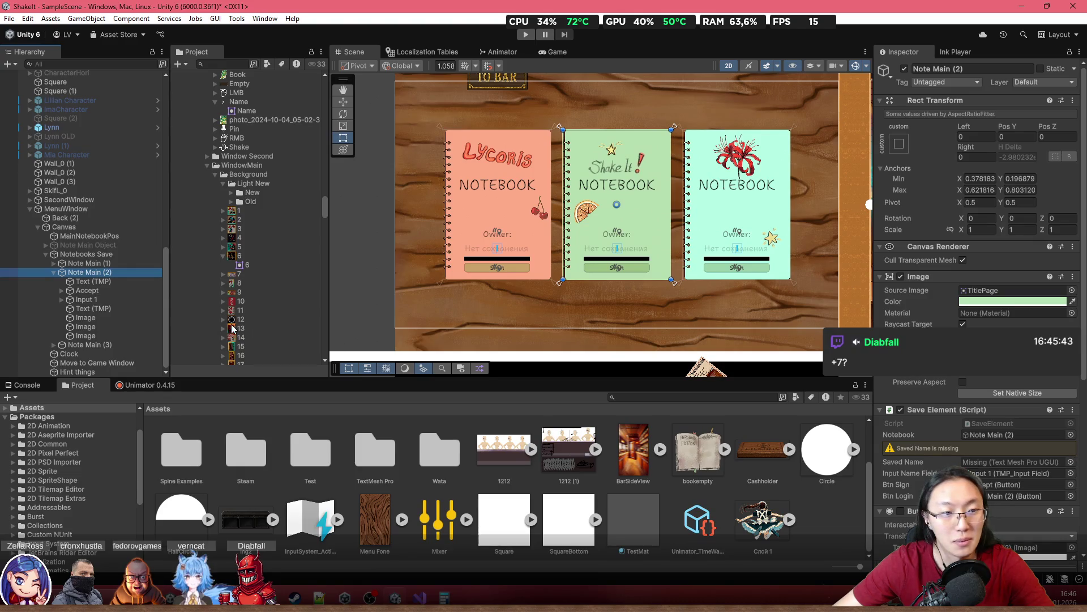
click(125, 264)
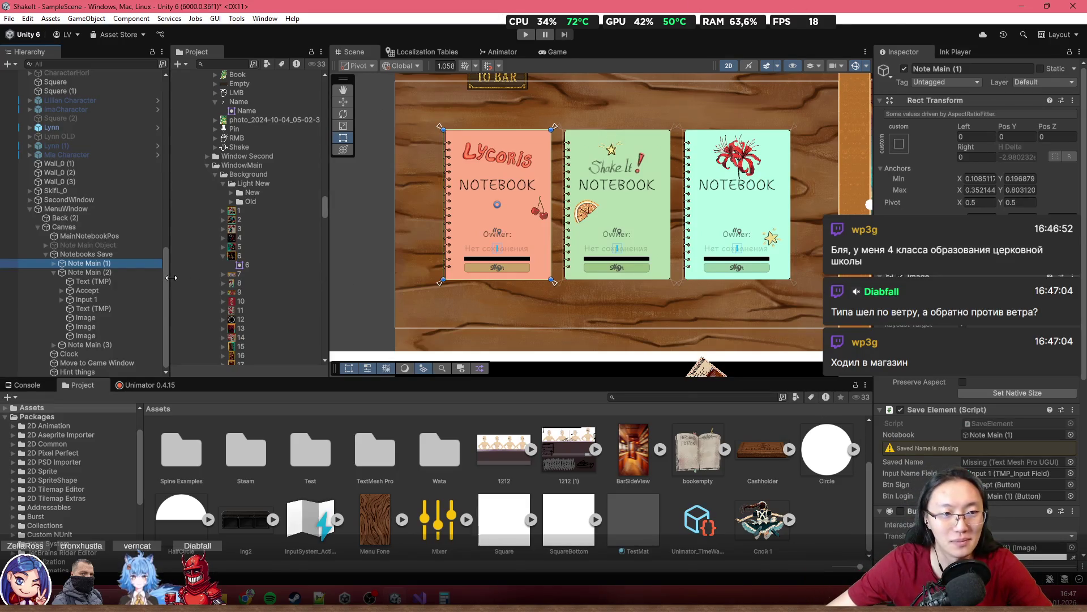
click(70, 275)
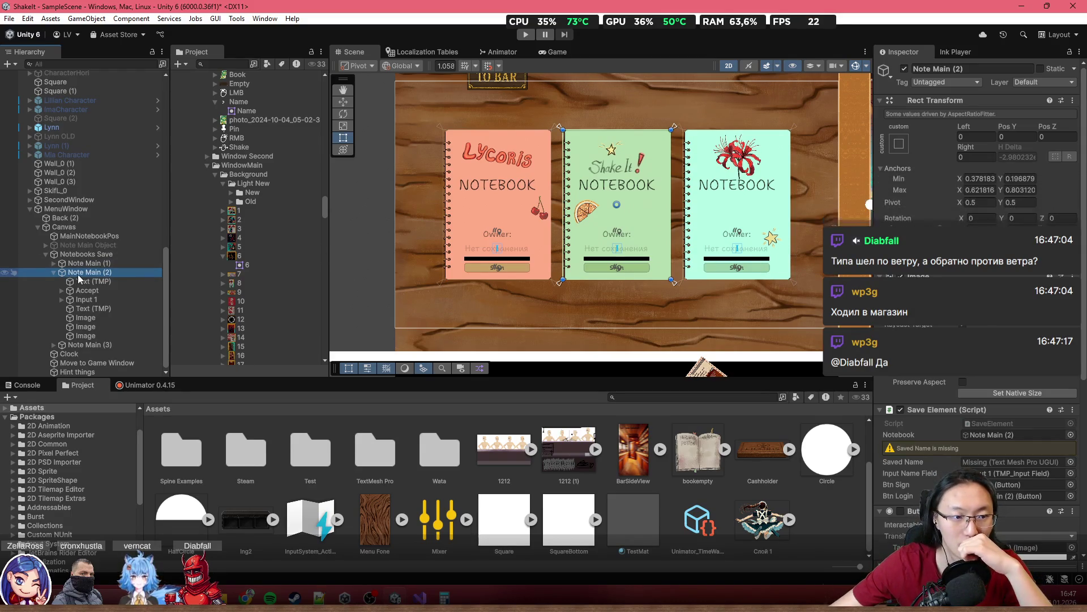
Apply an anchor preset to Note Main (3)'s seven children, giving Accept X −0.26401 to 1.26401
click(54, 273)
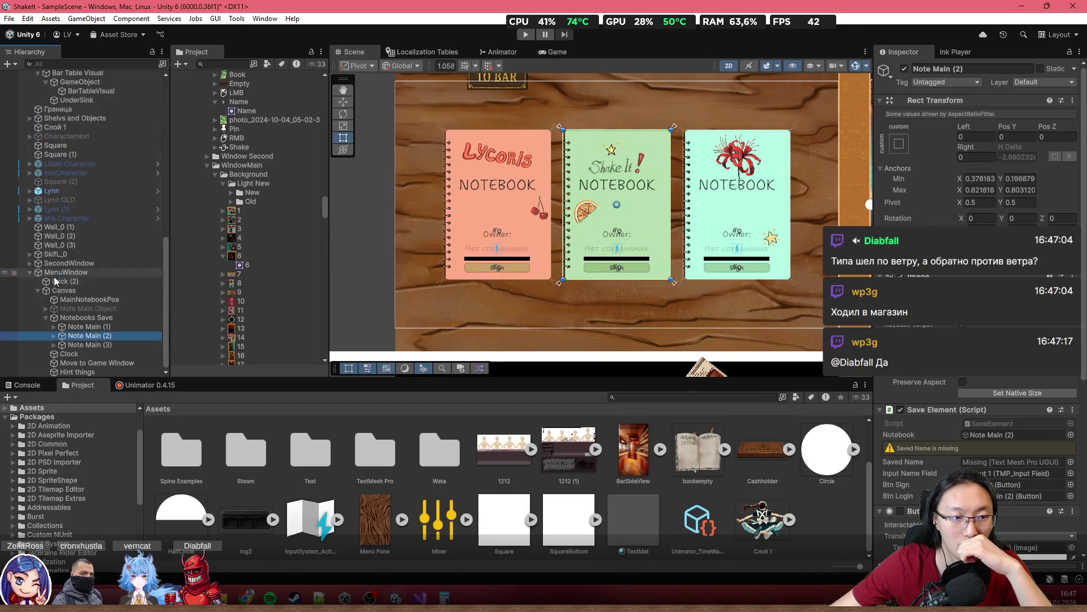
click(73, 345)
click(54, 344)
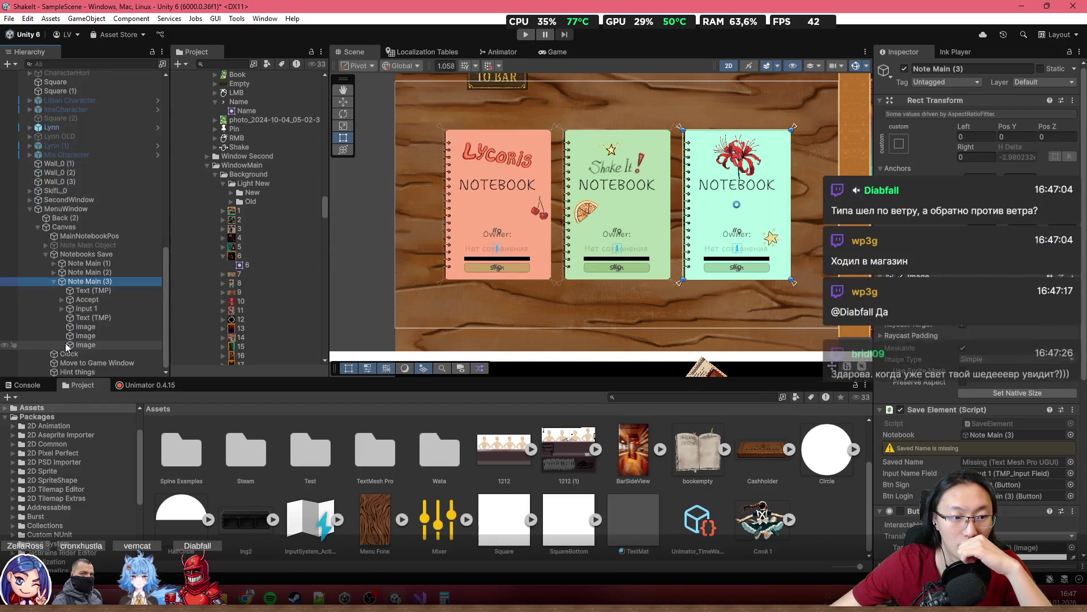
click(91, 290)
shift+click(93, 346)
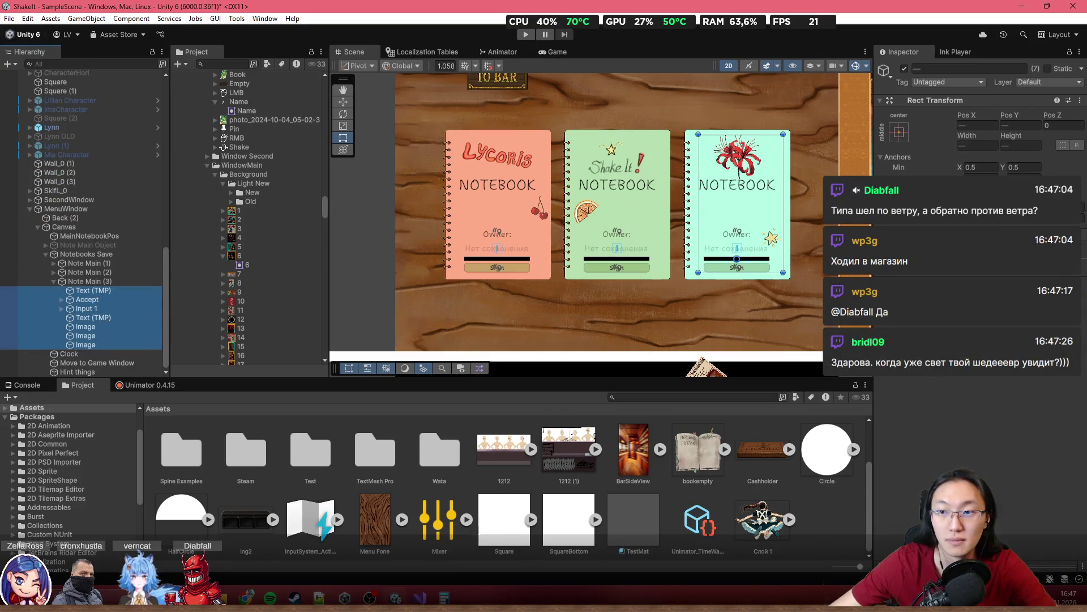
click(898, 132)
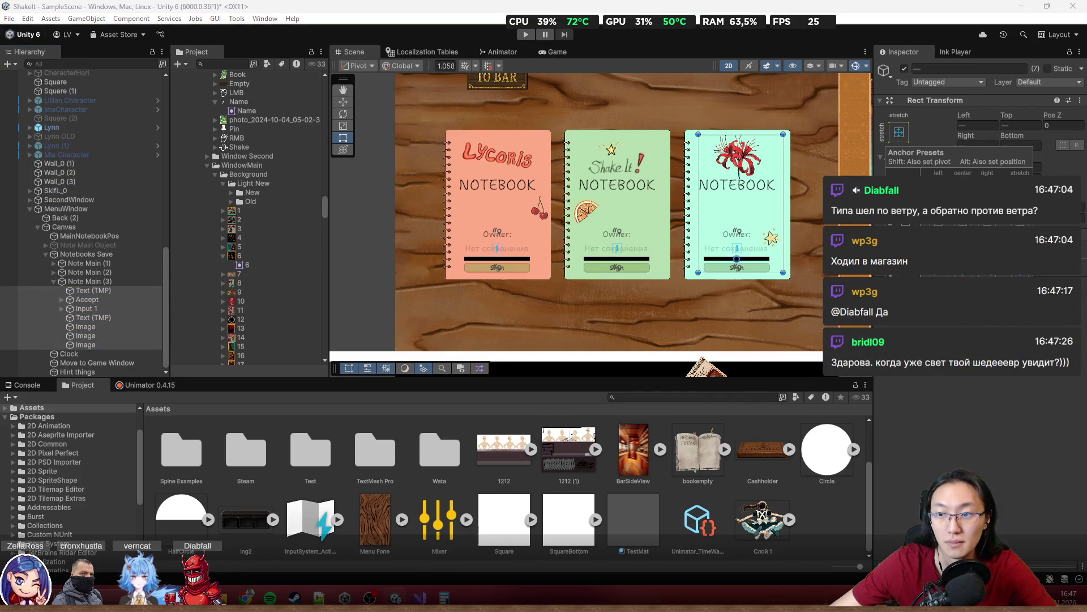
click(963, 215)
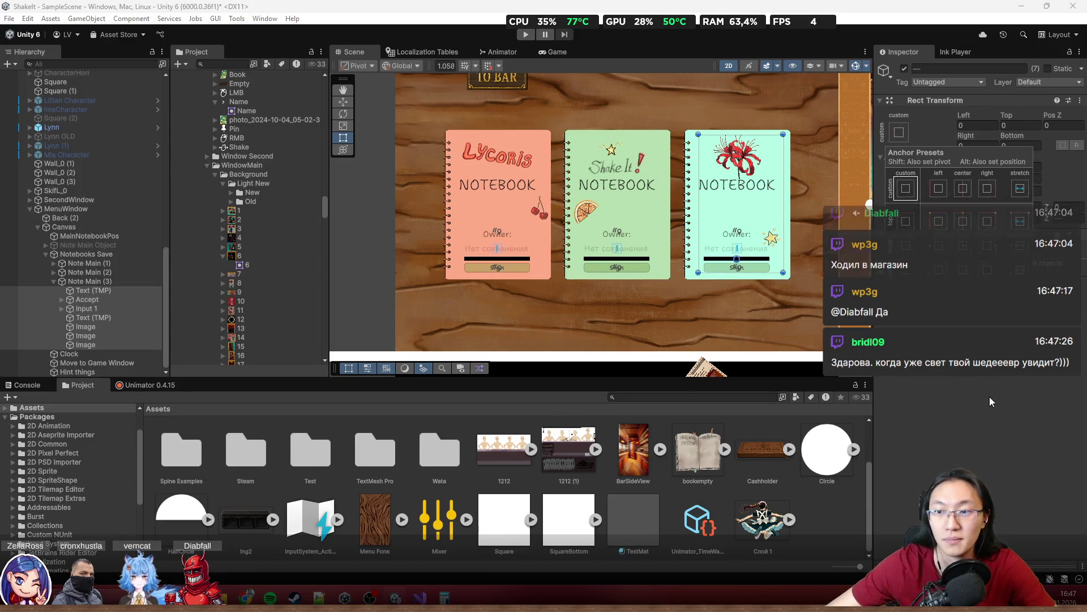
click(978, 415)
click(96, 317)
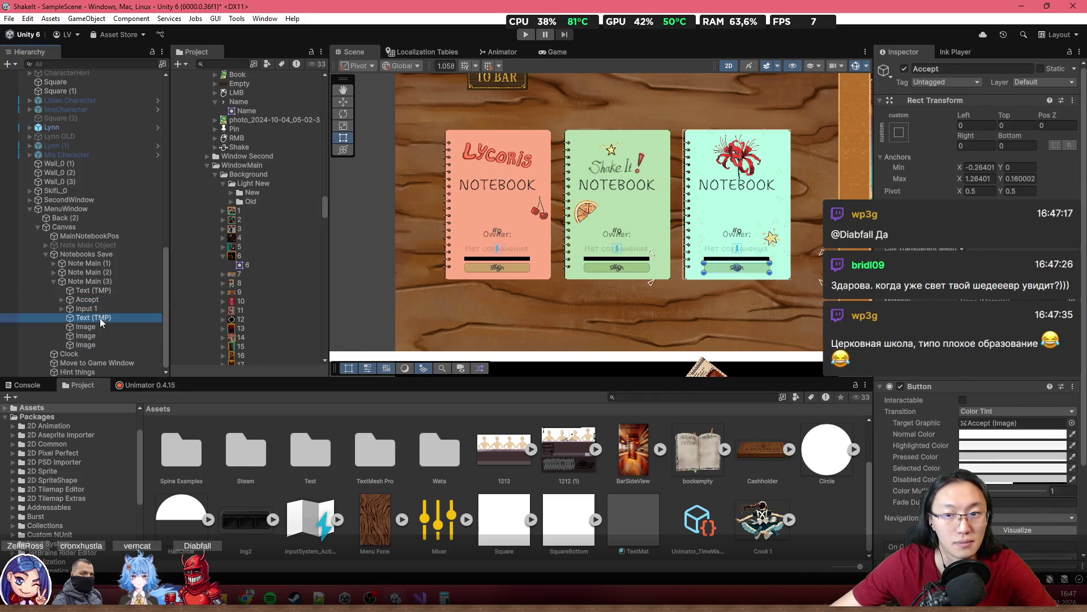
click(64, 226)
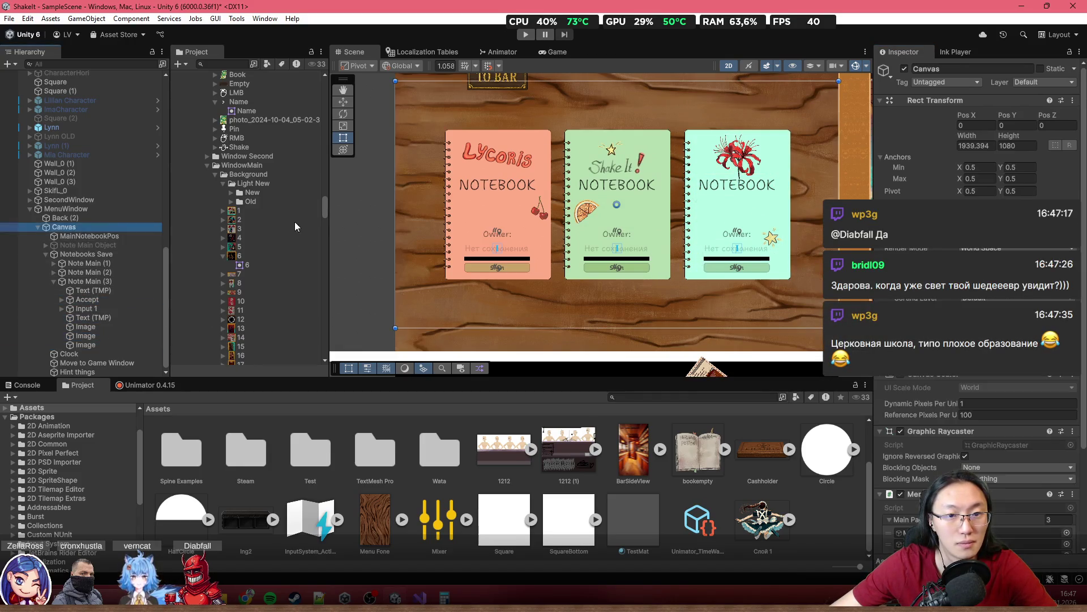
mouse_move(395, 206)
mouse_down()
mouse_move(534, 219)
mouse_move(405, 223)
mouse_move(528, 227)
mouse_move(464, 234)
mouse_move(491, 244)
mouse_move(480, 254)
mouse_move(487, 277)
mouse_move(425, 281)
mouse_move(476, 285)
mouse_move(430, 289)
mouse_move(521, 277)
mouse_up()
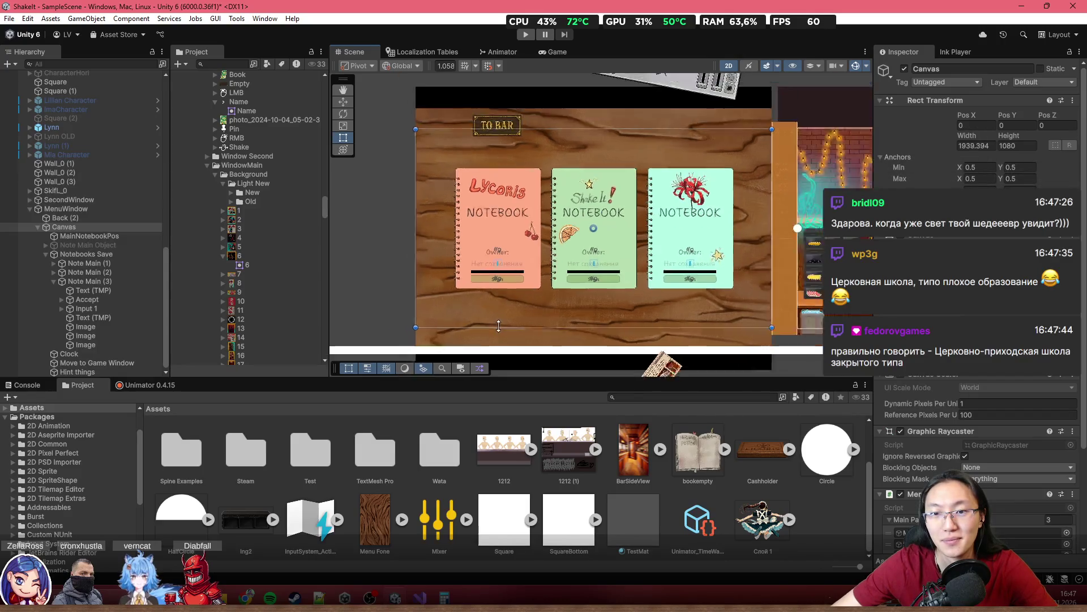
scroll(498, 289, up, 3)
mouse_move(366, 259)
mouse_down()
mouse_move(540, 281)
mouse_move(596, 276)
mouse_up()
key(ctrl+z)
click(500, 264)
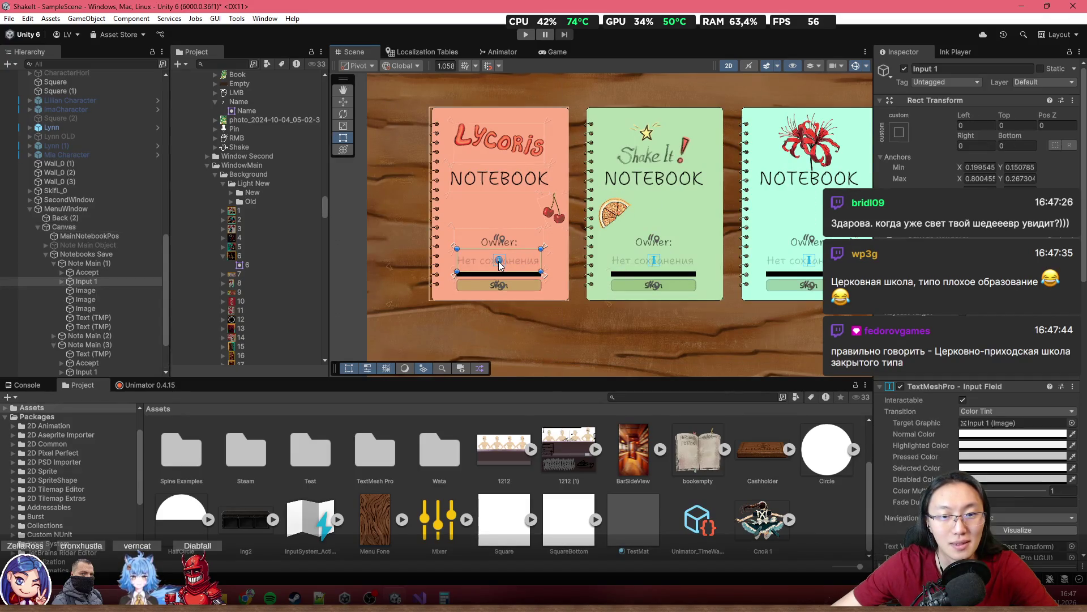
shift+click(656, 264)
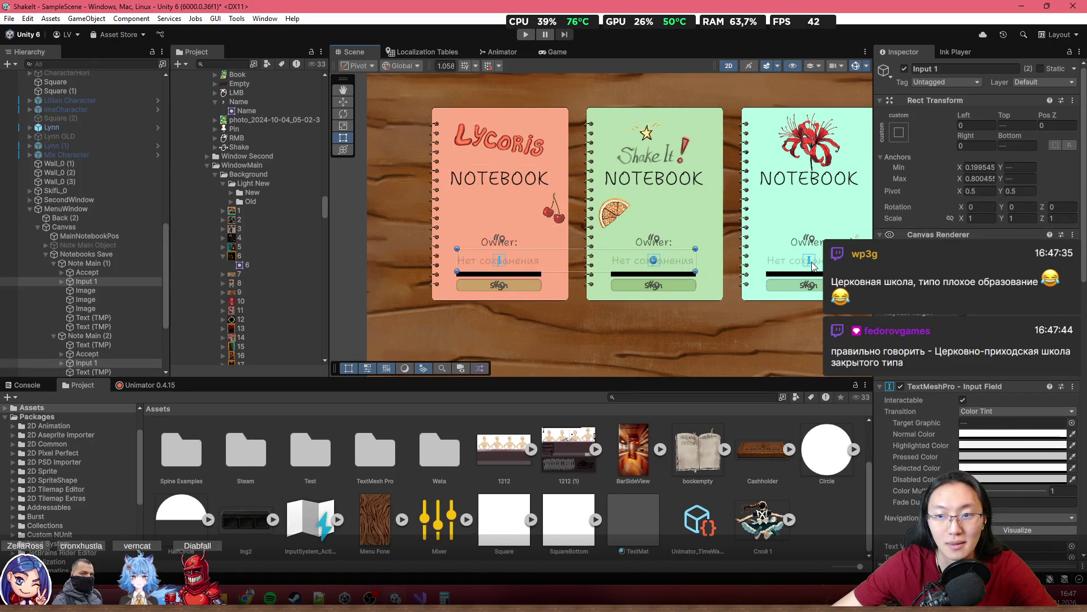
shift+click(811, 263)
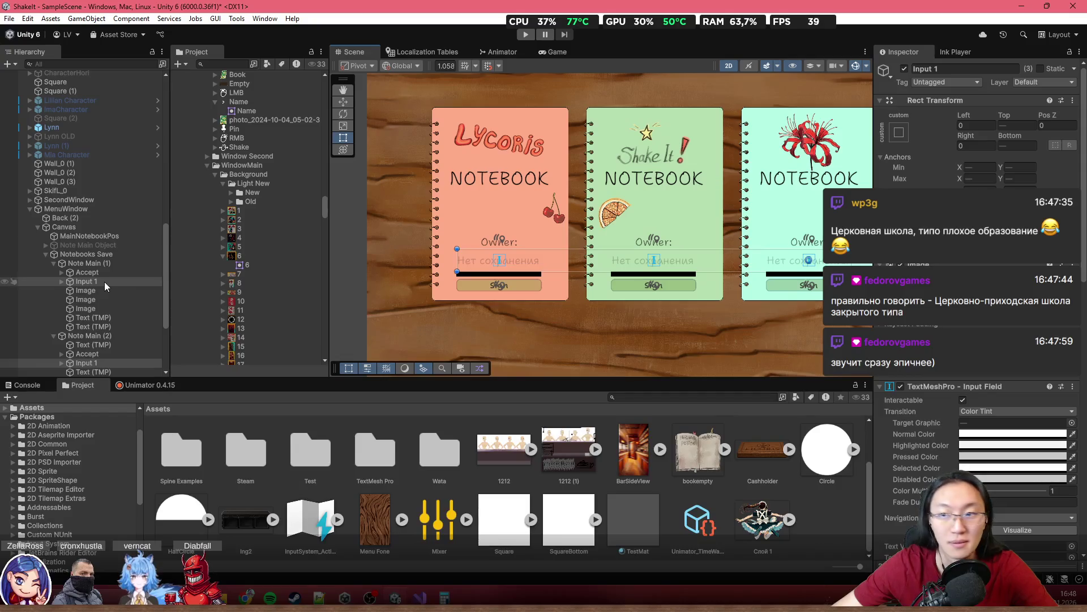
scroll(107, 280, down, 3)
scroll(83, 264, down, 1)
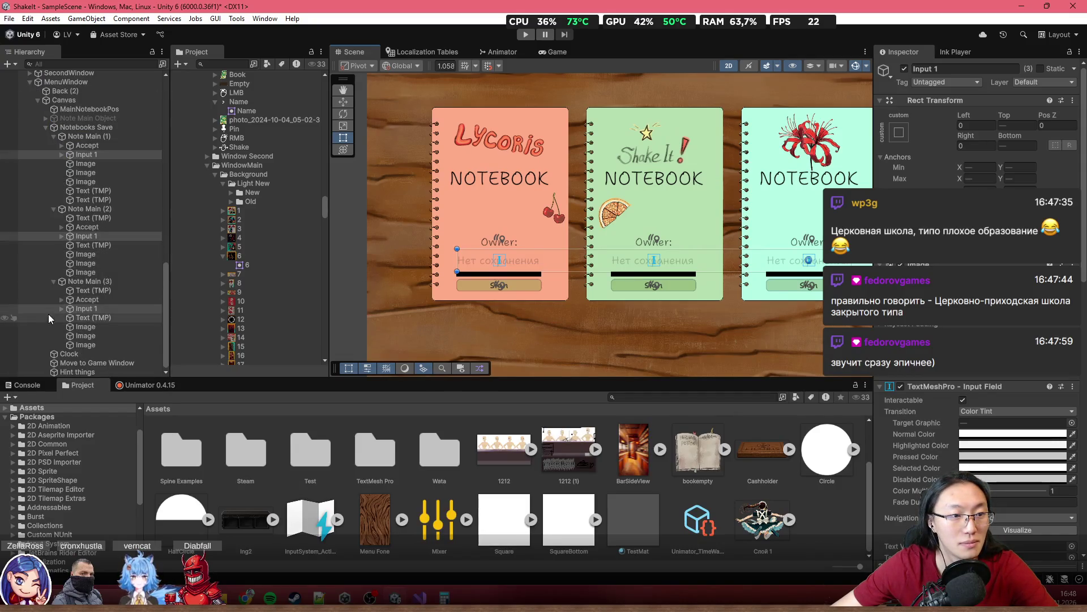
click(60, 308)
click(85, 318)
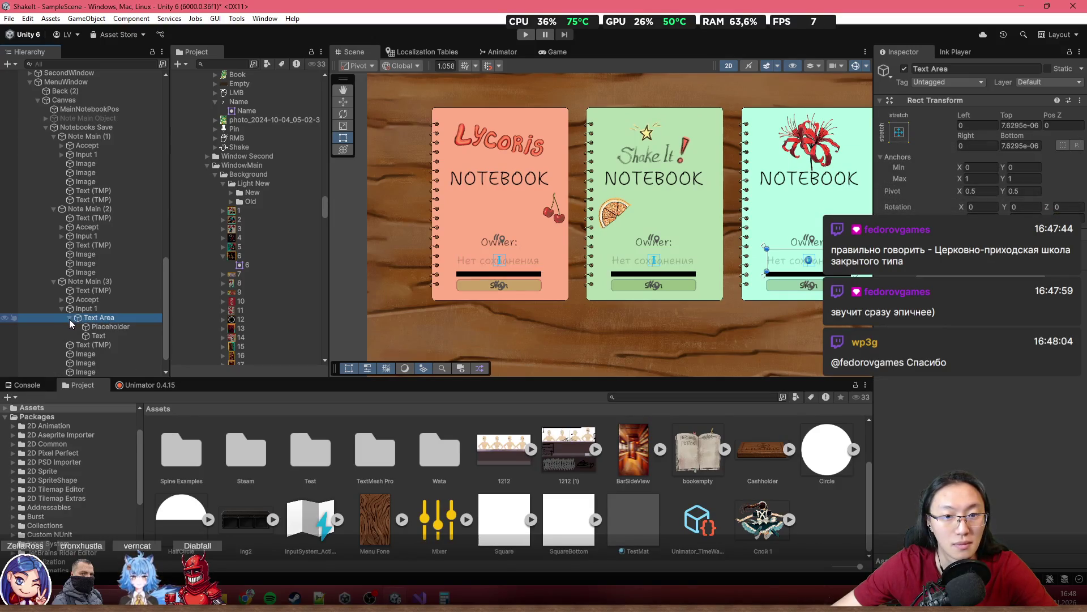
click(98, 328)
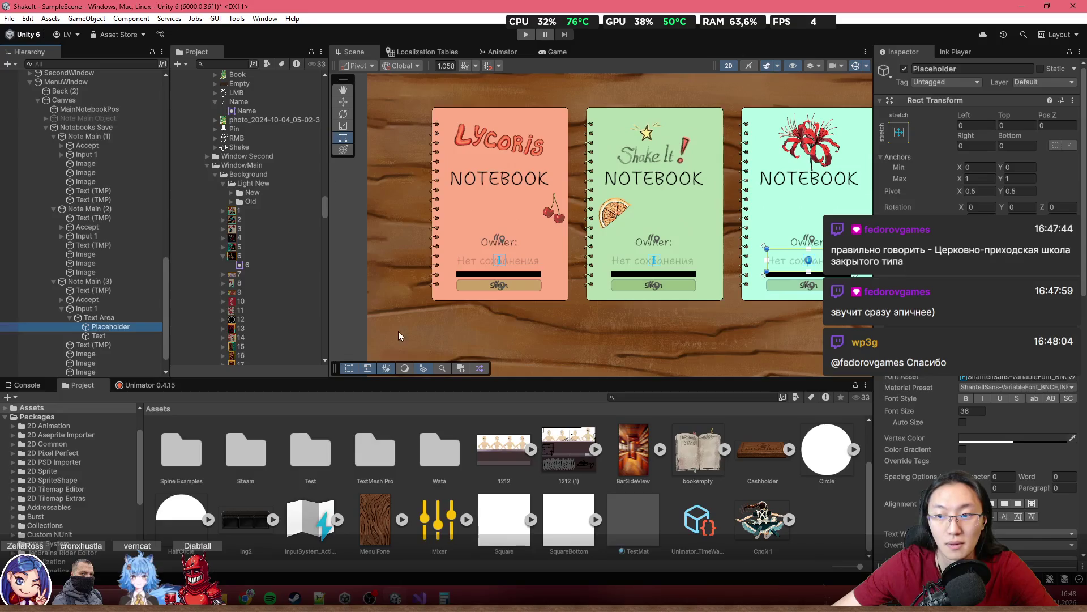
scroll(977, 227, down, 5)
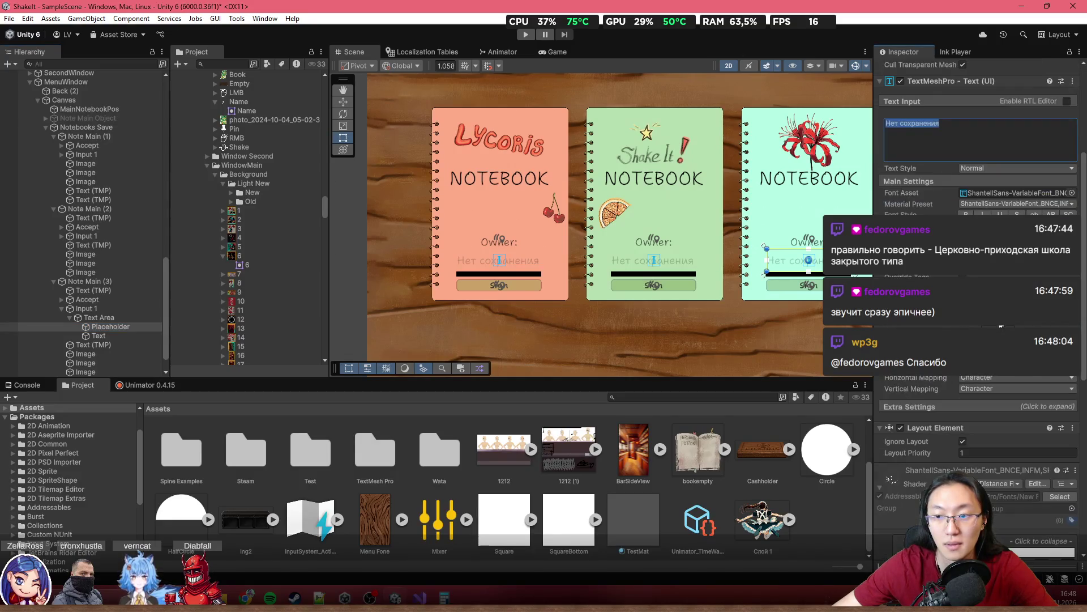
scroll(1000, 327, up, 4)
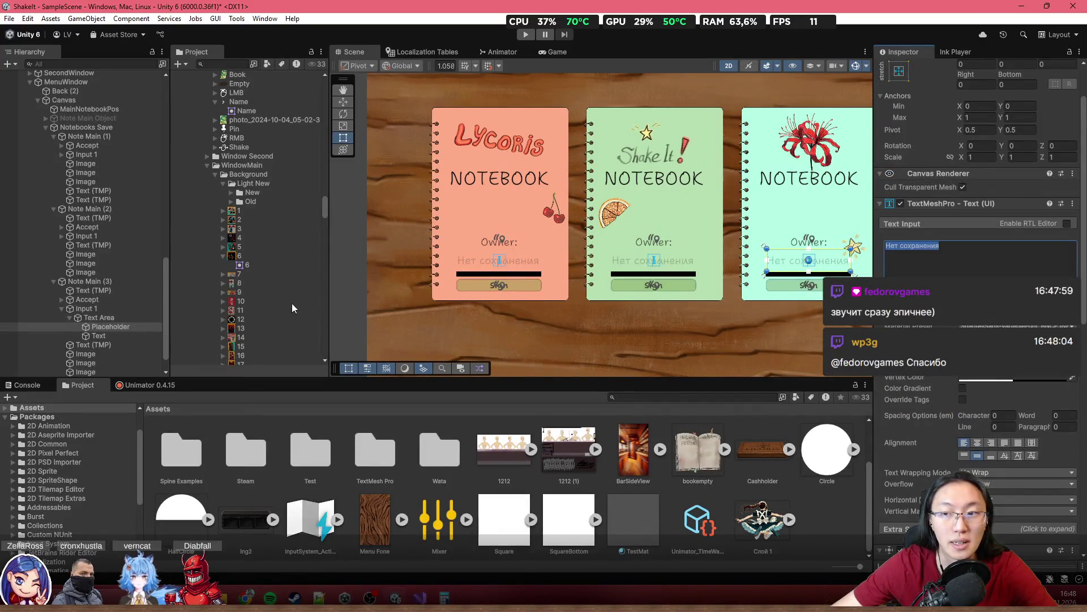
click(940, 246)
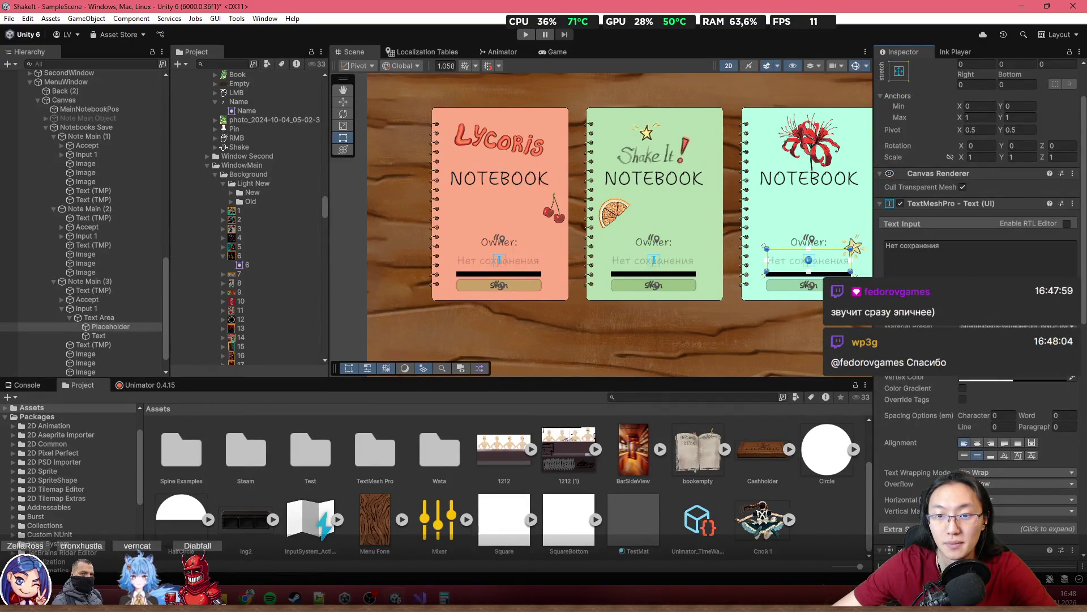
key(Return)
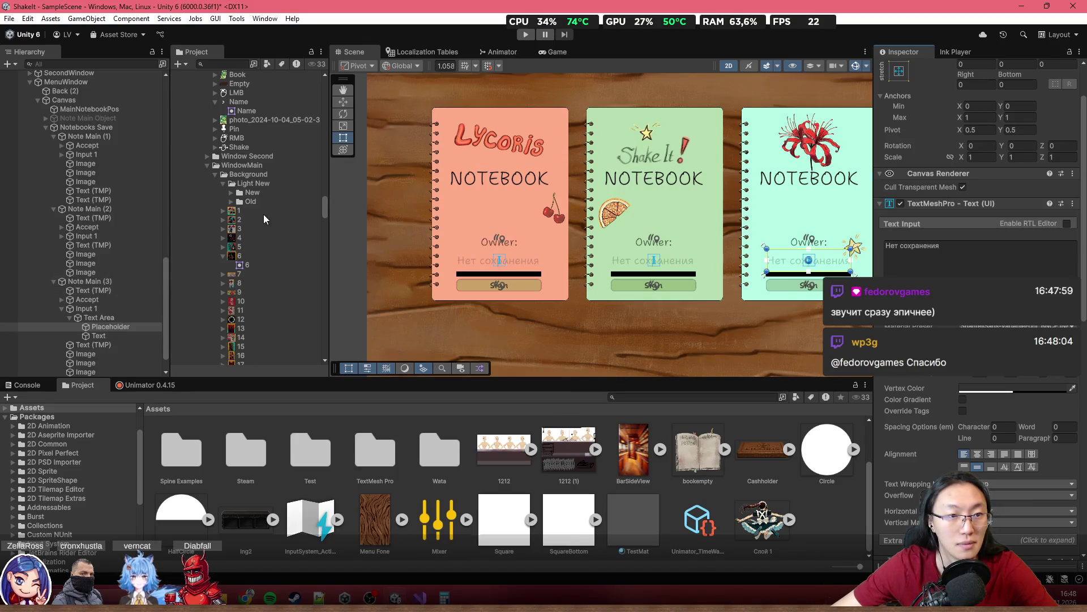
click(85, 101)
drag(368, 202, 539, 223)
key(ctrl+z)
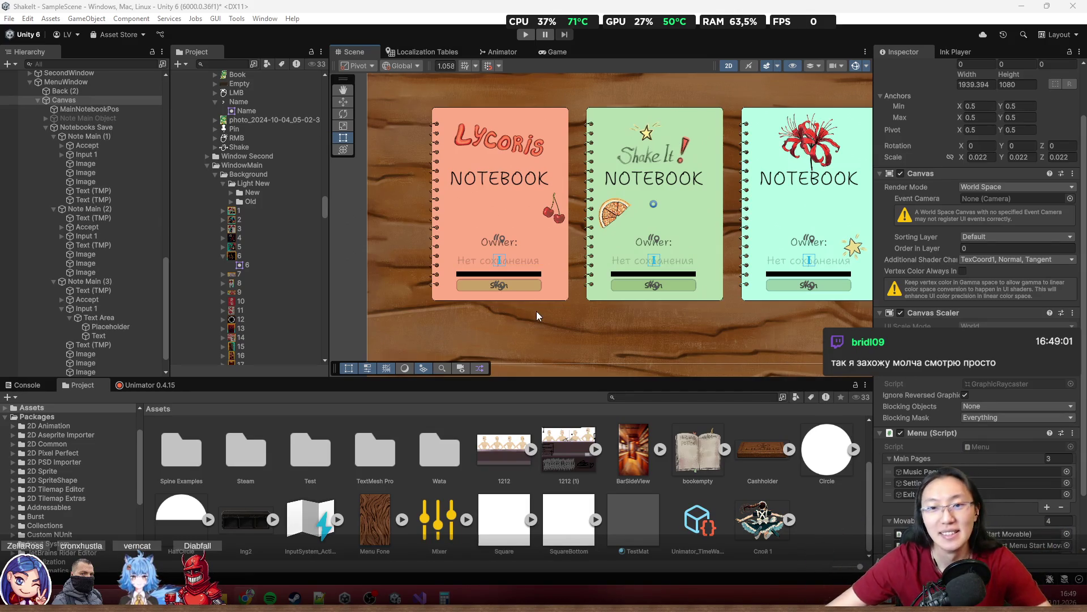
scroll(607, 257, down, 1)
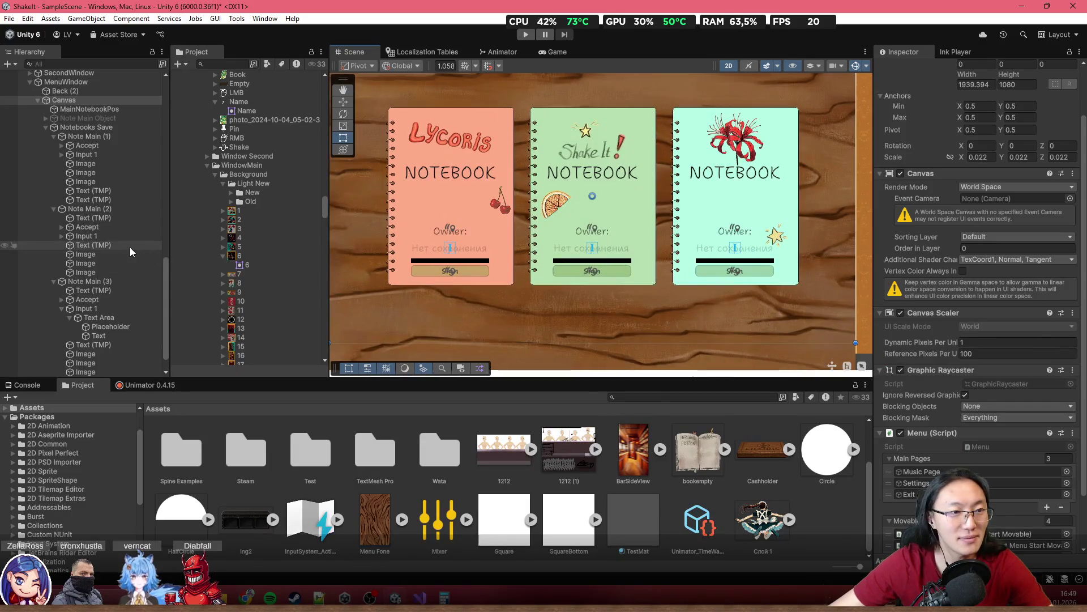
click(63, 236)
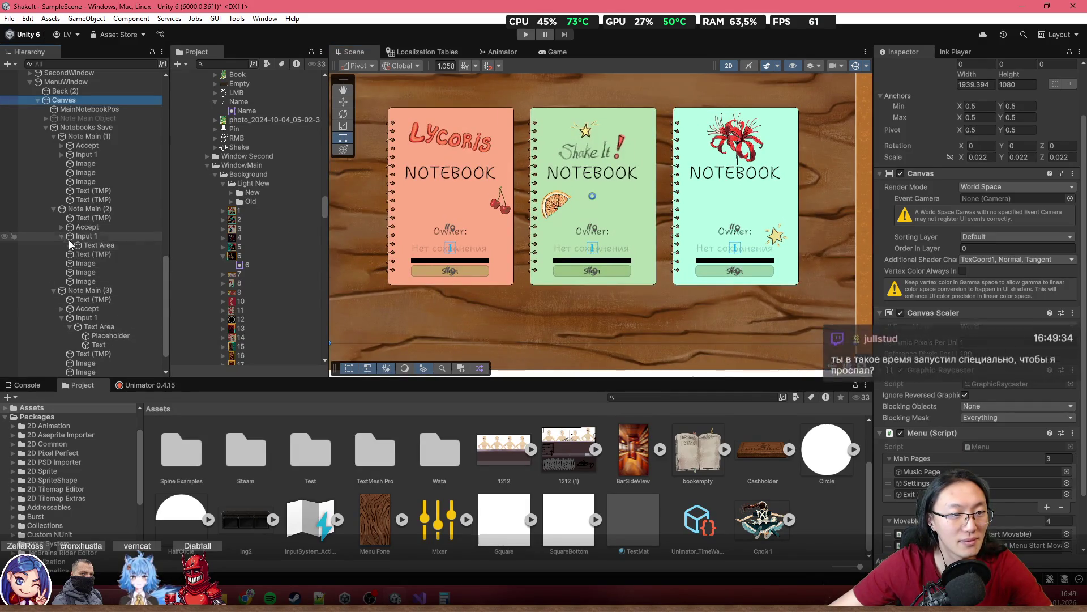
click(70, 245)
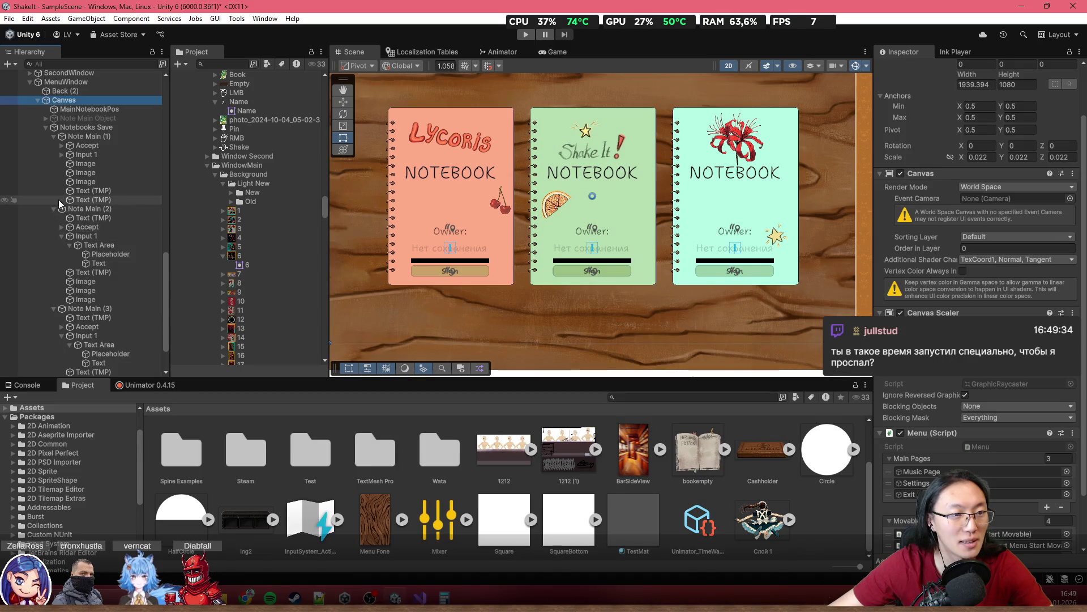
click(62, 154)
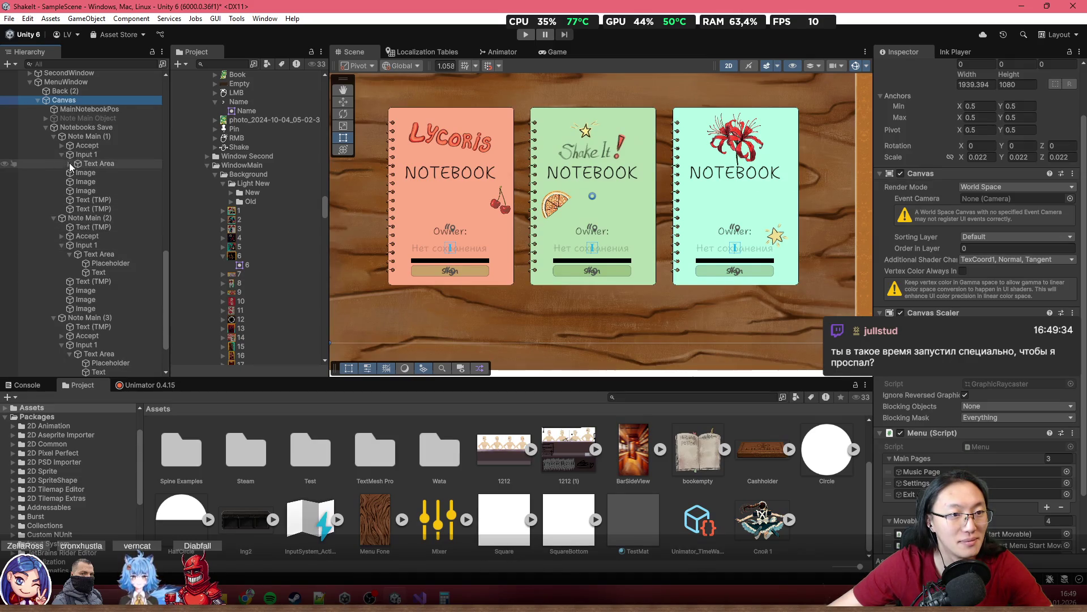
click(69, 163)
click(80, 281)
ctrl+click(106, 172)
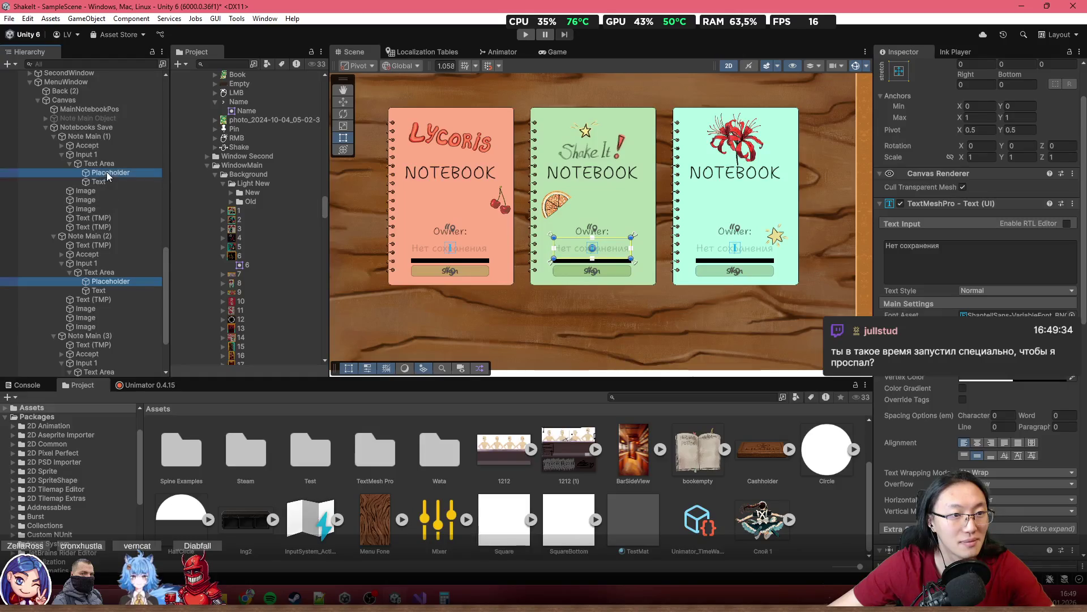
scroll(504, 285, down, 3)
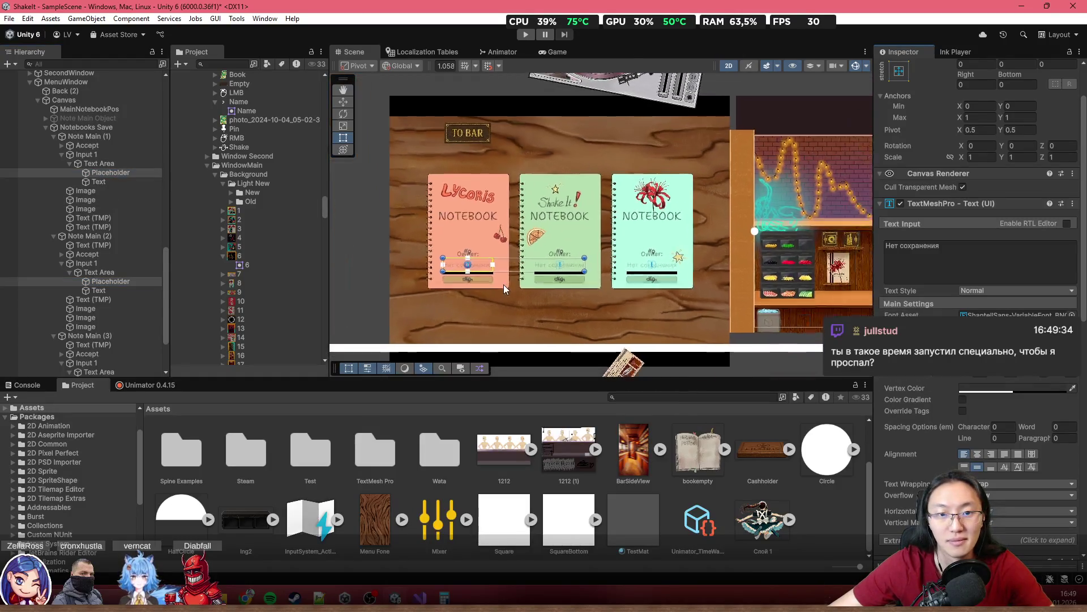
click(386, 241)
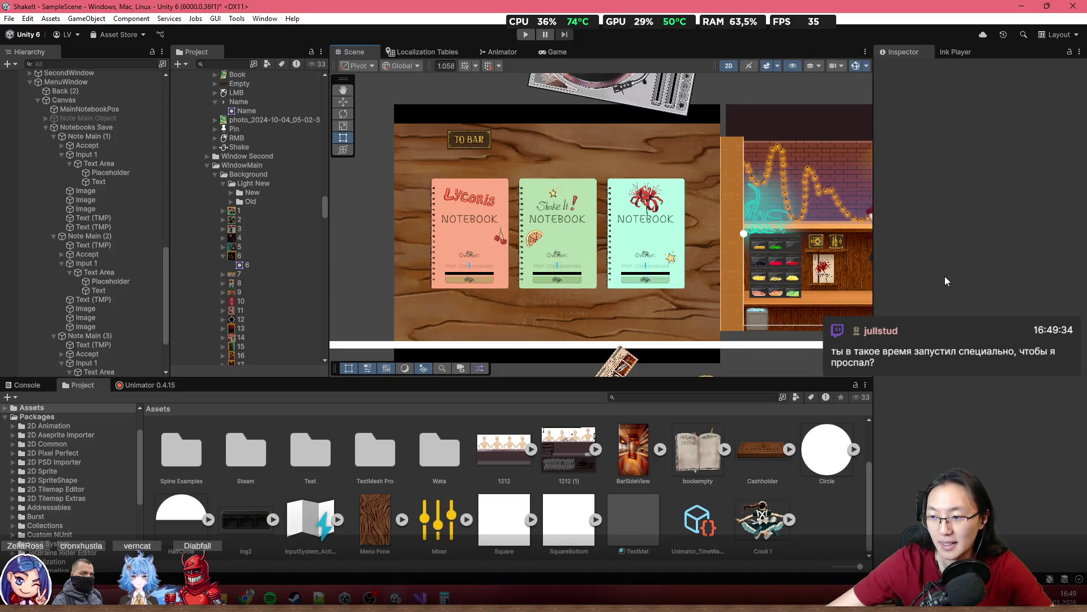
scroll(640, 303, up, 5)
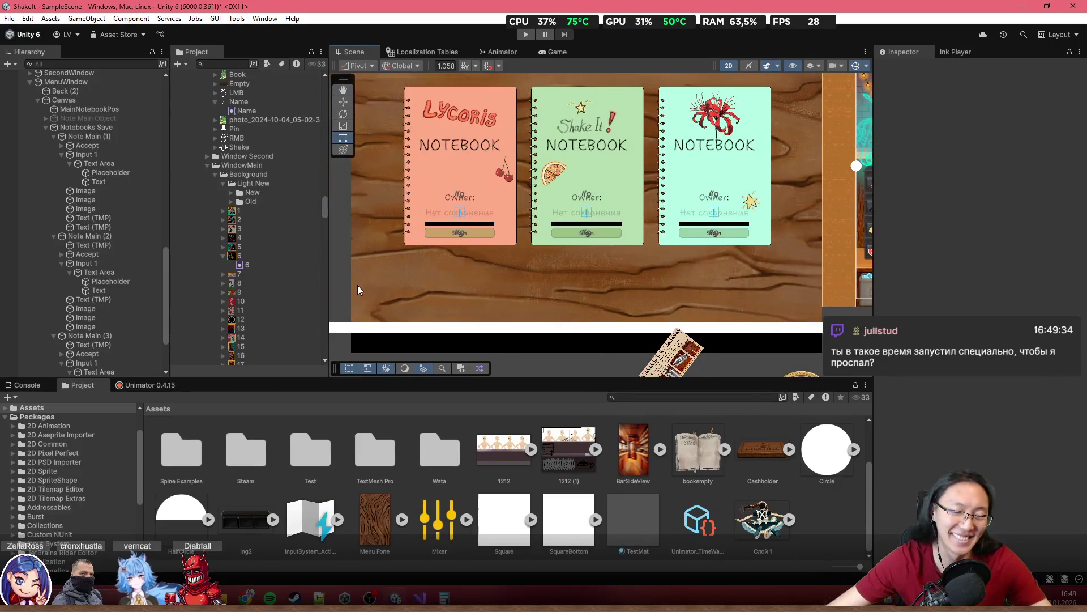
drag(483, 266, 429, 317)
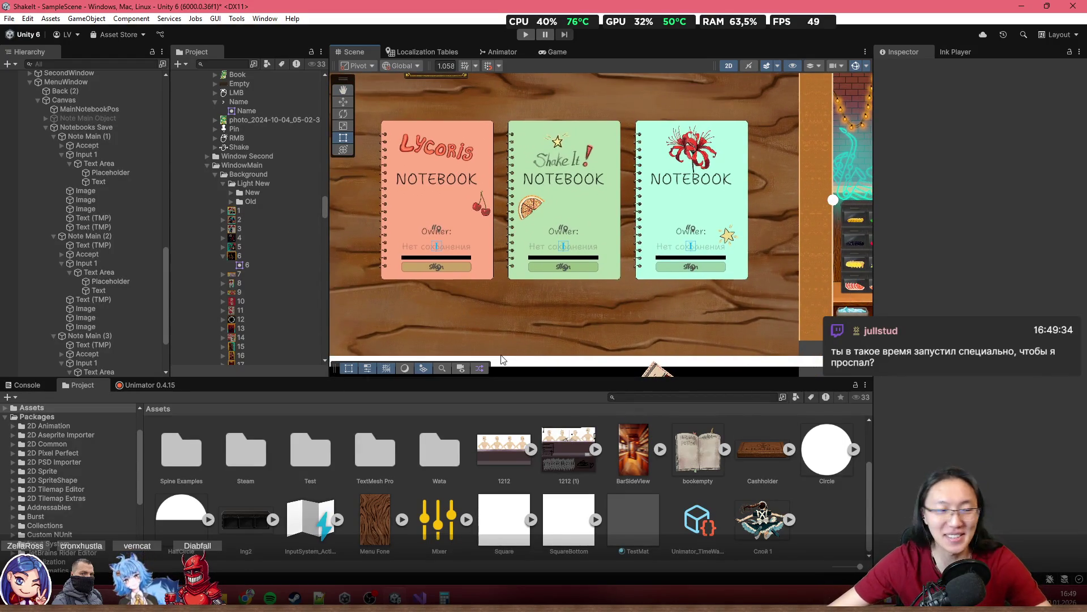
drag(339, 199, 415, 208)
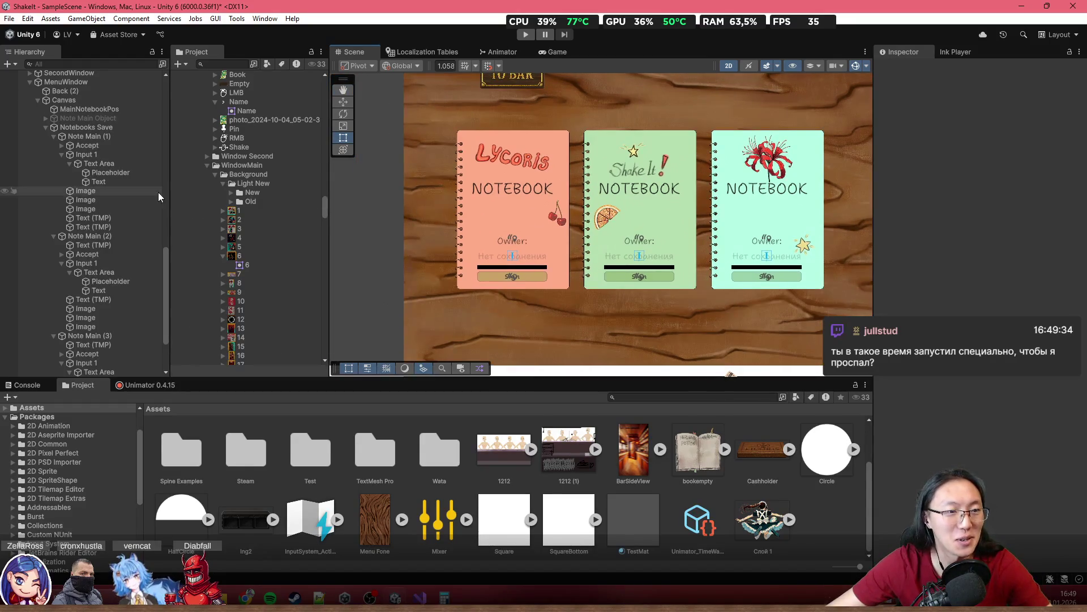
click(137, 127)
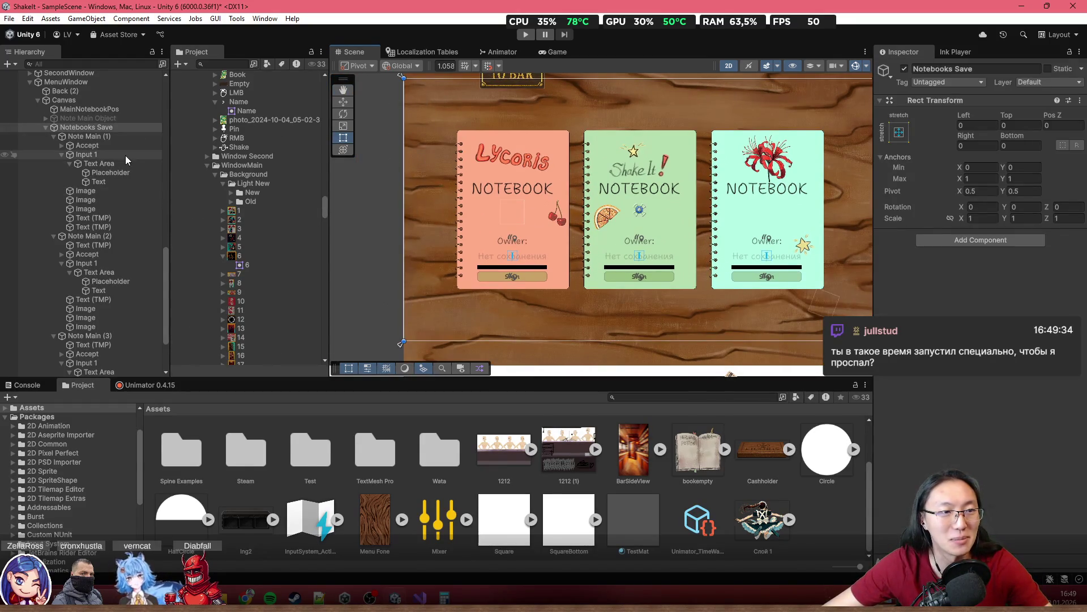
click(62, 101)
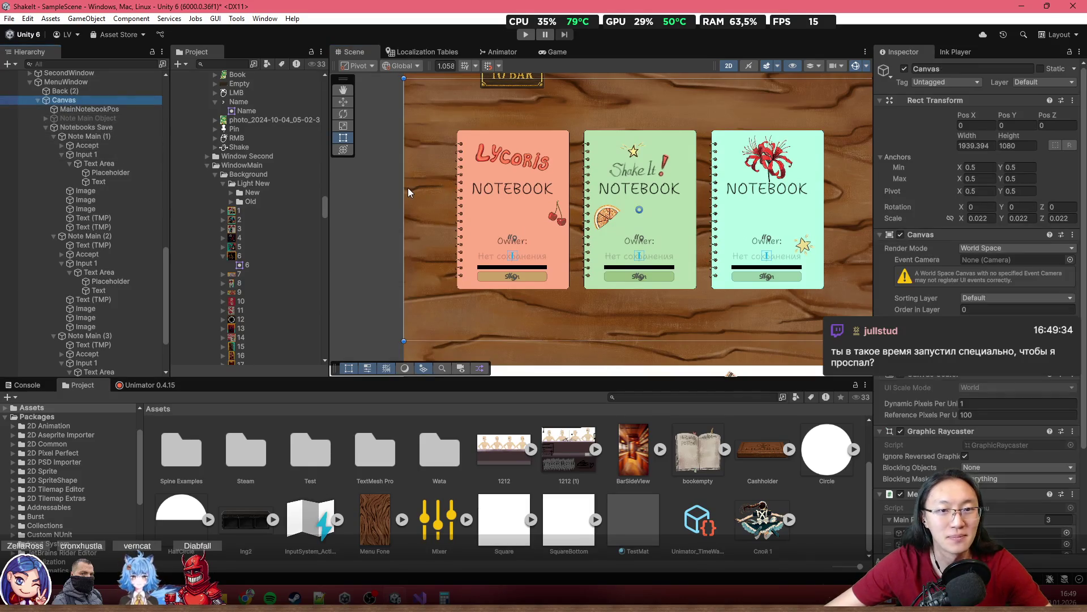
mouse_move(404, 191)
mouse_down()
mouse_move(543, 198)
mouse_move(416, 213)
mouse_move(748, 243)
mouse_move(404, 241)
mouse_up()
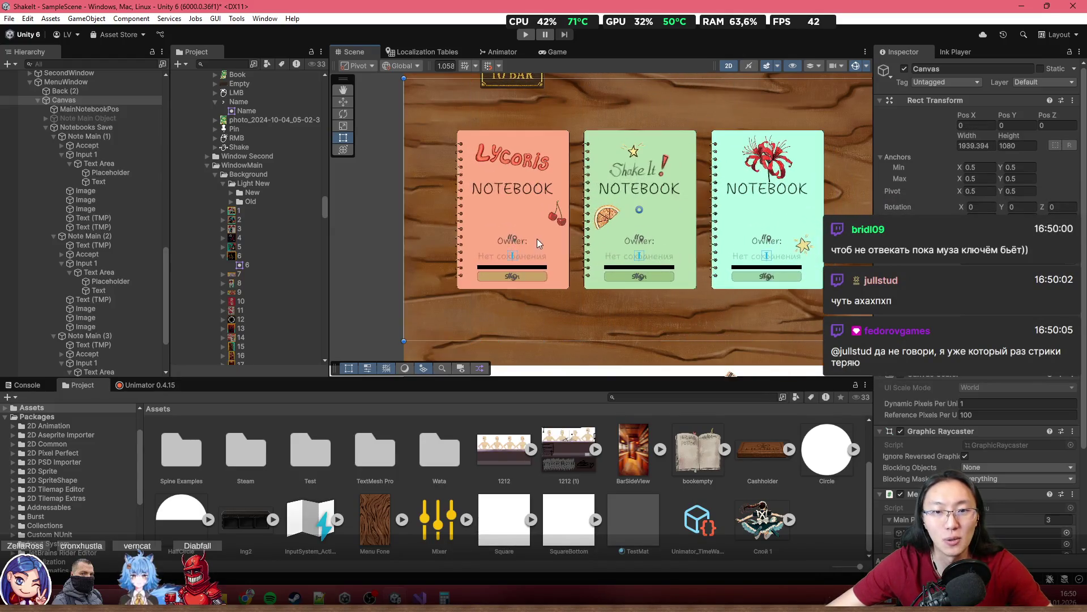
Rename the red notebook's Owner label to TxtOwner
click(503, 243)
click(504, 243)
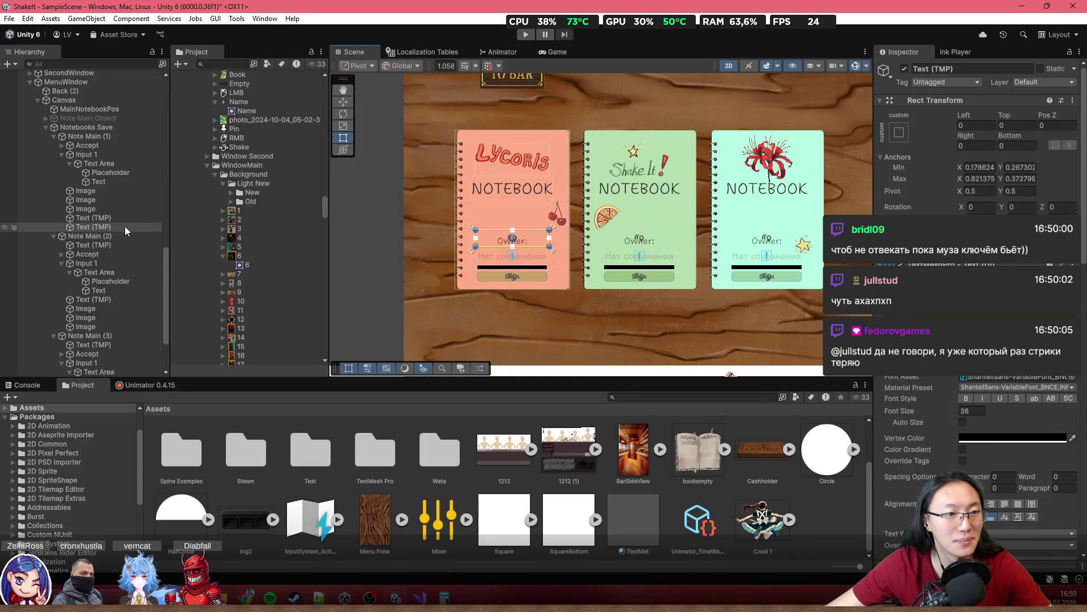
click(972, 69)
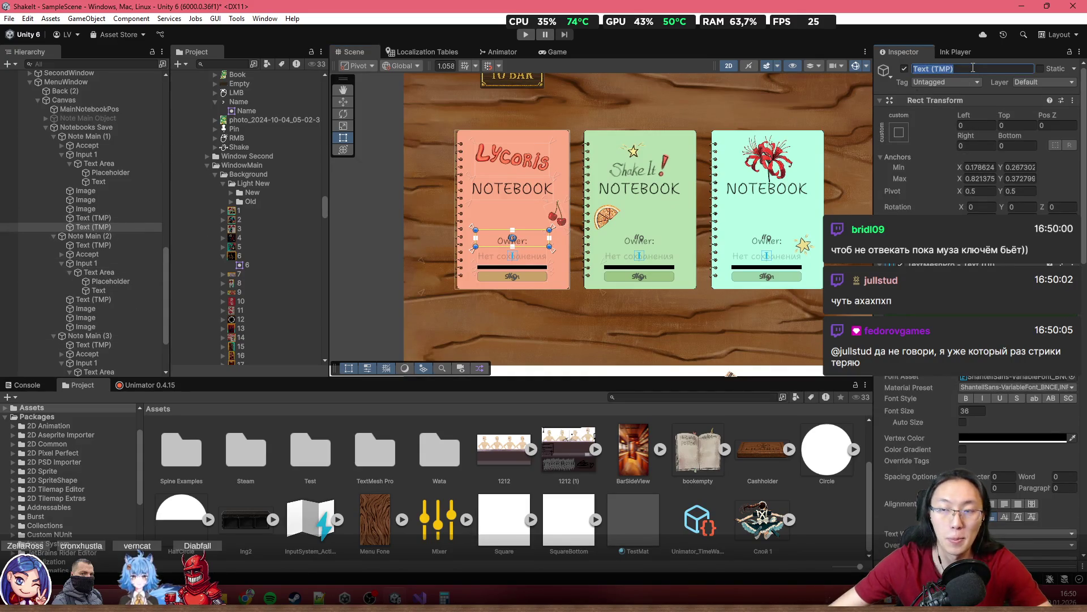
text(Owner)
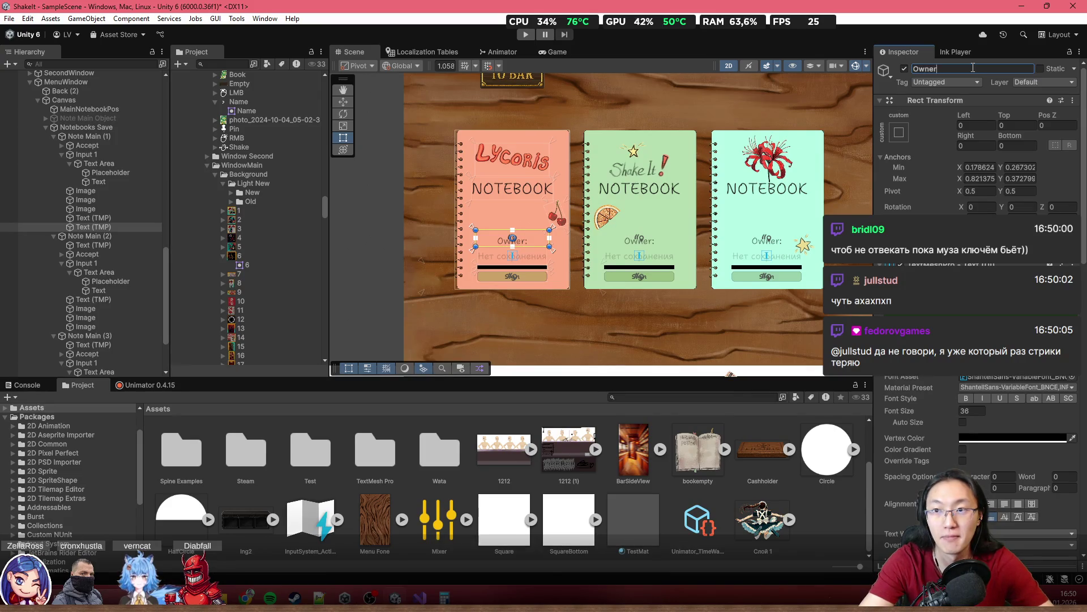
key(BackSpace)
key(BackSpace)
key(BackSpace)
text(T)
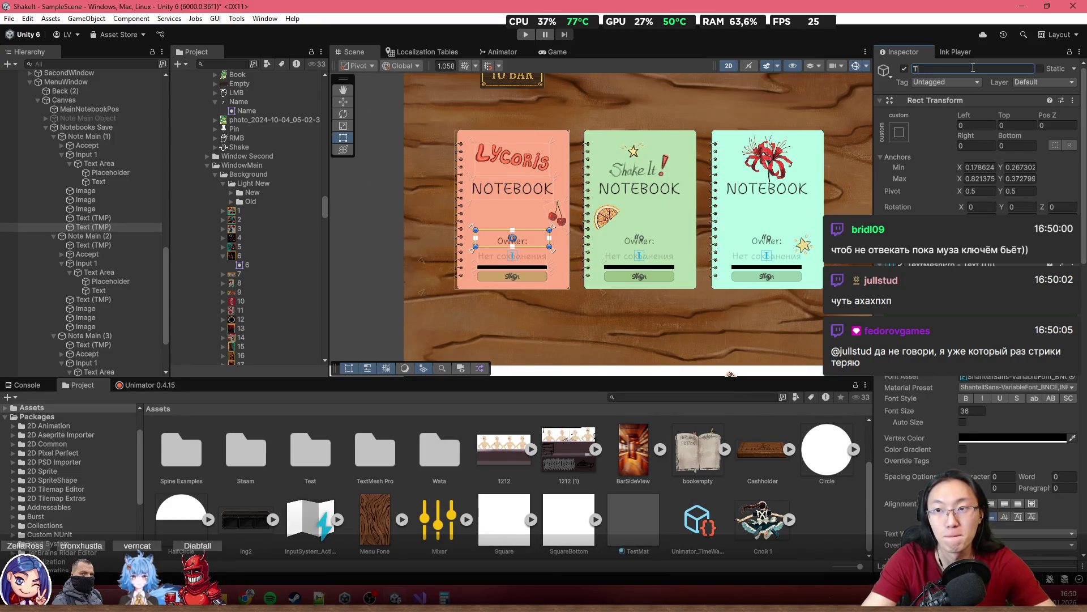
text(xtOwner)
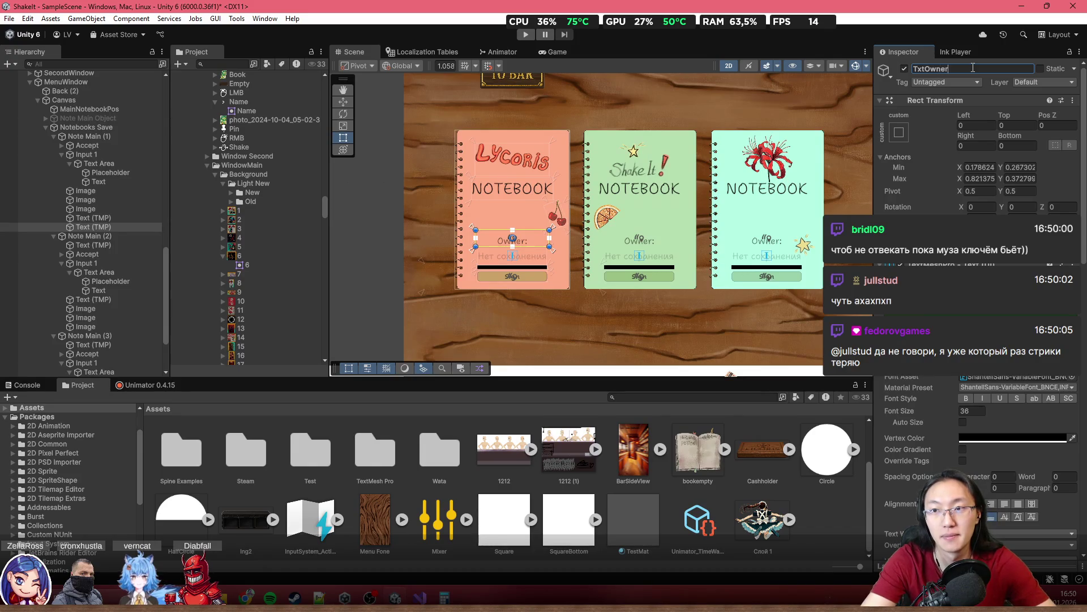
key(Return)
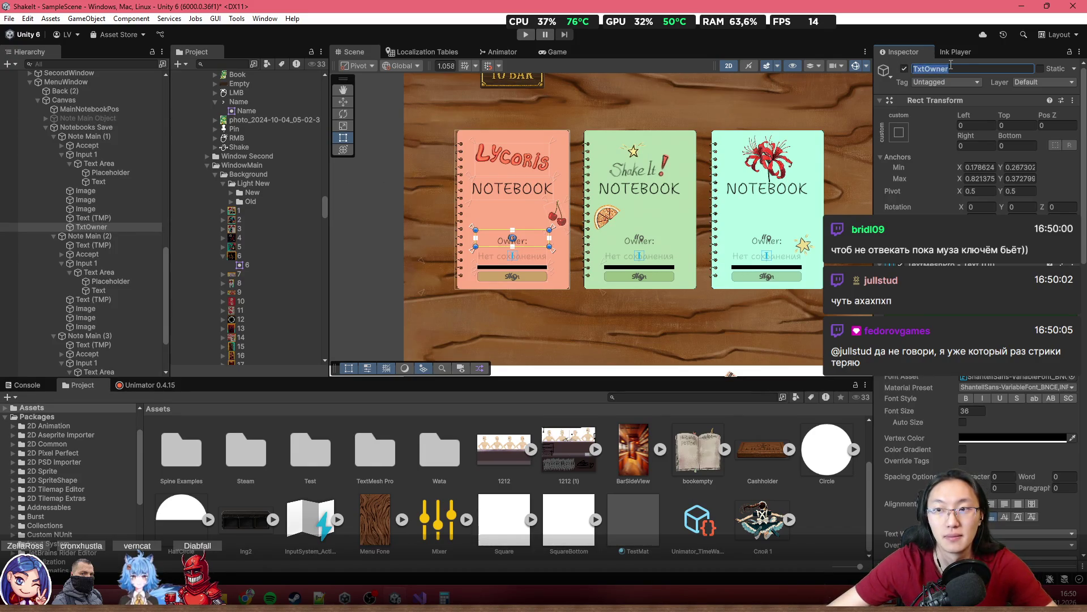
click(107, 226)
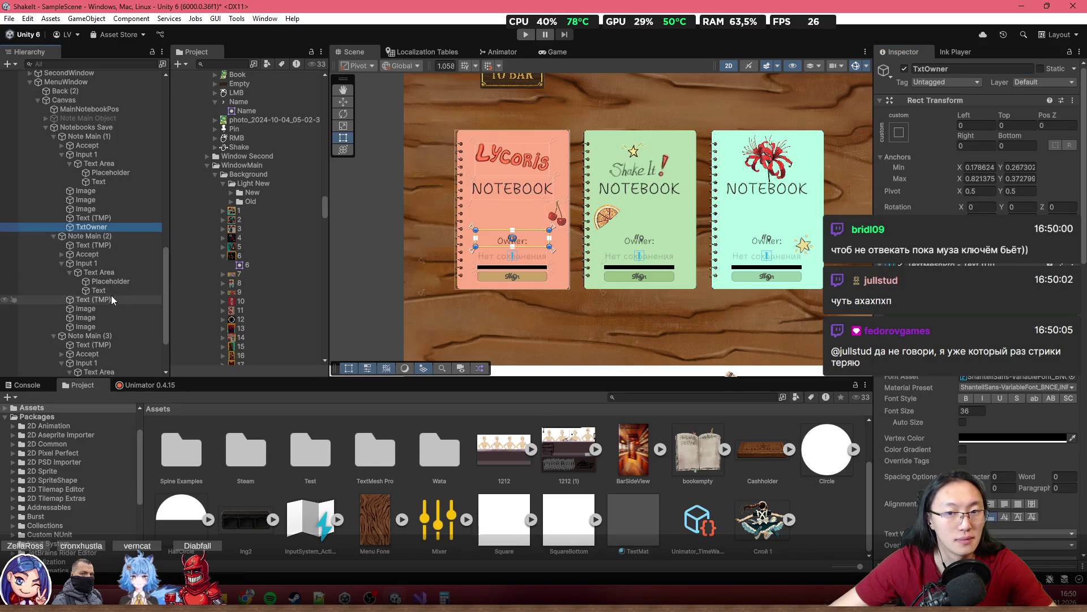
Rename the green and cyan notebooks' Owner labels to TxtOwner as well
click(635, 244)
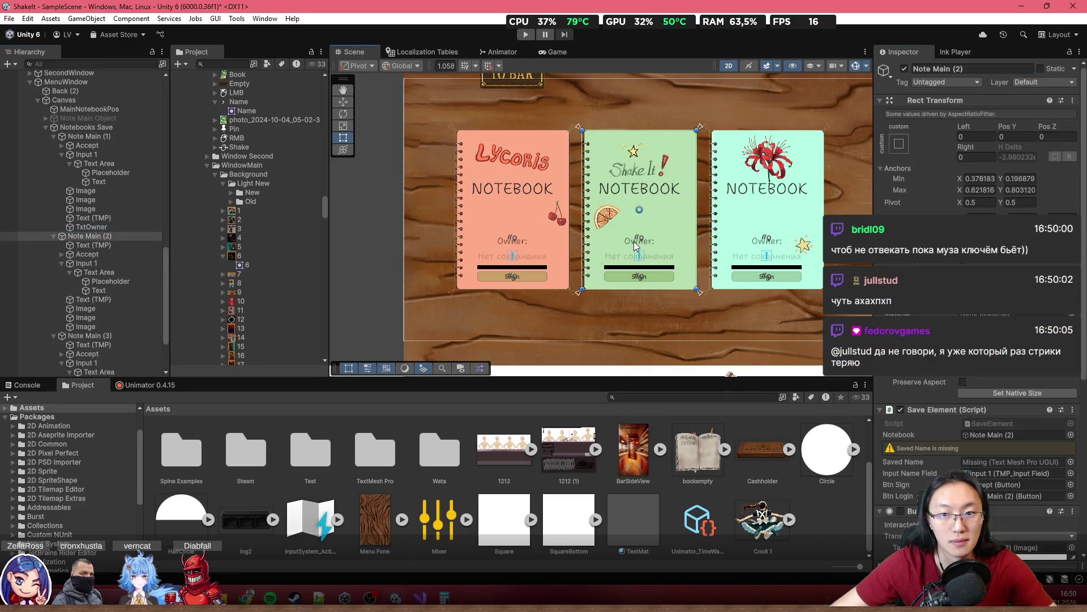
click(634, 241)
click(949, 69)
text(TxtOwner)
scroll(639, 236, up, 2)
click(643, 234)
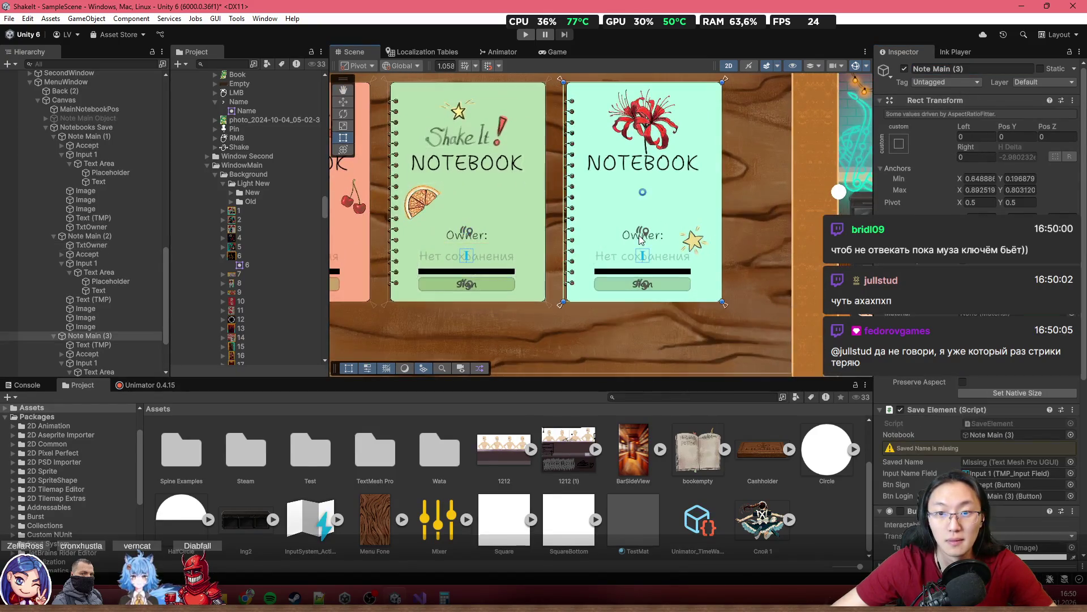
click(949, 69)
text(TxtOwner)
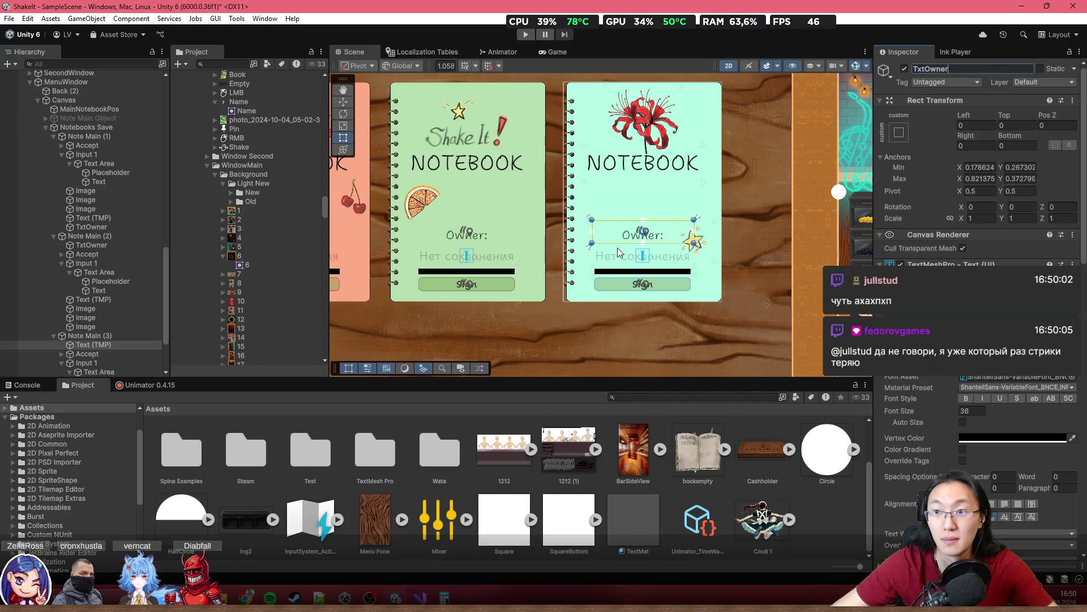
key(Return)
Multi-select all three TxtOwner labels and enable Auto Size, ranging 18 to 72
ctrl+click(111, 226)
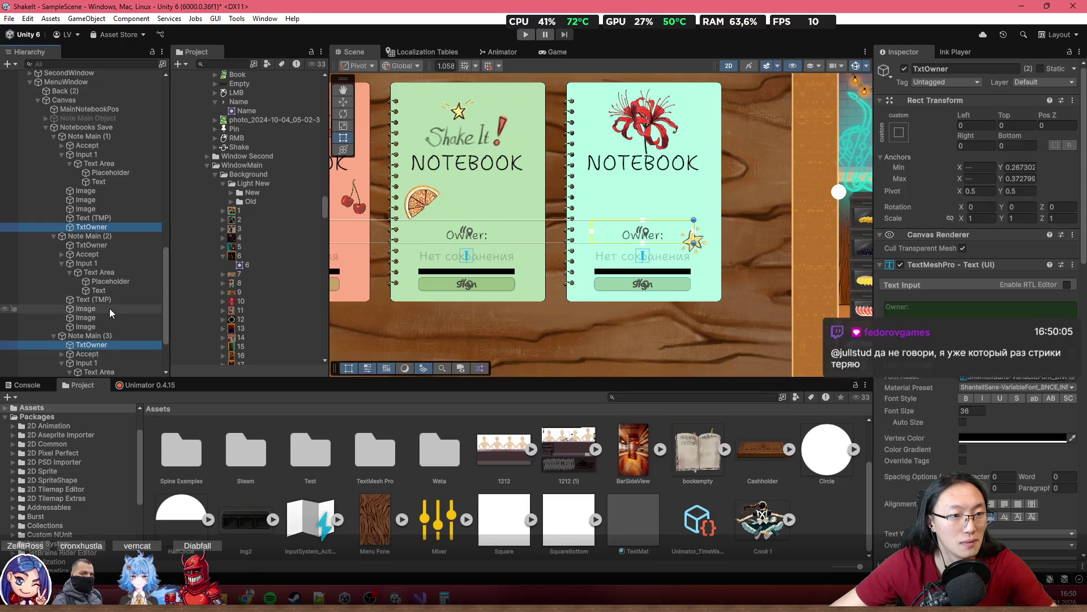
scroll(121, 308, down, 5)
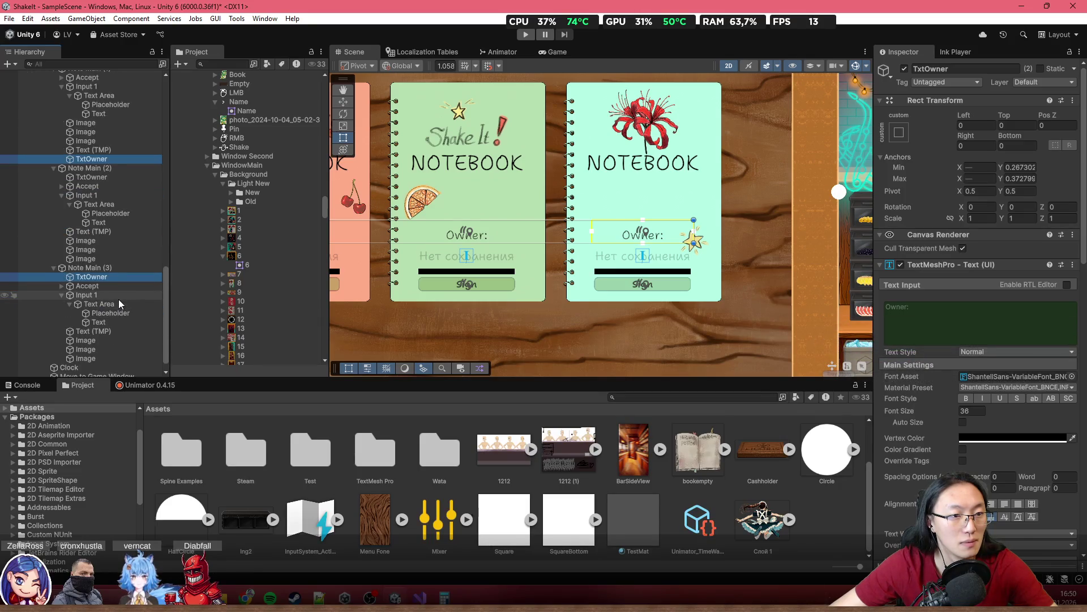
scroll(117, 297, down, 1)
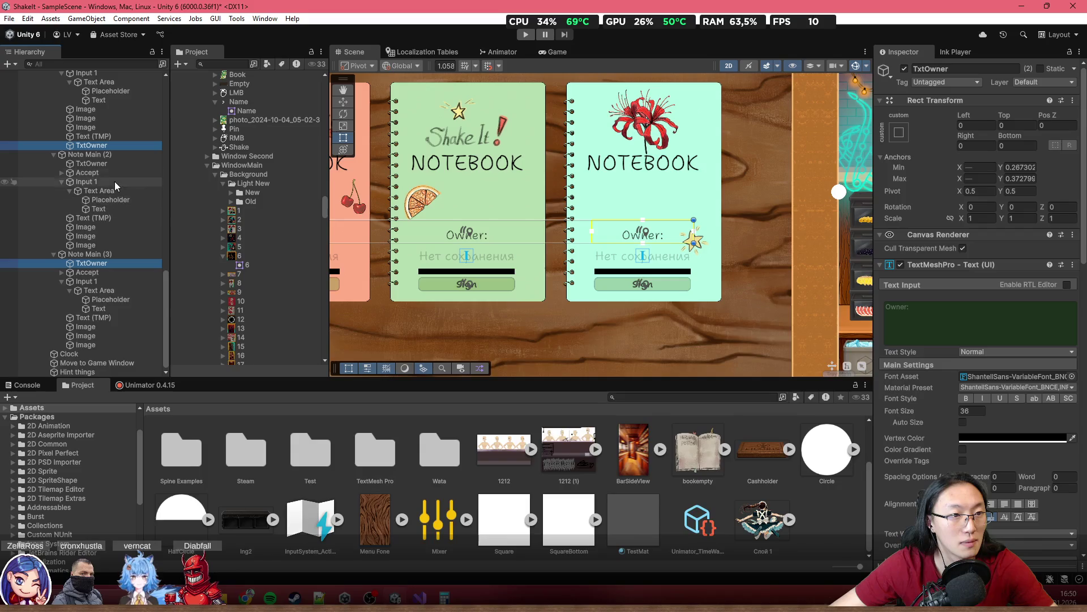
ctrl+click(112, 164)
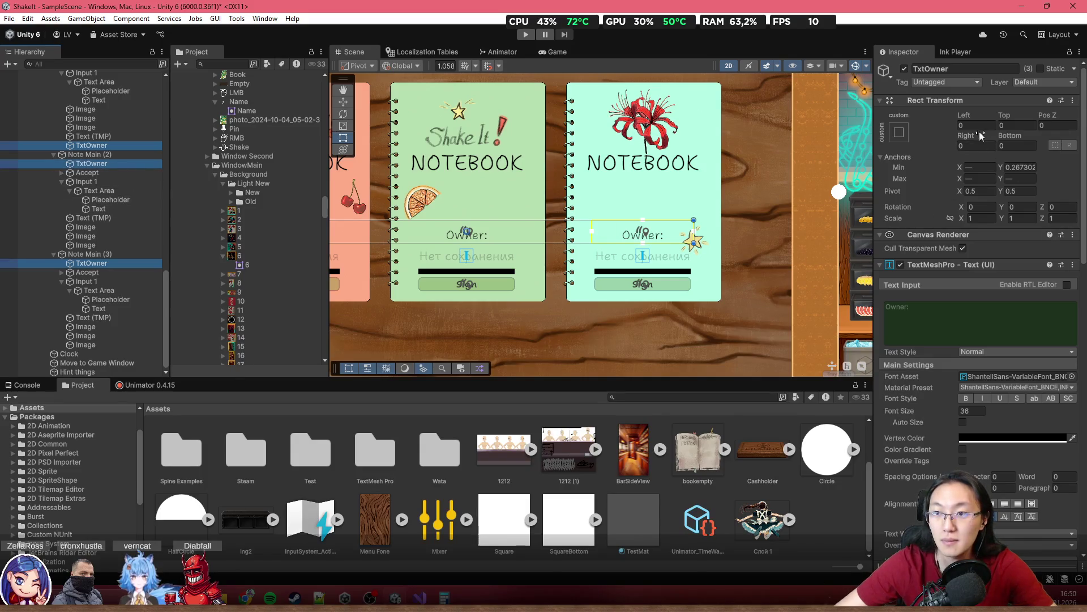
click(962, 422)
scroll(578, 269, down, 2)
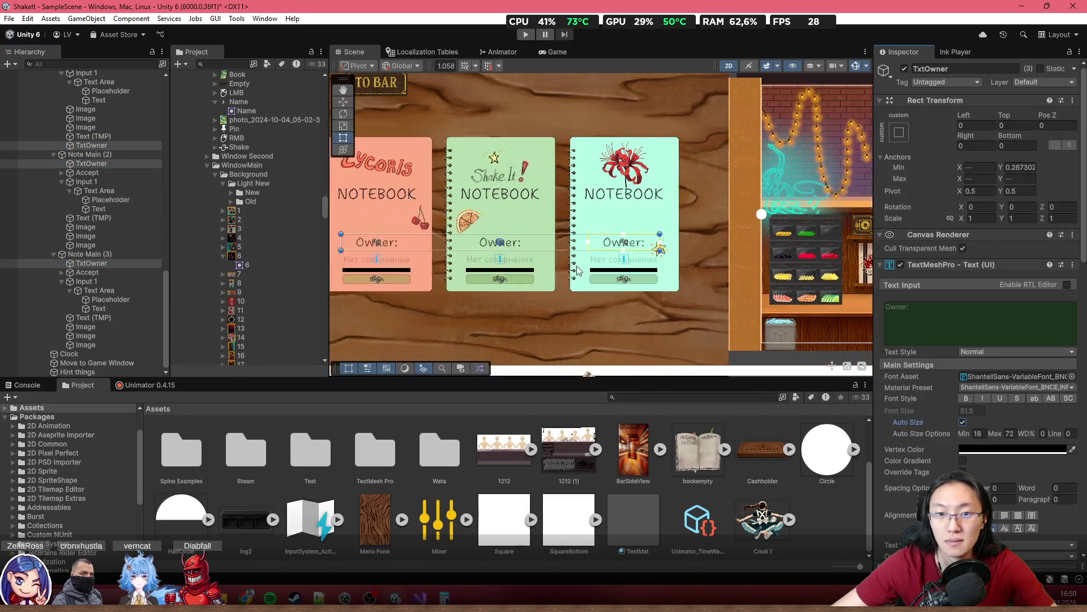